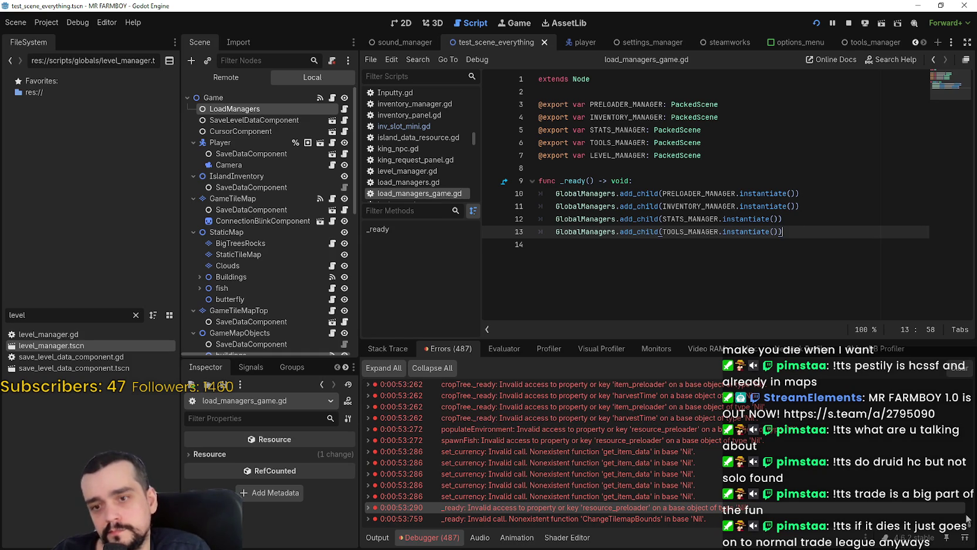
# Step: Open the erroring line in building_panel.gd and select the slot_scene variable name
pyautogui.moveTo(971, 522); pyautogui.dragTo(973, 498)
pyautogui.scroll(10, 746, 483)
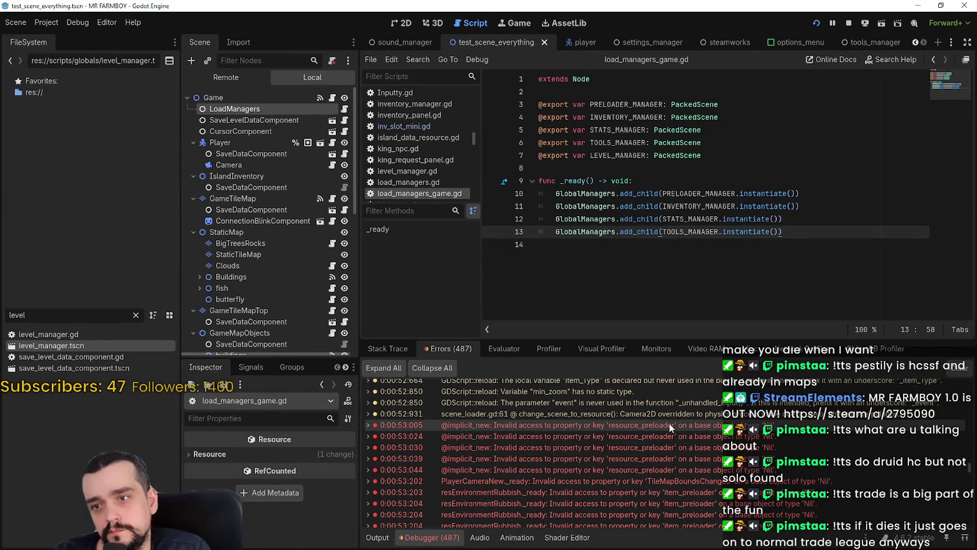
pyautogui.doubleClick(679, 450)
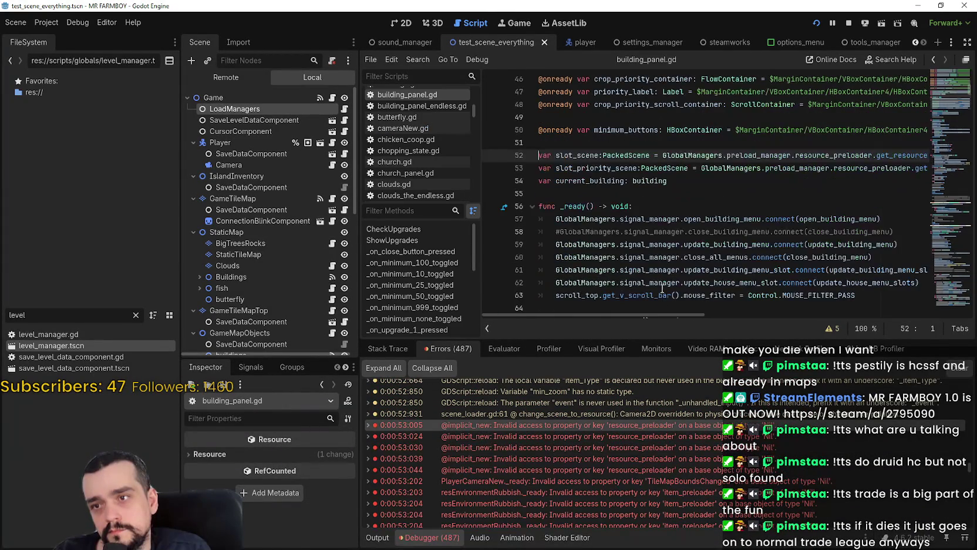
pyautogui.scroll(2, 670, 205)
pyautogui.moveTo(625, 317)
pyautogui.mouseDown()
pyautogui.moveTo(675, 318)
pyautogui.moveTo(626, 318)
pyautogui.mouseUp()
pyautogui.doubleClick(596, 231)
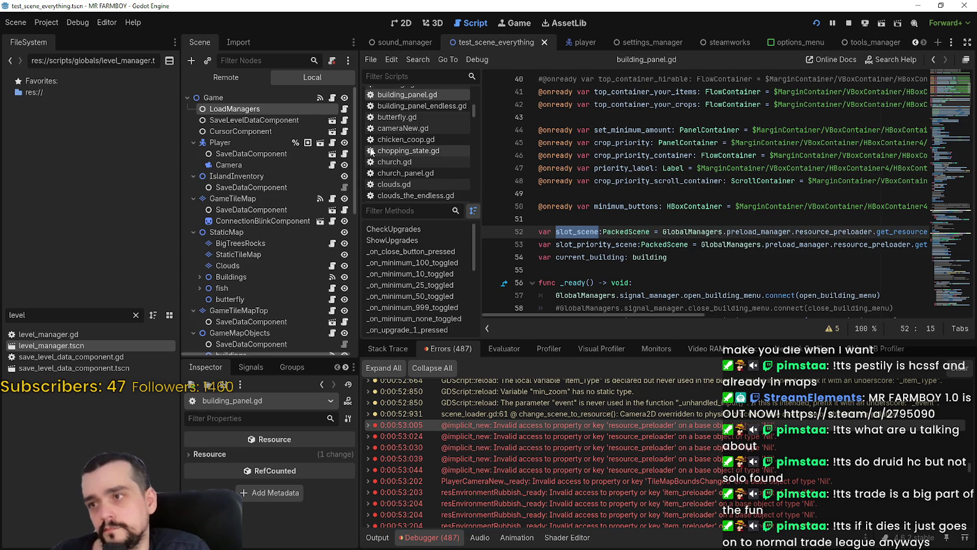
# Step: Stop the running game and open the LoadManagers node's script, load_managers_game.gd
pyautogui.click(848, 23)
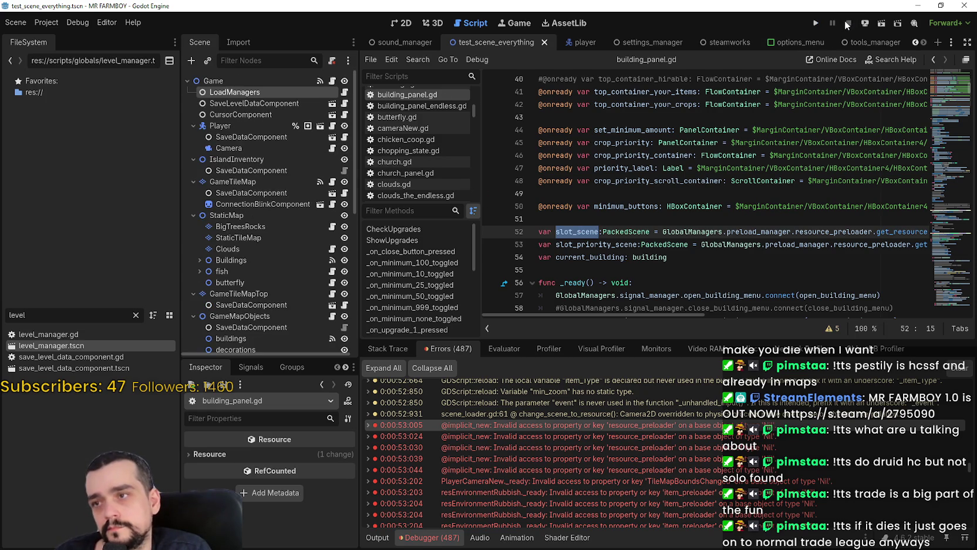
pyautogui.click(258, 80)
pyautogui.click(400, 26)
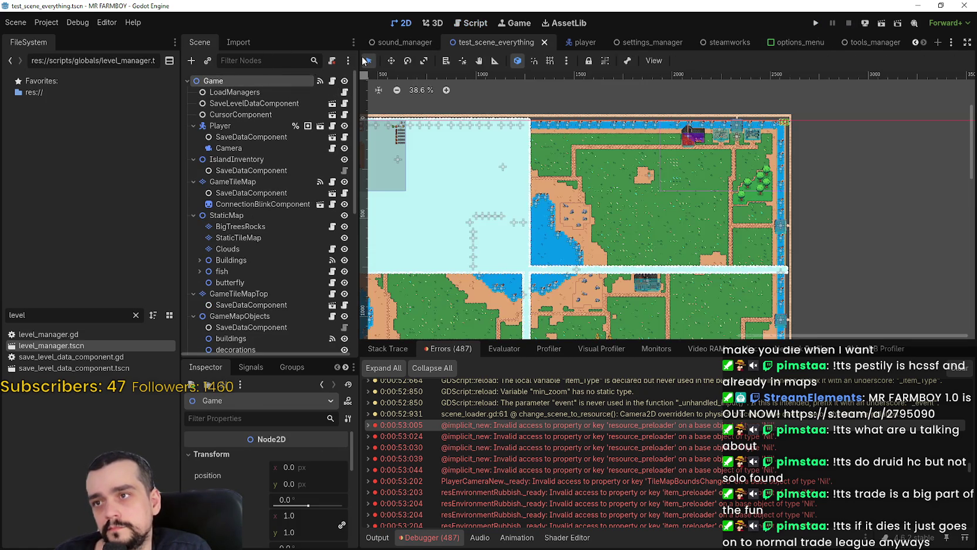
pyautogui.click(264, 92)
pyautogui.click(344, 92)
pyautogui.click(344, 94)
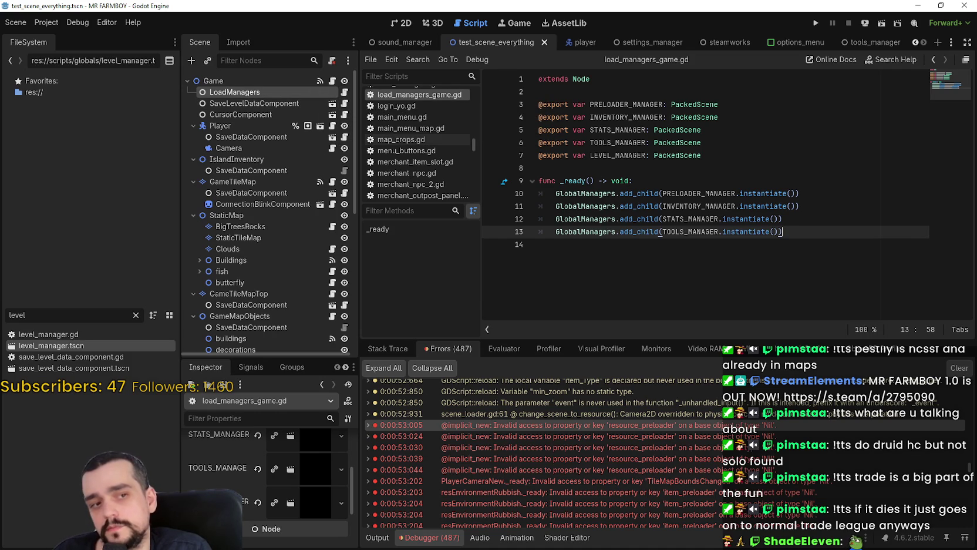
# Step: Review lines 8, 13 and 14 of load_managers_game.gd, then switch to the SteamDB page
pyautogui.click(658, 167)
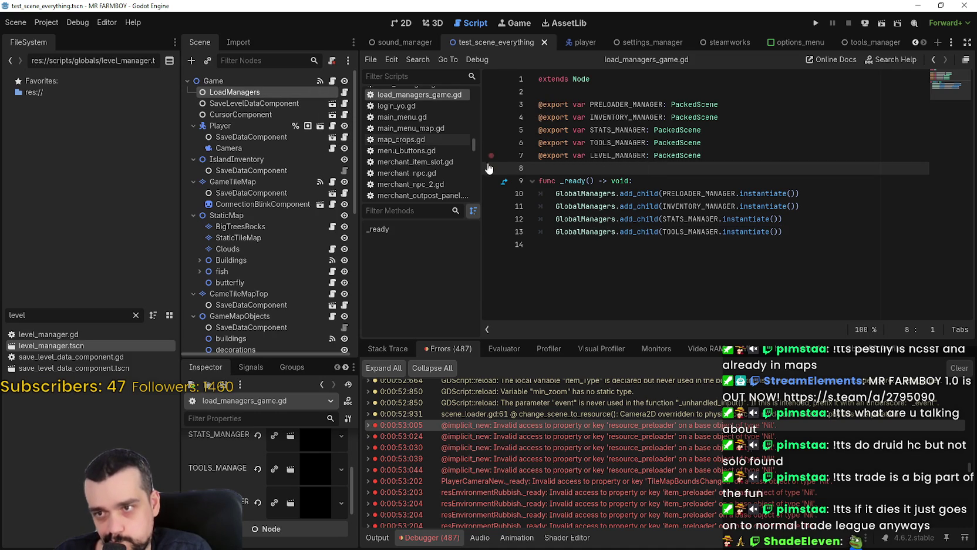
pyautogui.click(662, 257)
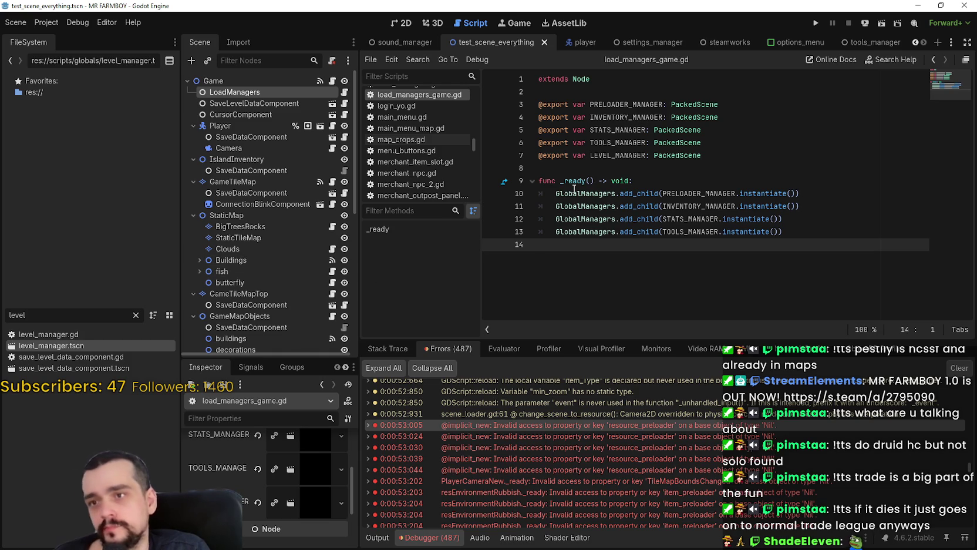
pyautogui.press('Left')
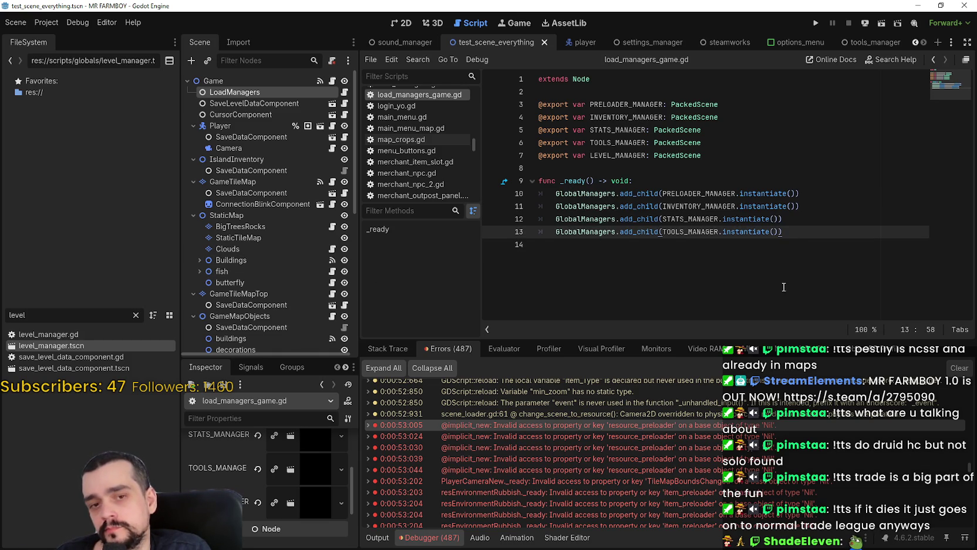
pyautogui.click(769, 272)
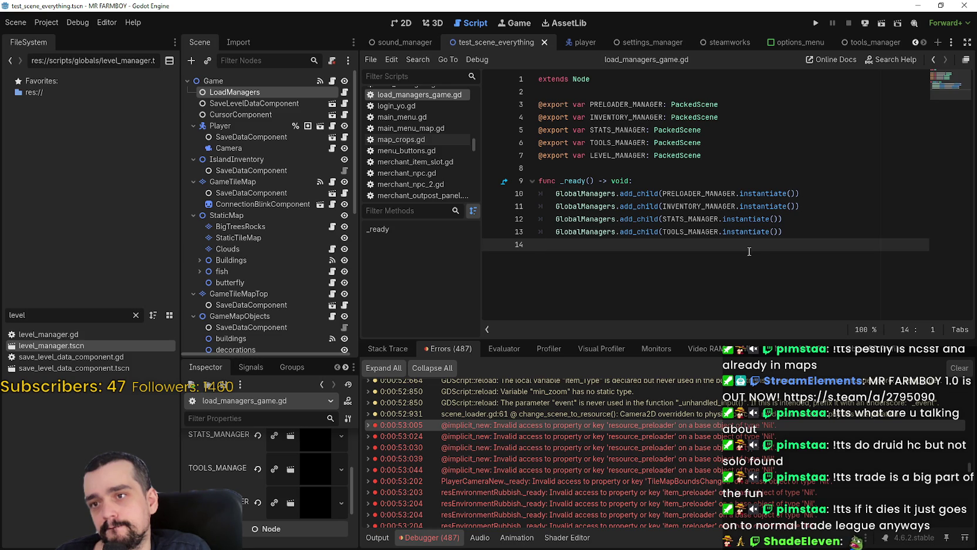
pyautogui.moveTo(698, 196)
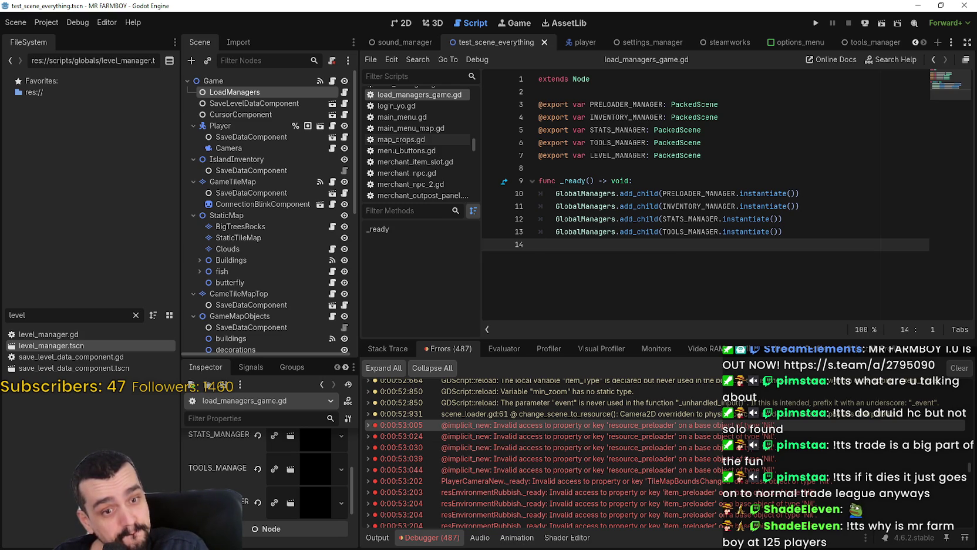
pyautogui.hotkey('alt', 'Tab')
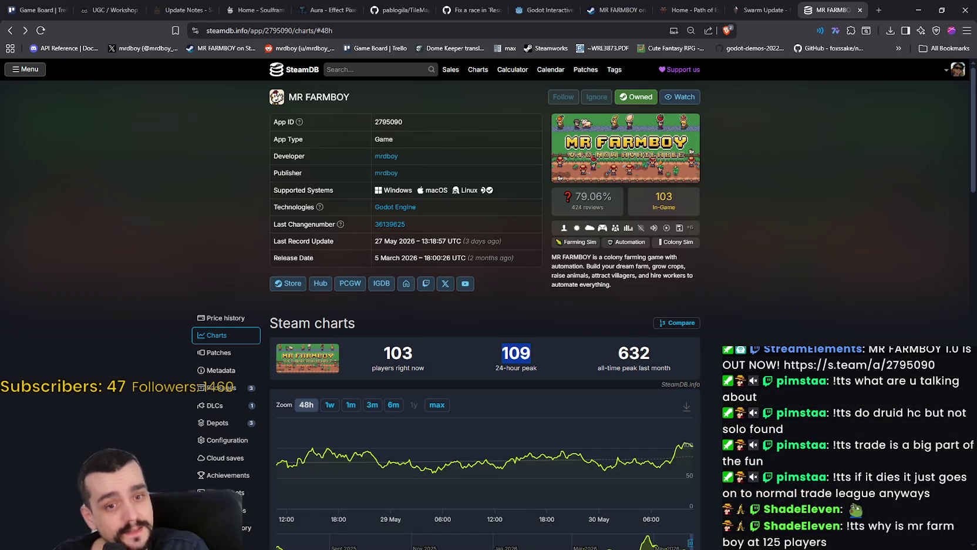
# Step: Reload the SteamDB MR FARMBOY charts page for fresh player counts
pyautogui.rightClick(710, 308)
pyautogui.click(760, 344)
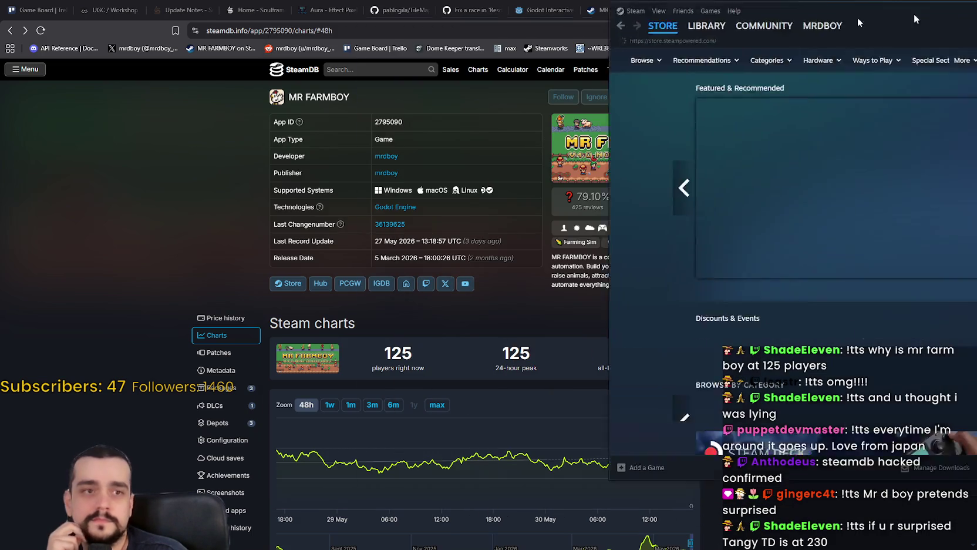
# Step: Search Steam for MR FARMBOY and browse its store page, community hub and discussions
pyautogui.write('MR FARMBOY')
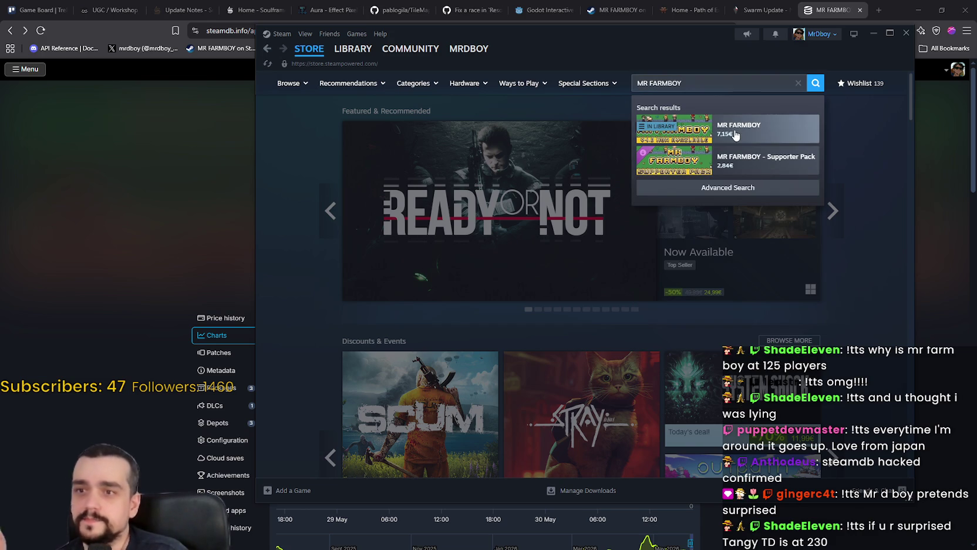
pyautogui.click(739, 134)
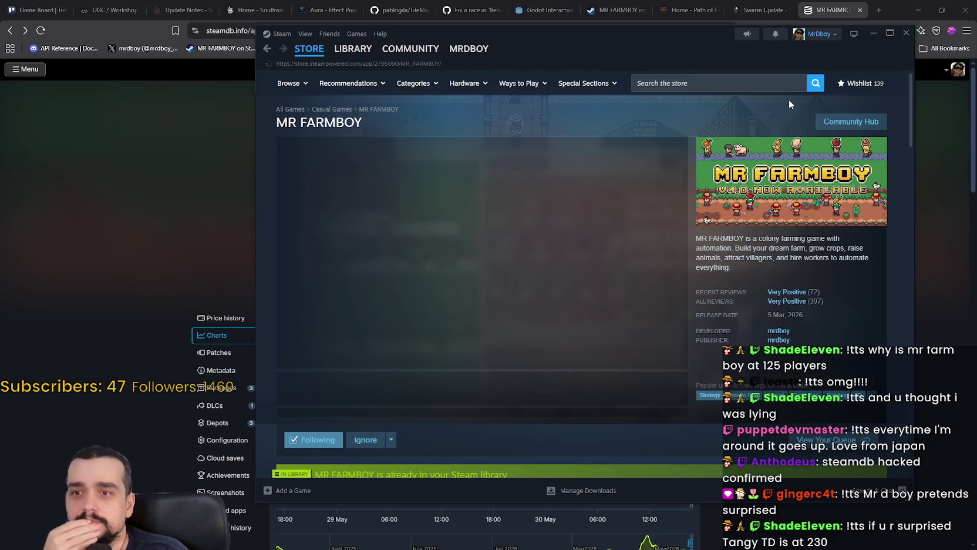
pyautogui.click(851, 121)
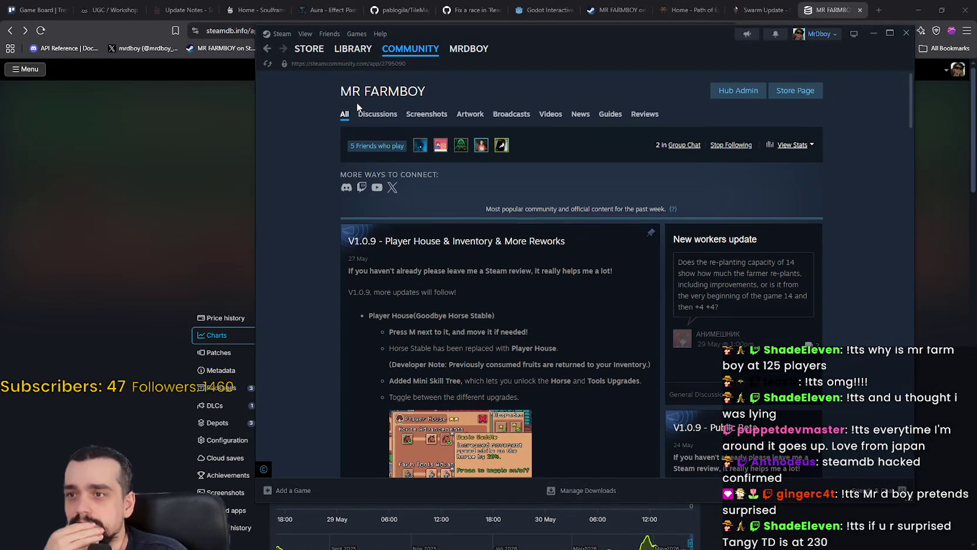
pyautogui.click(364, 114)
pyautogui.click(245, 218)
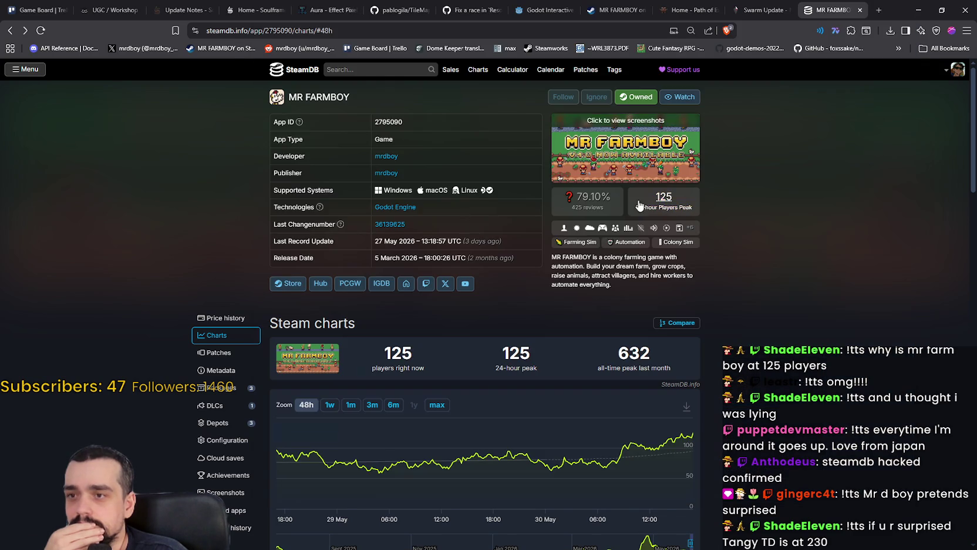
# Step: Search SteamDB for 'tangy', view Tangy TD, then go back to MR FARMBOY's charts
pyautogui.click(399, 74)
pyautogui.write('tangy')
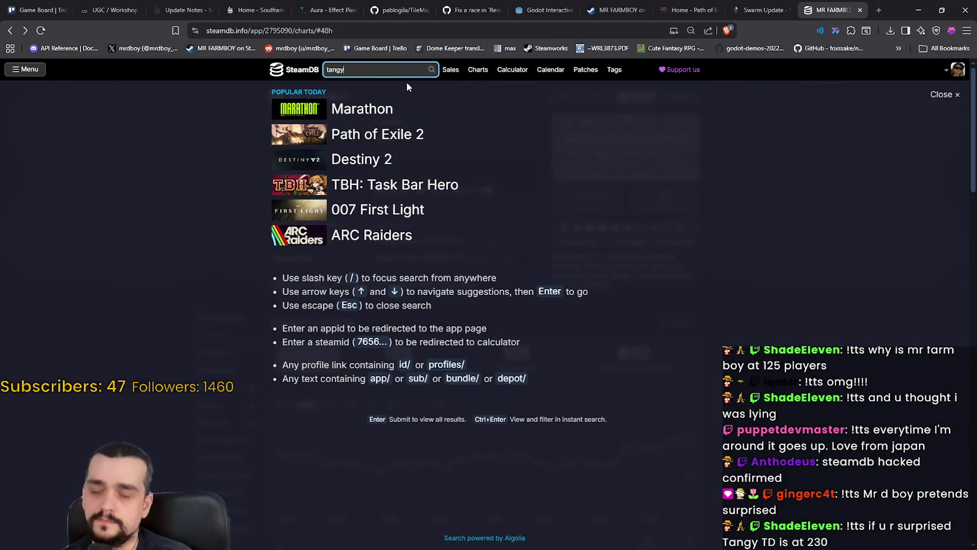
pyautogui.click(410, 88)
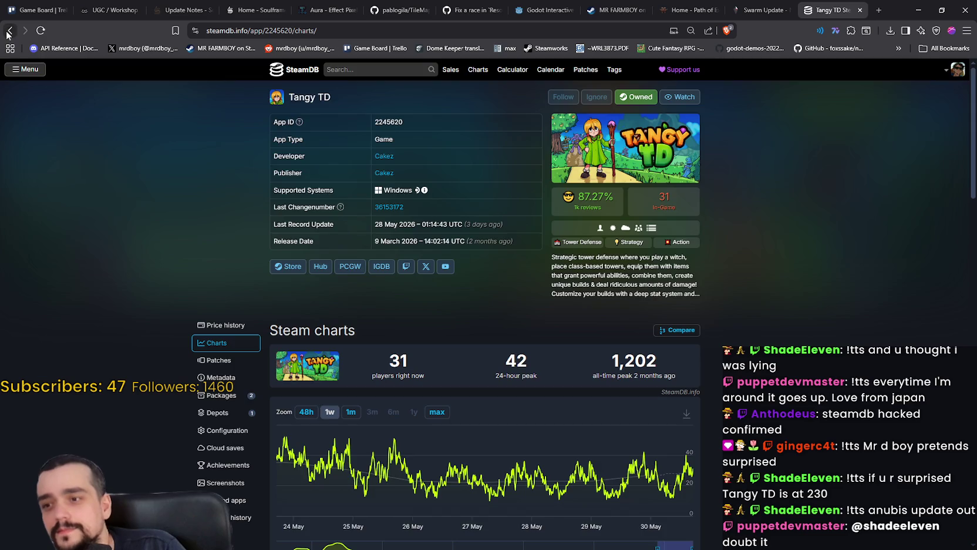
pyautogui.hotkey('alt', 'Left')
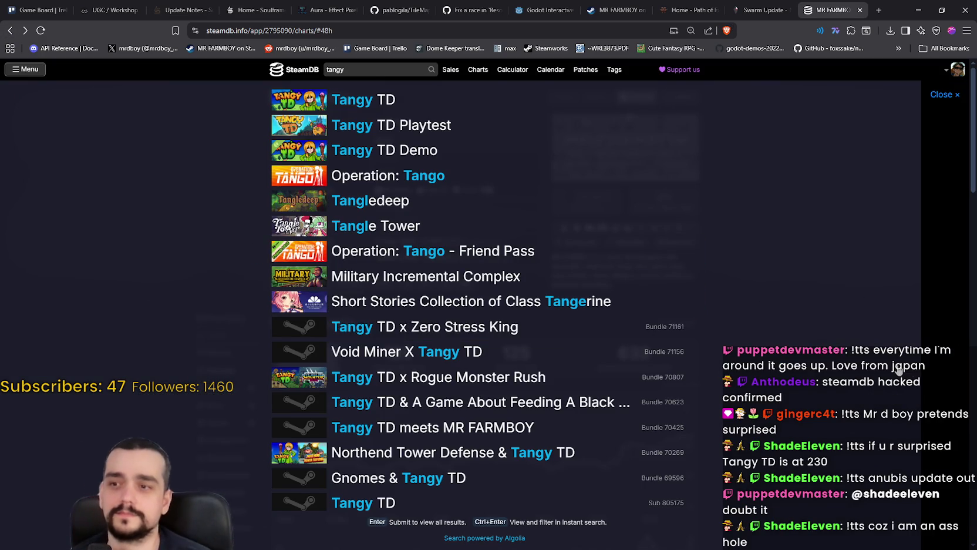
pyautogui.press('Escape')
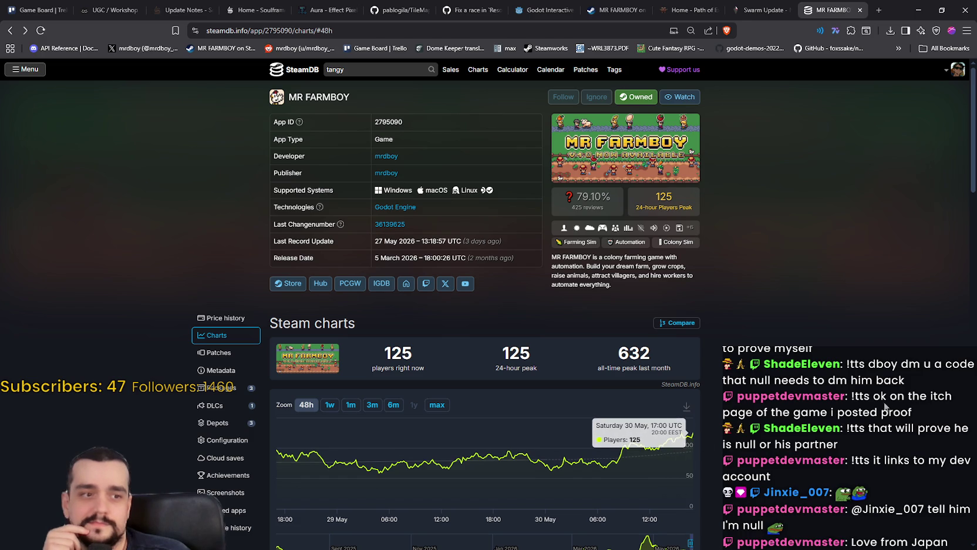
# Step: Switch MR FARMBOY's community hub to Reviews and read two reviews in full
pyautogui.click(918, 10)
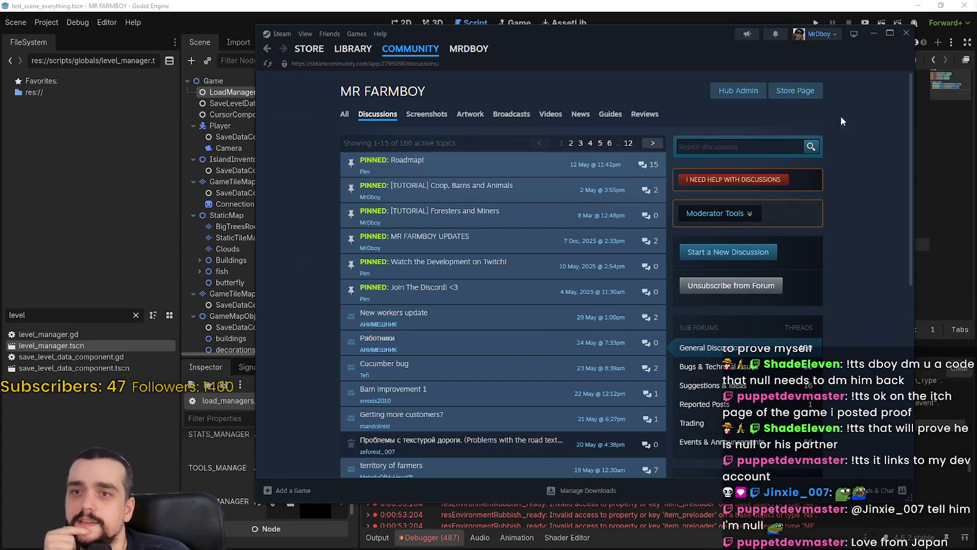
pyautogui.click(652, 117)
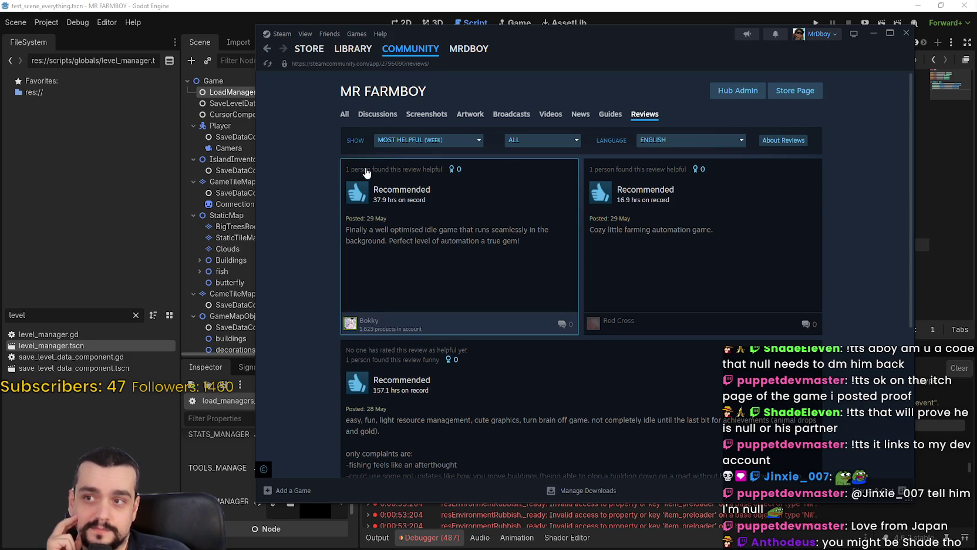
pyautogui.click(402, 143)
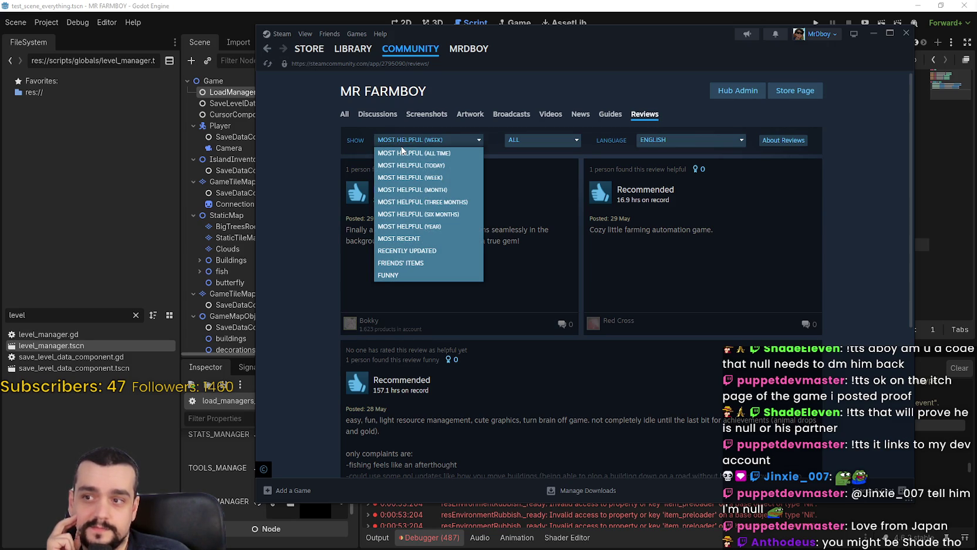
pyautogui.click(562, 227)
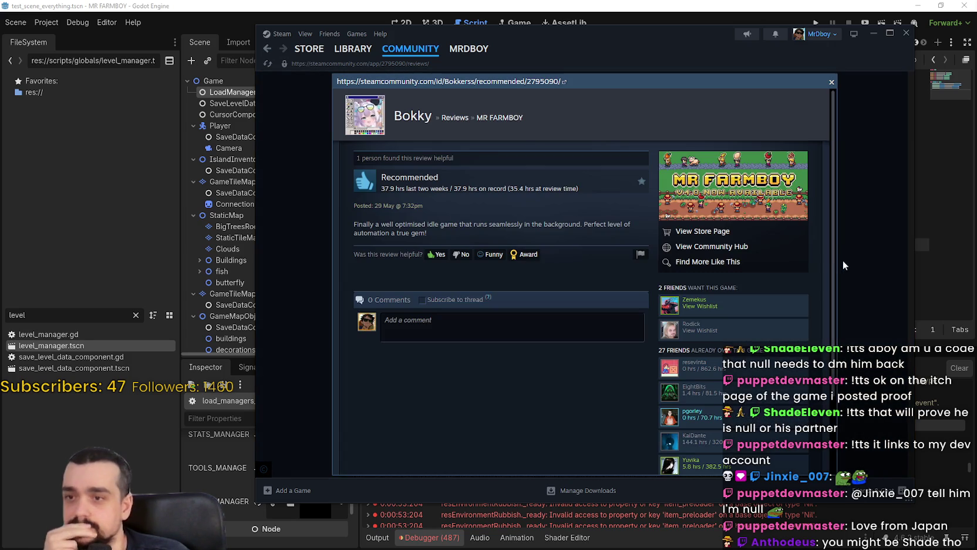
pyautogui.click(846, 240)
pyautogui.click(675, 247)
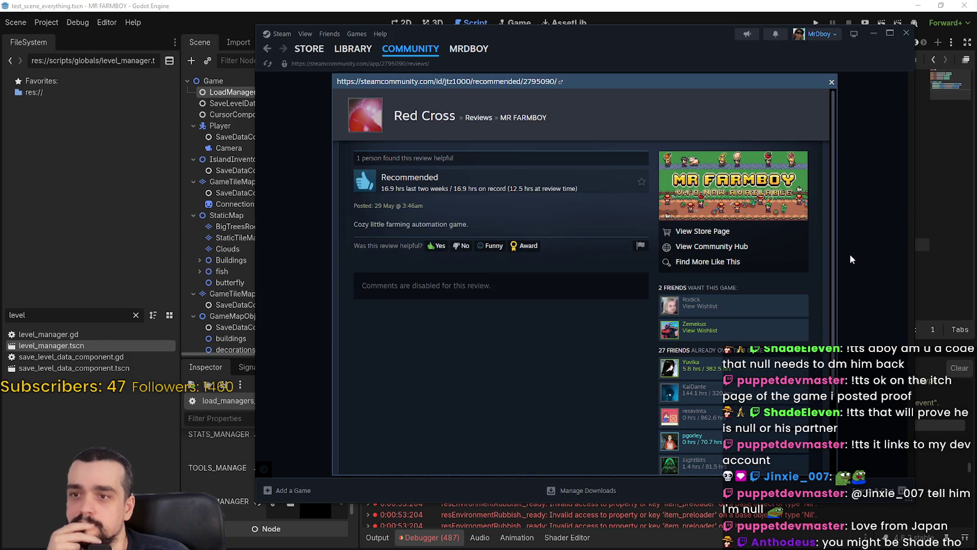
pyautogui.click(852, 243)
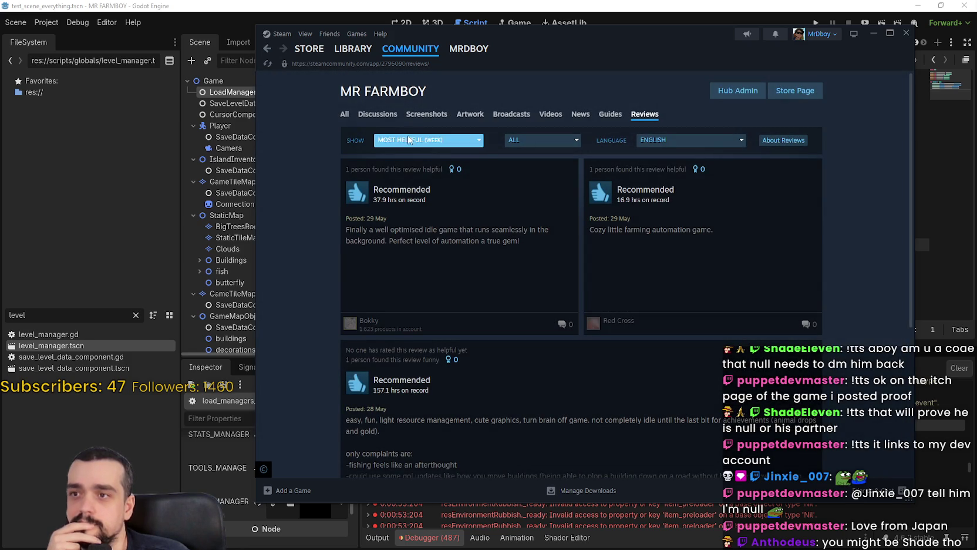
# Step: Sort the reviews by most recent and include all languages
pyautogui.click(409, 140)
pyautogui.click(417, 238)
pyautogui.click(655, 139)
pyautogui.click(654, 153)
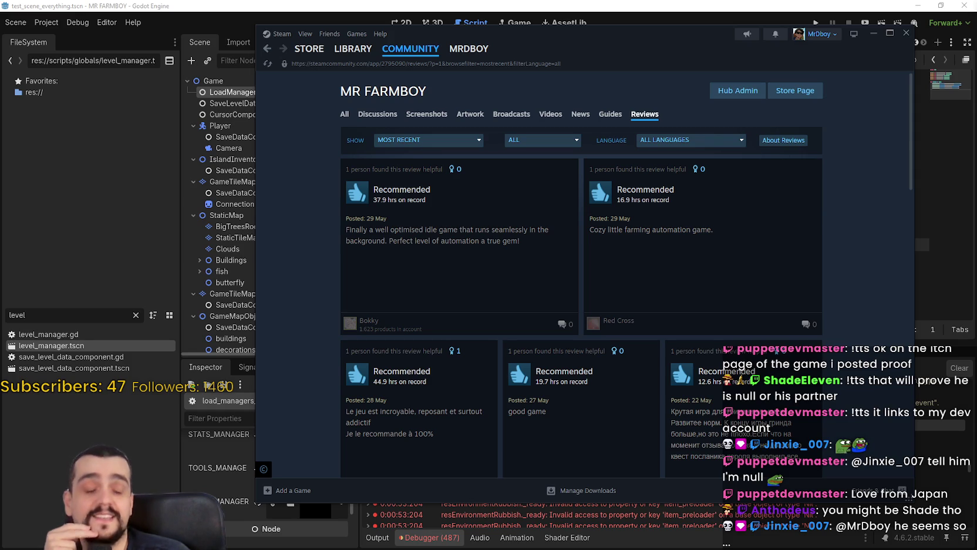
pyautogui.scroll(-3, 674, 318)
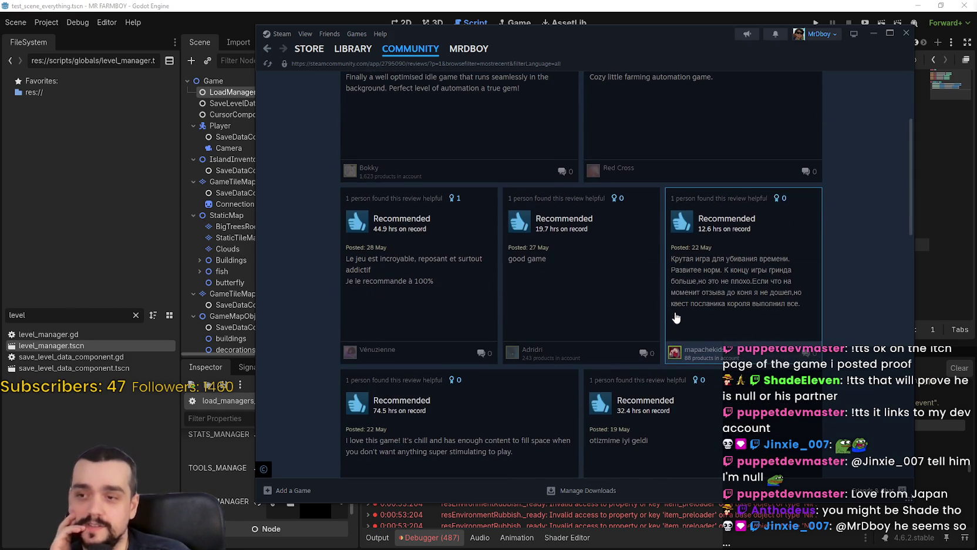
pyautogui.scroll(3, 701, 340)
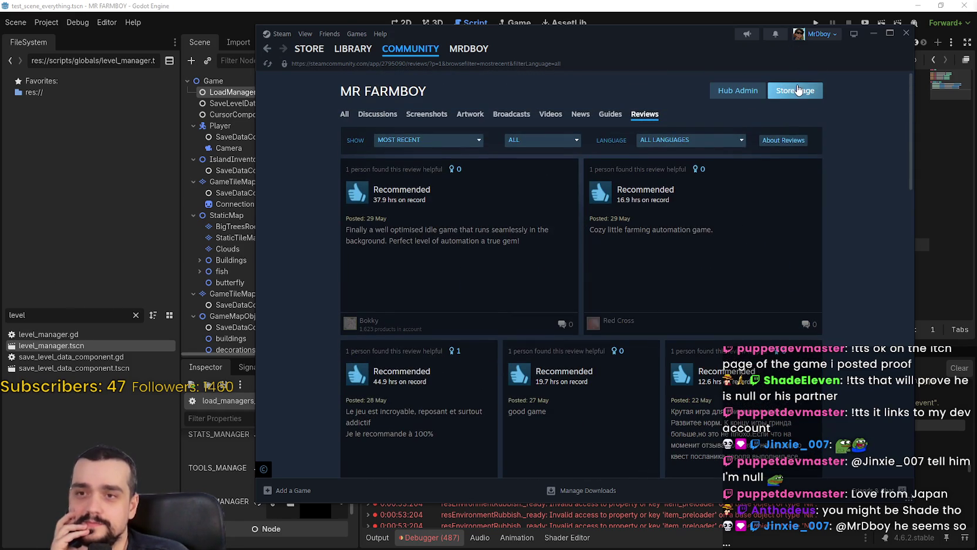
# Step: Open the MR FARMBOY store page, then close Steam
pyautogui.click(797, 89)
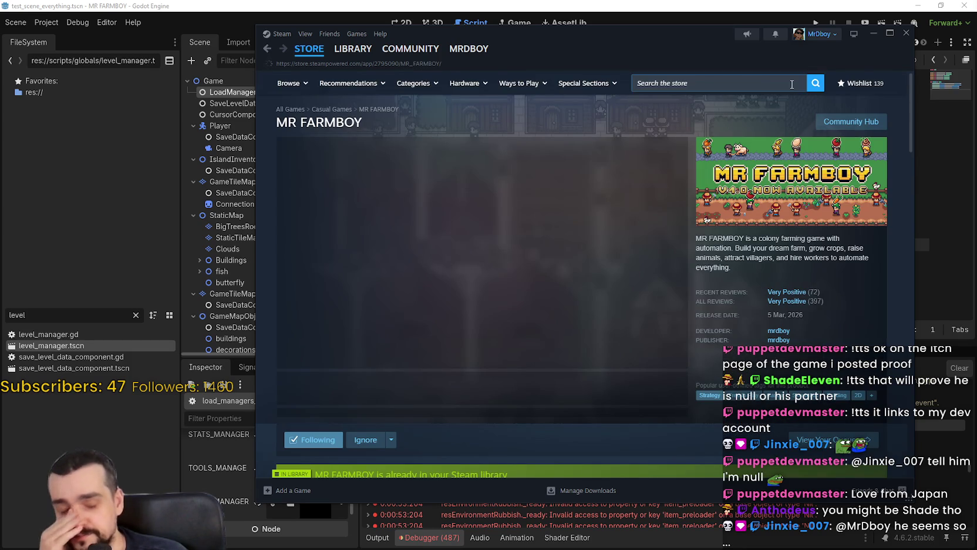
pyautogui.moveTo(794, 295)
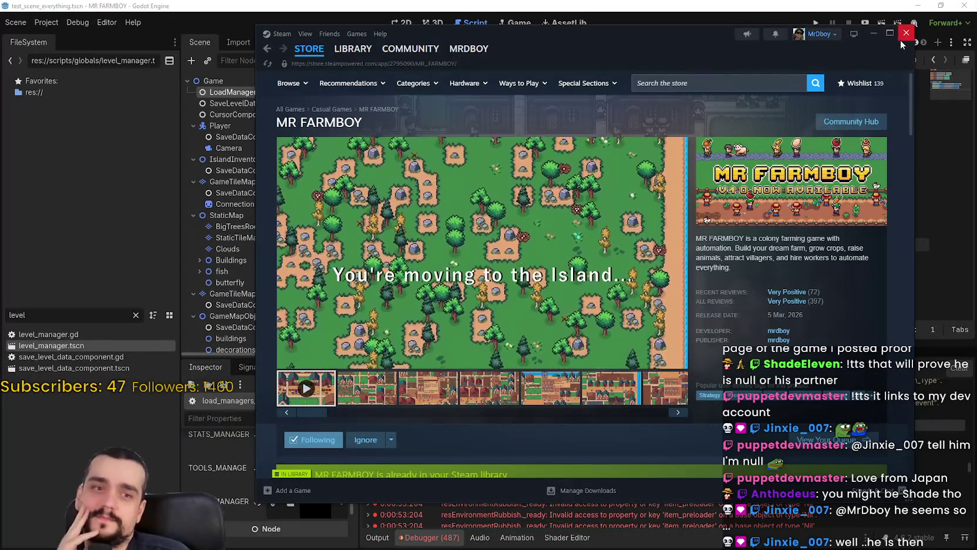
pyautogui.click(905, 39)
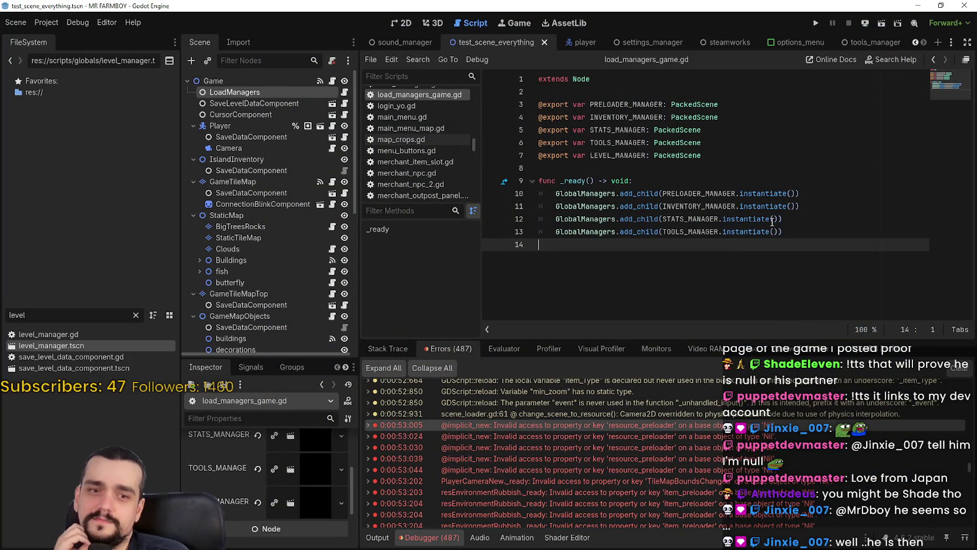
# Step: Delete the empty line 14 at the end of load_managers_game.gd
pyautogui.press('BackSpace')
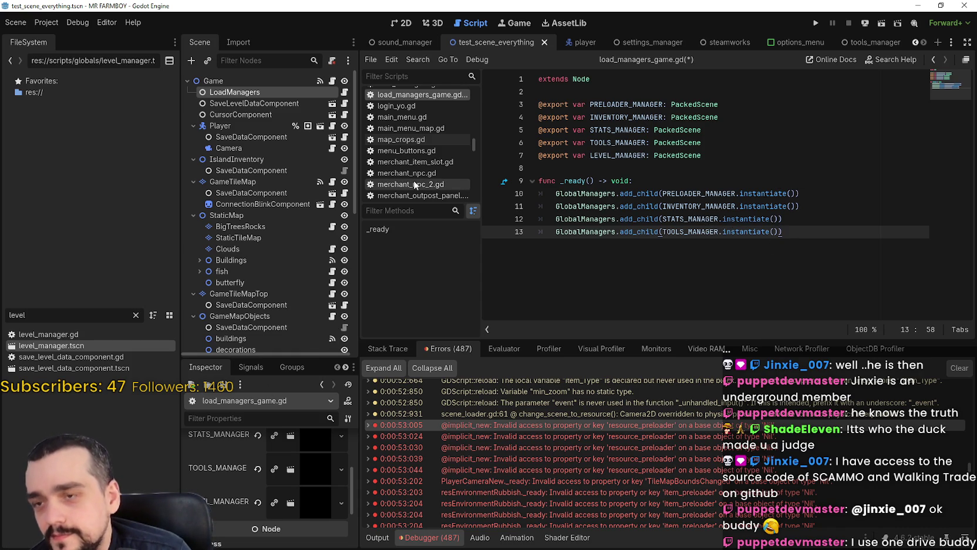
pyautogui.click(726, 159)
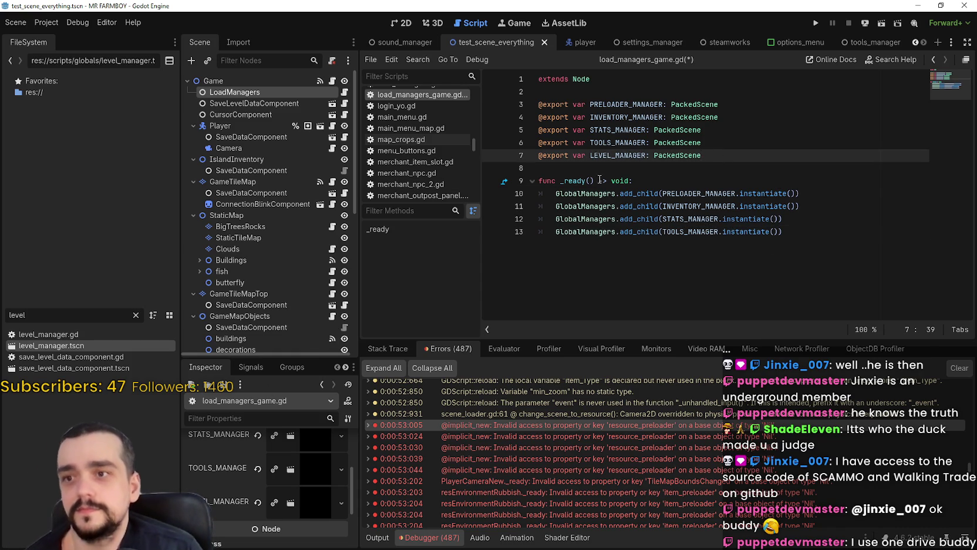
pyautogui.doubleClick(574, 181)
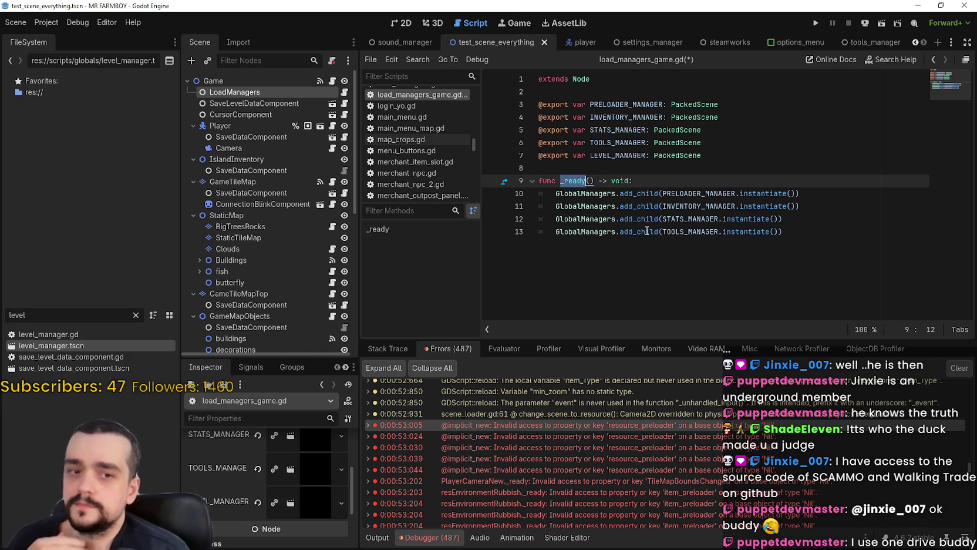
pyautogui.moveTo(646, 226)
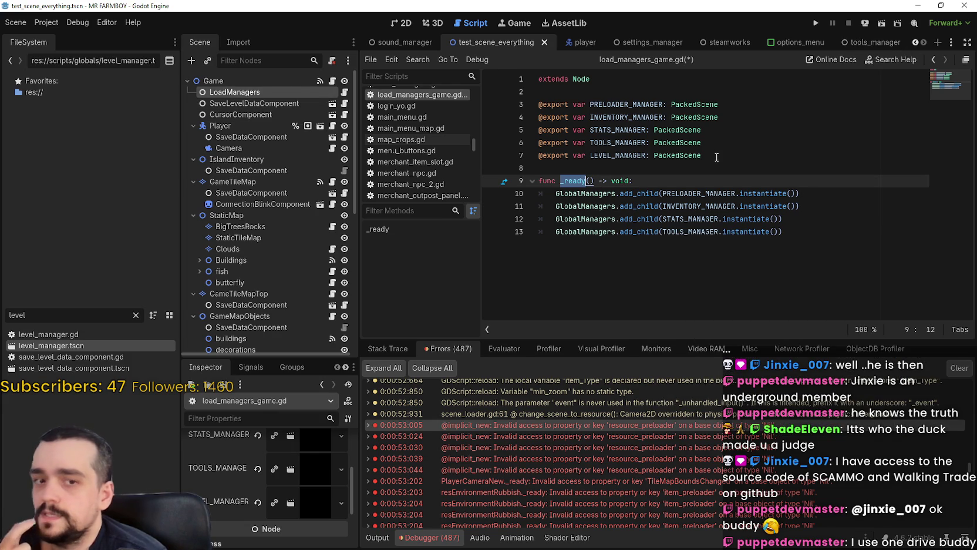
pyautogui.moveTo(725, 155)
pyautogui.mouseDown()
pyautogui.moveTo(488, 80)
pyautogui.moveTo(477, 101)
pyautogui.mouseUp()
pyautogui.hotkey('ctrl', 'c')
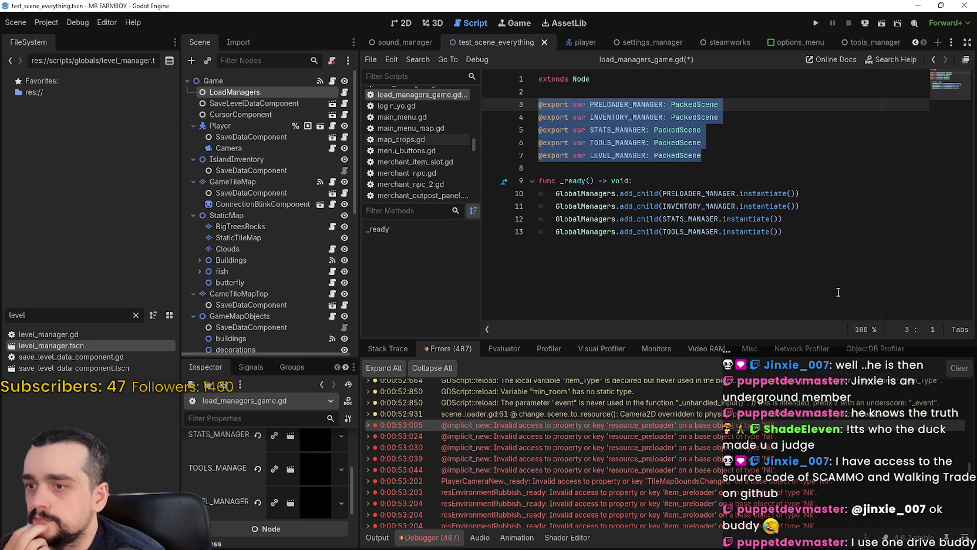
pyautogui.moveTo(349, 492); pyautogui.dragTo(354, 433)
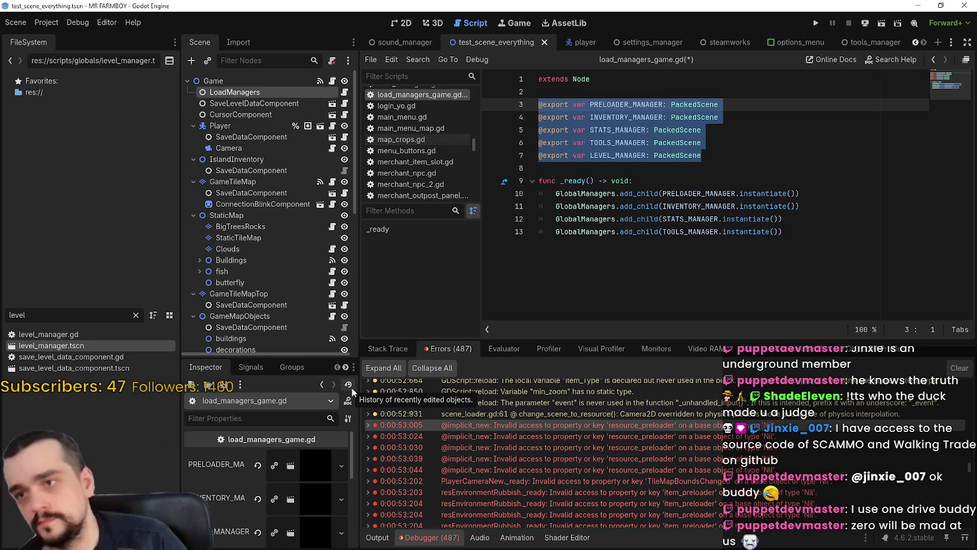
pyautogui.doubleClick(579, 181)
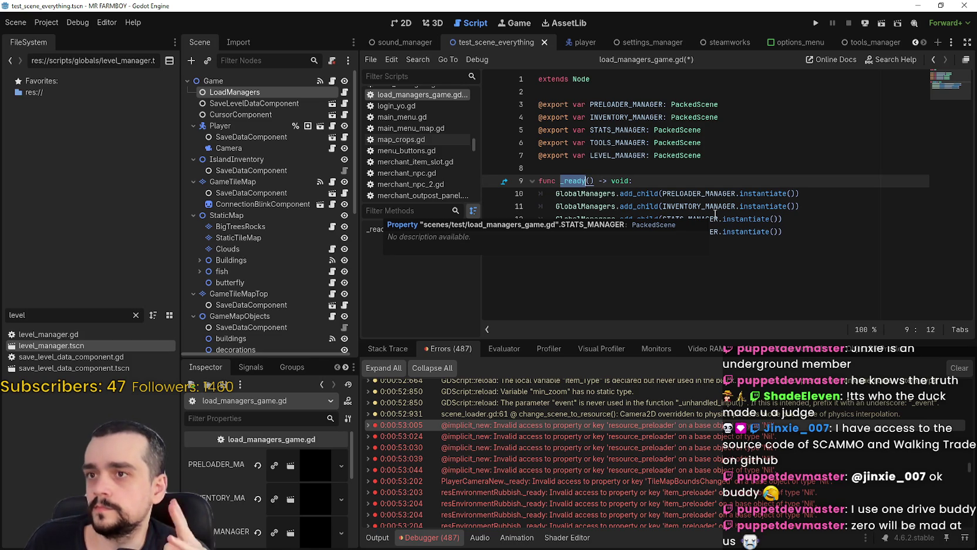
pyautogui.moveTo(790, 232); pyautogui.dragTo(487, 104)
pyautogui.moveTo(716, 158); pyautogui.dragTo(539, 104)
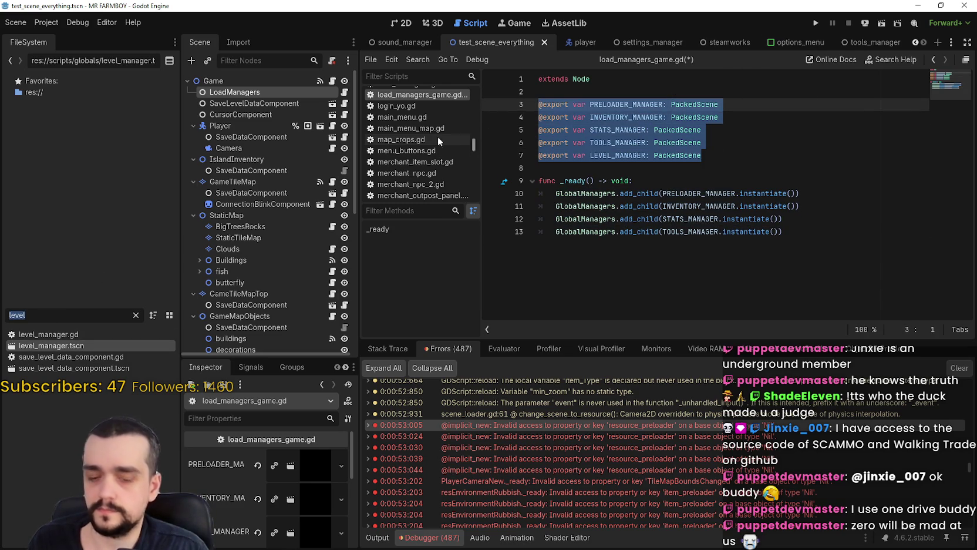
pyautogui.write('main')
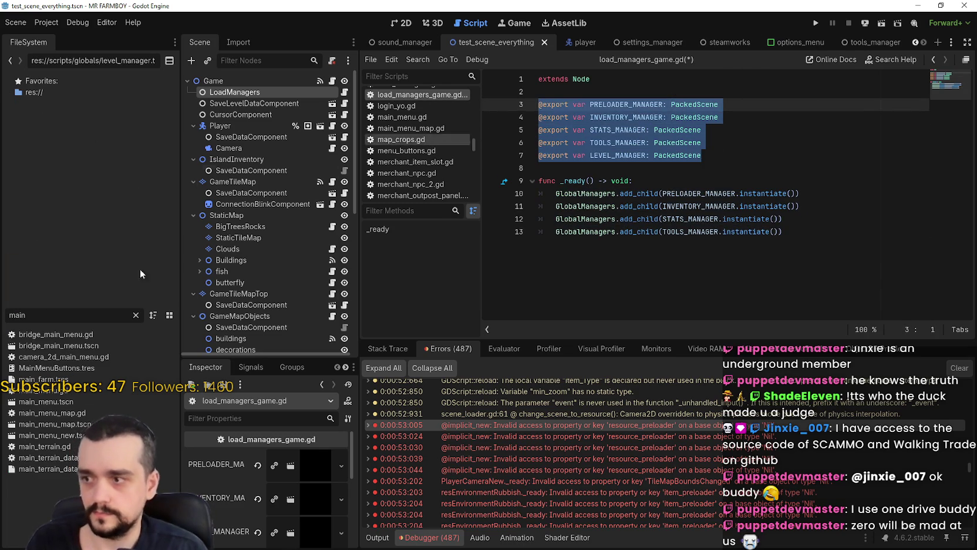
# Step: Open main_menu.tscn's load_managers.gd and paste the five manager exports at line 10
pyautogui.doubleClick(20, 404)
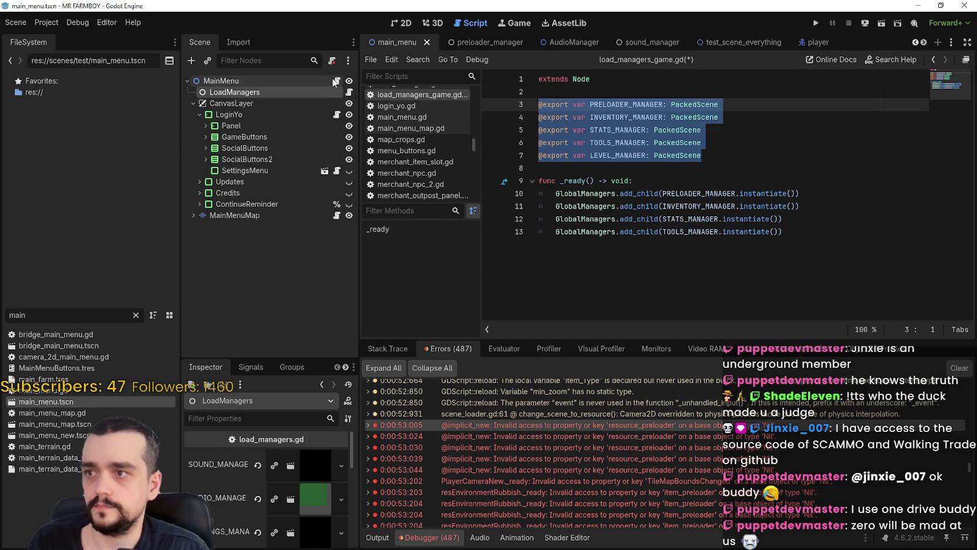
pyautogui.click(351, 92)
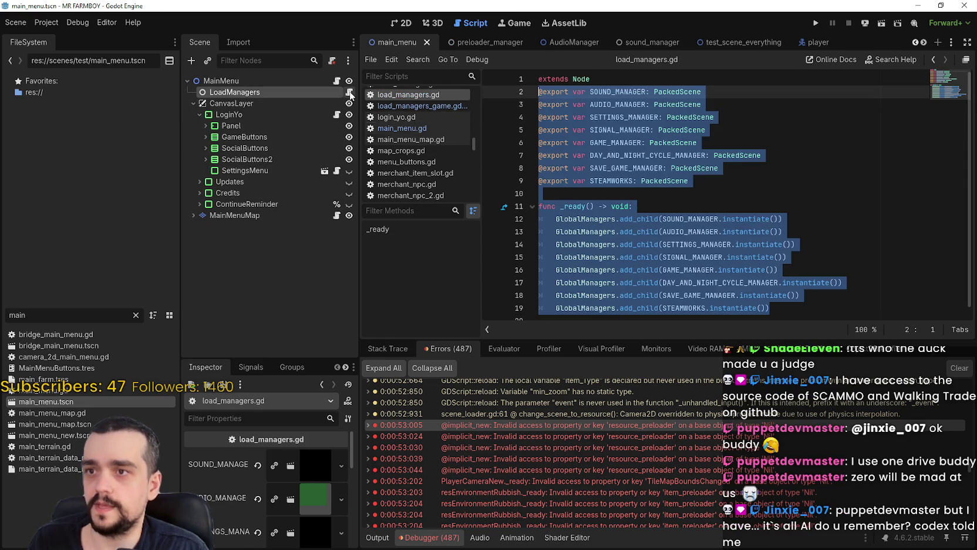
pyautogui.click(763, 209)
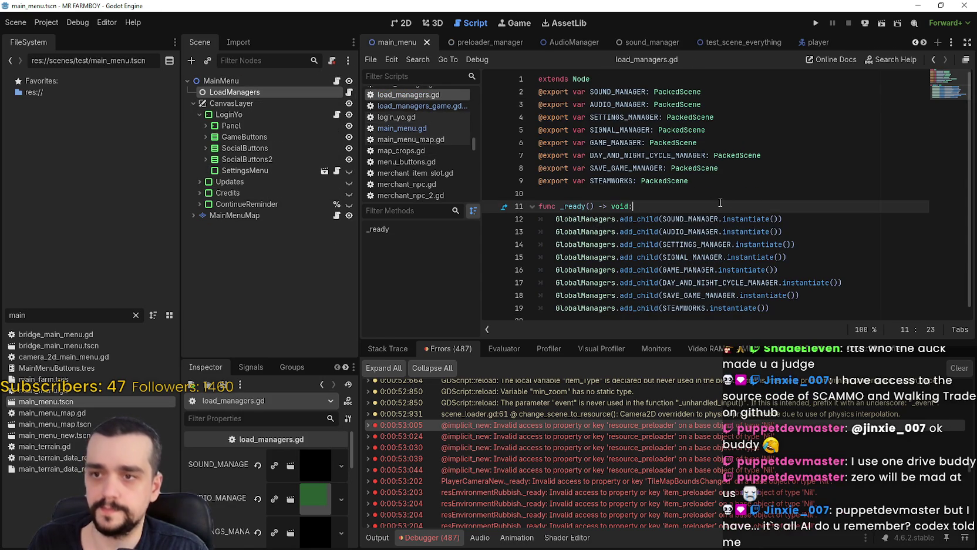
pyautogui.click(716, 193)
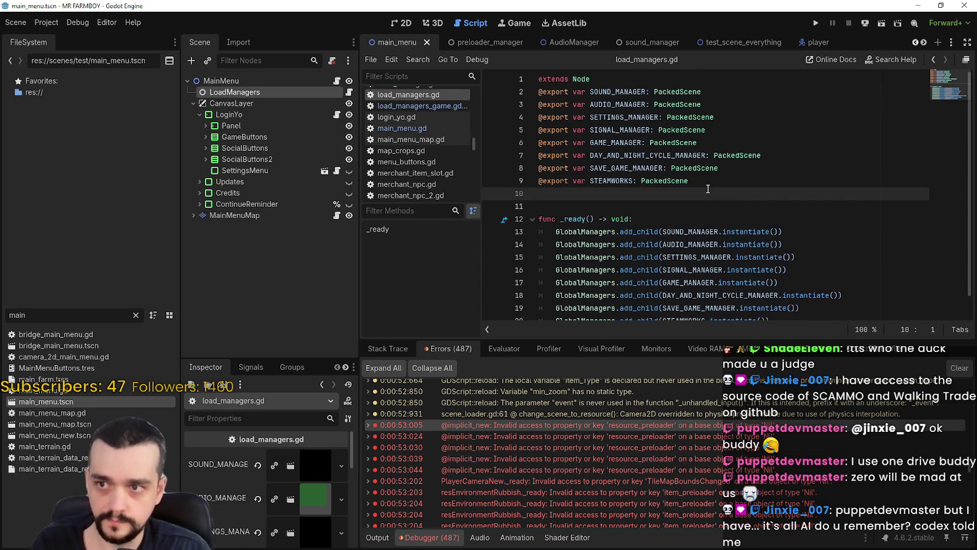
pyautogui.hotkey('ctrl', 'v')
pyautogui.scroll(-2, 702, 246)
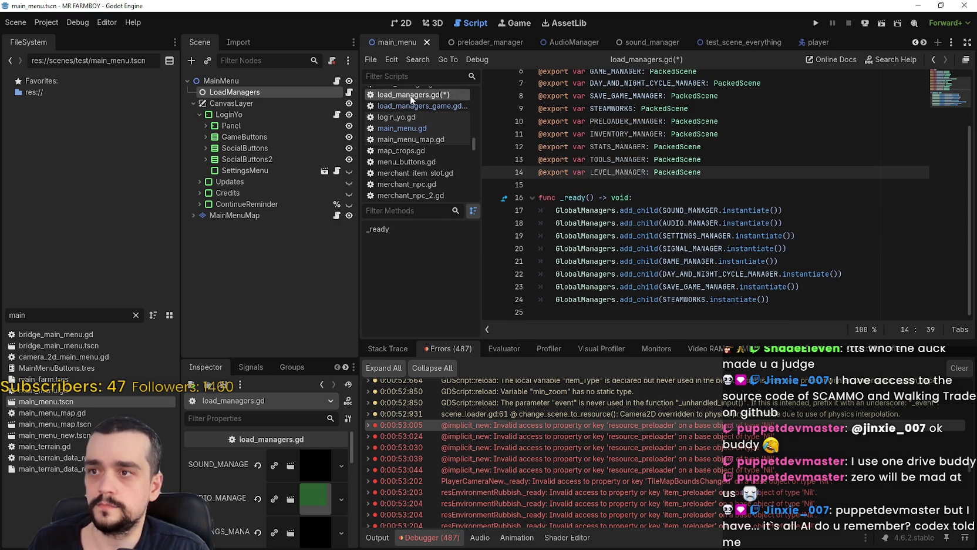
# Step: Copy the four add_child calls from load_managers_game.gd and paste them before STEAMWORKS
pyautogui.click(440, 107)
pyautogui.moveTo(784, 232); pyautogui.dragTo(540, 193)
pyautogui.hotkey('ctrl', 'c')
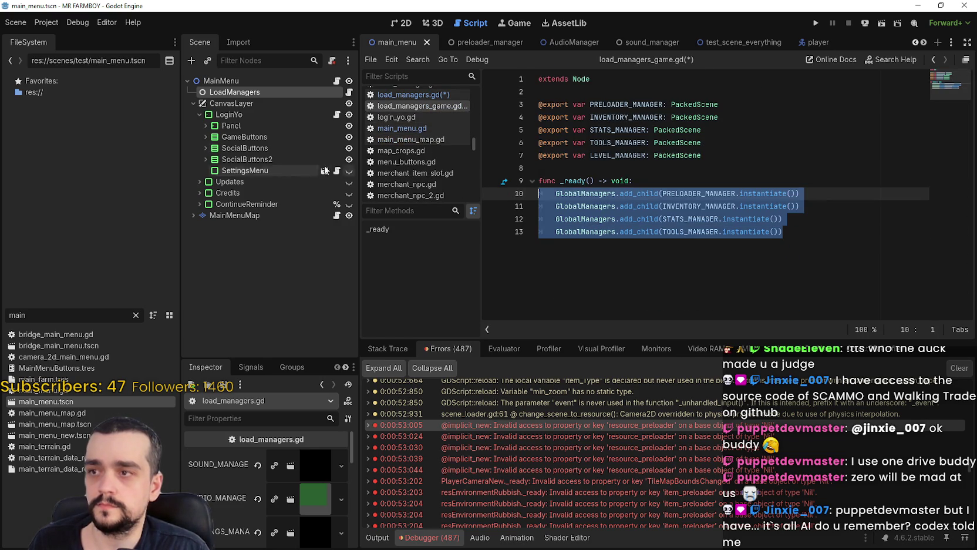
pyautogui.click(414, 97)
pyautogui.scroll(-1, 602, 226)
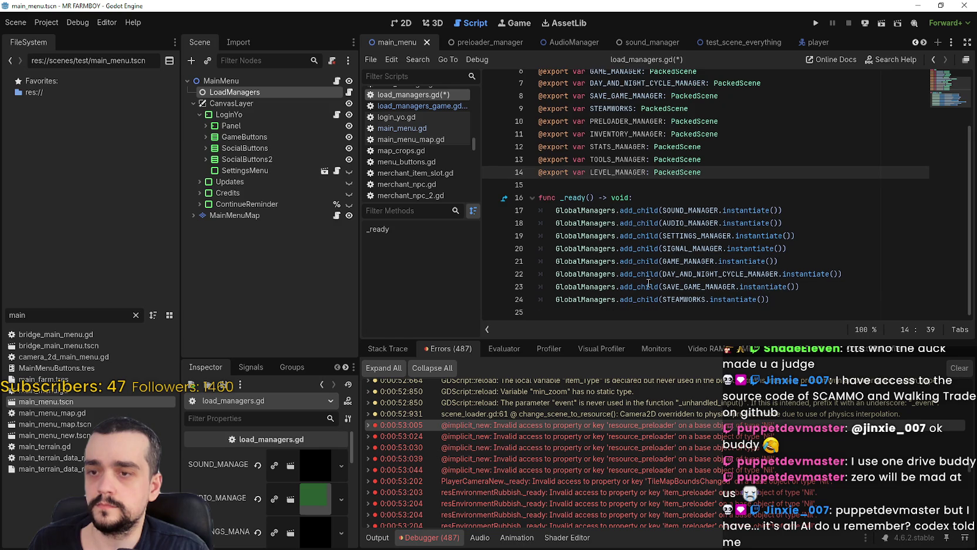
pyautogui.click(616, 312)
pyautogui.click(830, 287)
pyautogui.press('Return')
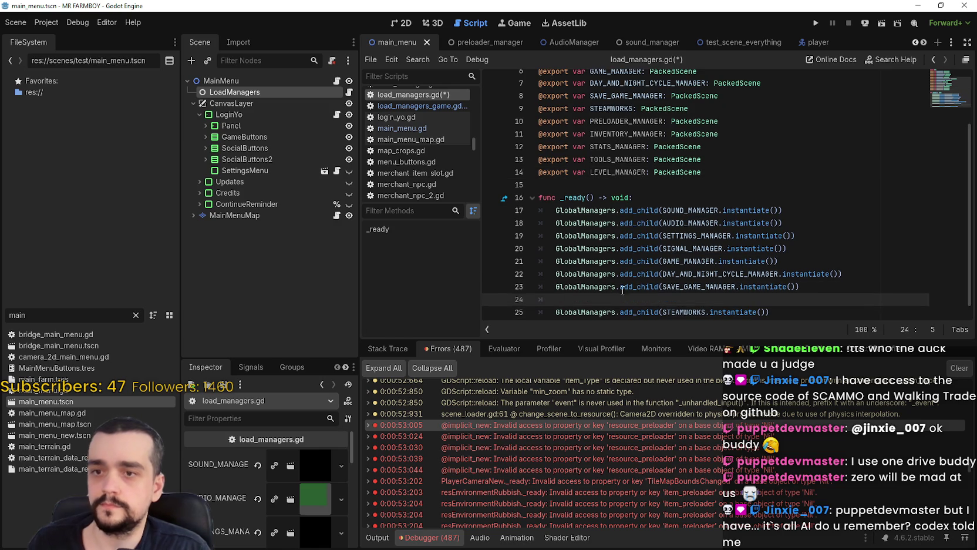
pyautogui.moveTo(556, 299); pyautogui.dragTo(504, 293)
pyautogui.hotkey('ctrl', 'v')
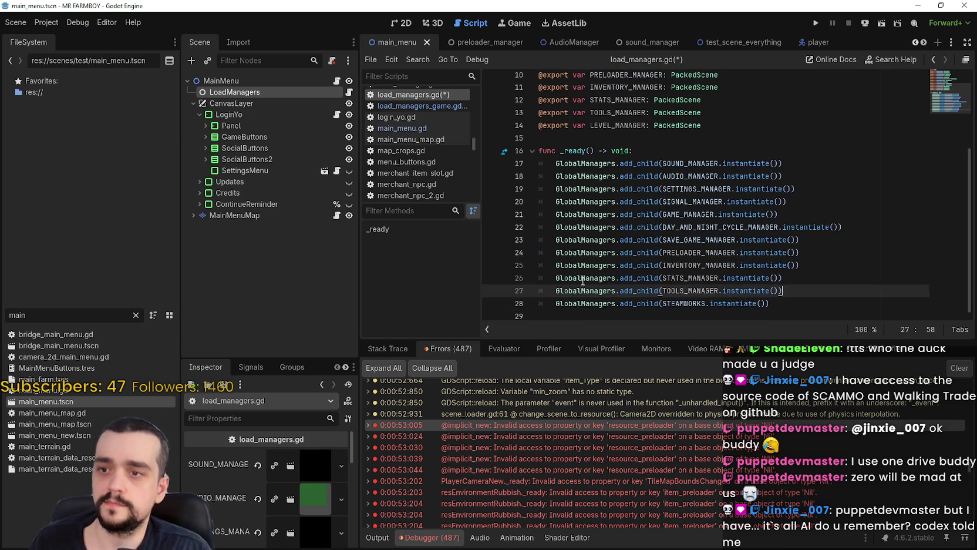
# Step: Check the pasted add_child block and move to the script's empty last line
pyautogui.moveTo(591, 43)
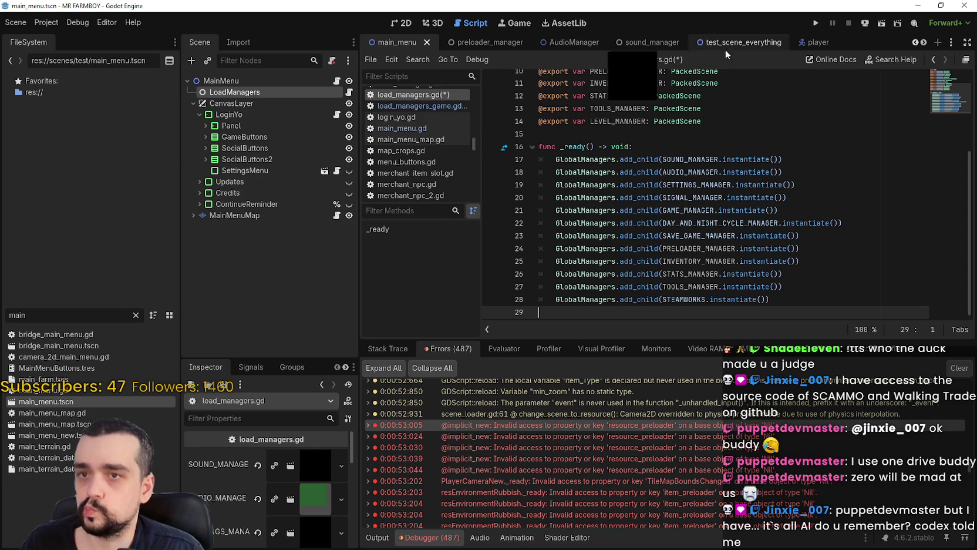
pyautogui.click(830, 226)
pyautogui.press('Down')
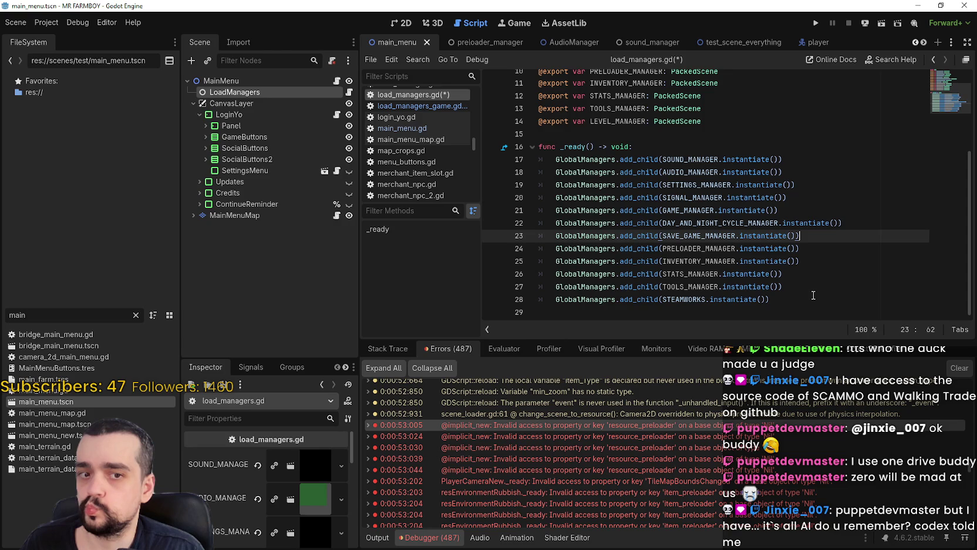
pyautogui.click(777, 303)
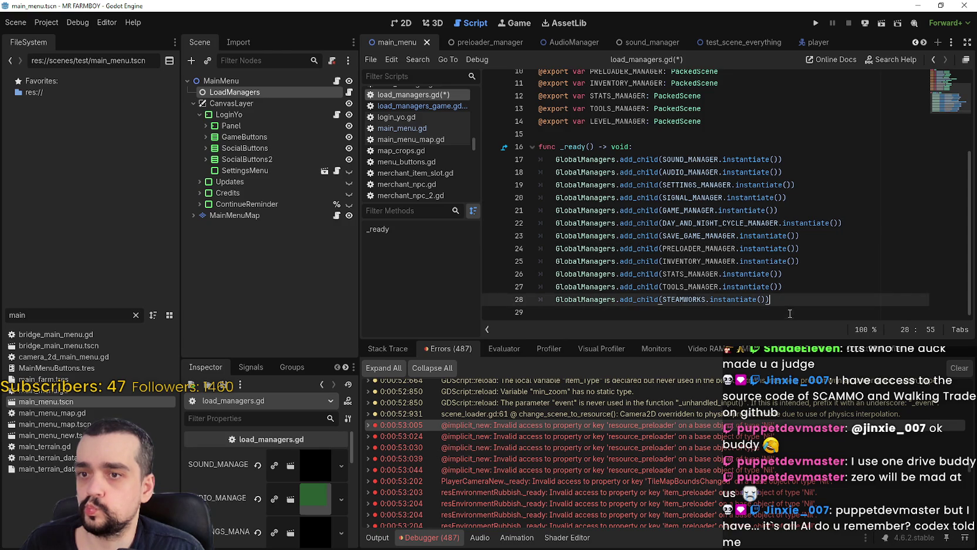
pyautogui.press('Down')
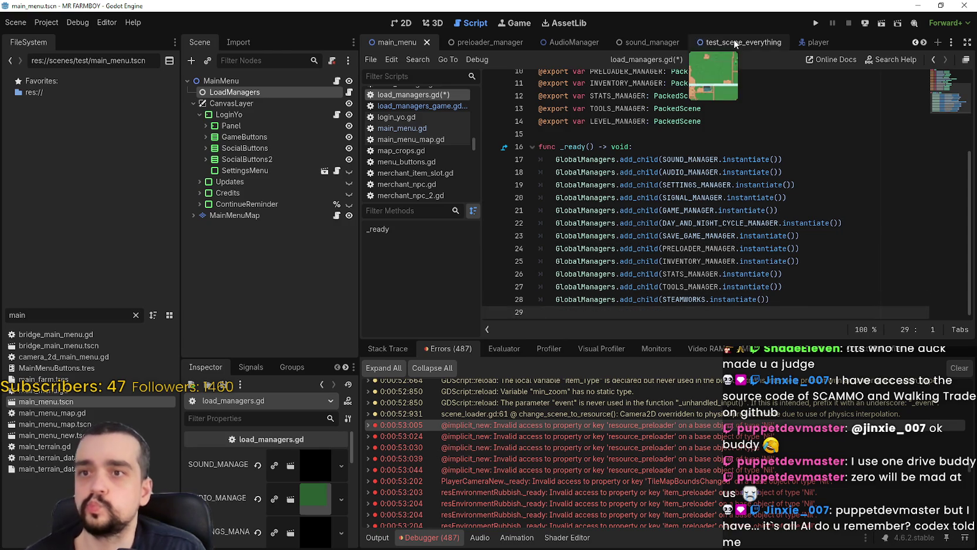
# Step: Switch to test_scene_everything and start deleting LoadManagers, then cancel
pyautogui.click(721, 47)
pyautogui.rightClick(257, 94)
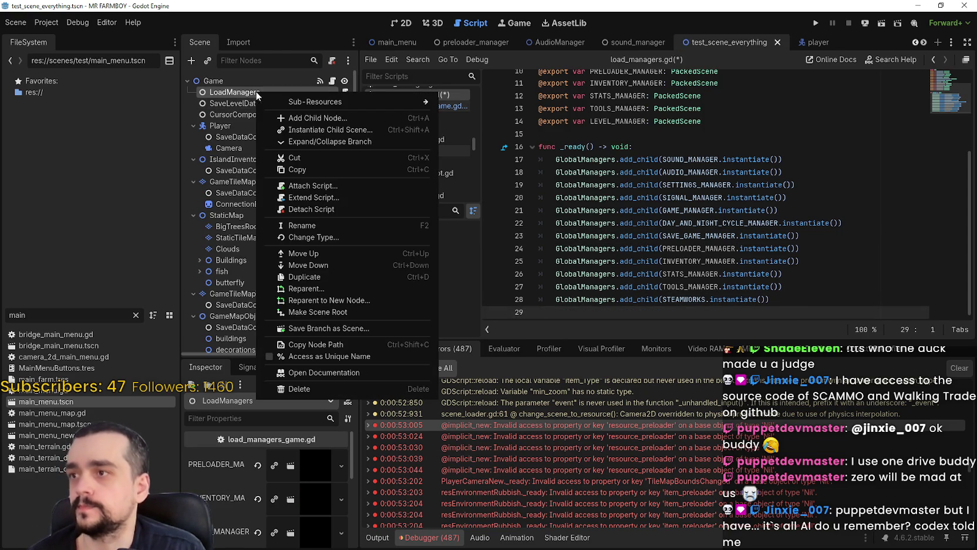
pyautogui.click(276, 387)
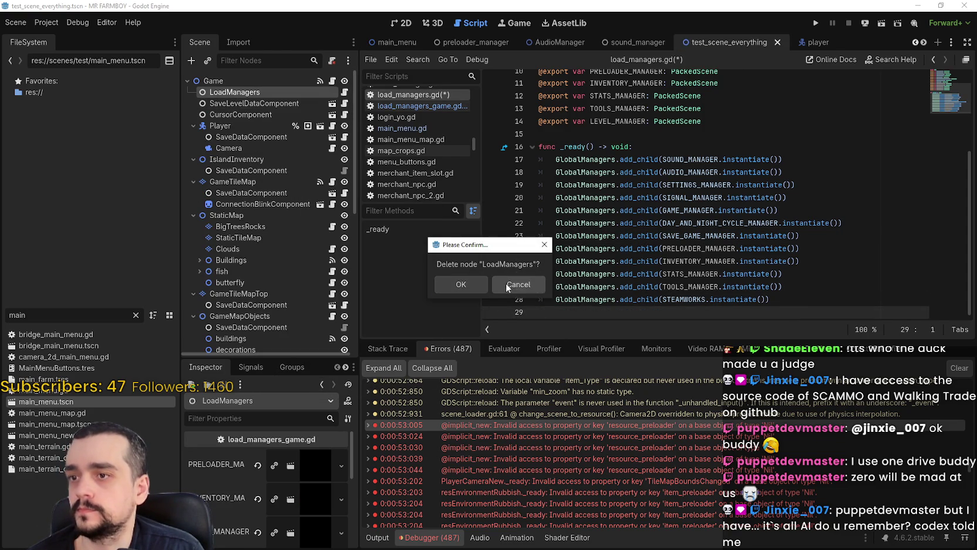
pyautogui.click(524, 285)
# Step: Reselect the four add_child calls and _ready block in load_managers_game.gd
pyautogui.click(422, 106)
pyautogui.moveTo(555, 193); pyautogui.dragTo(831, 300)
pyautogui.click(824, 247)
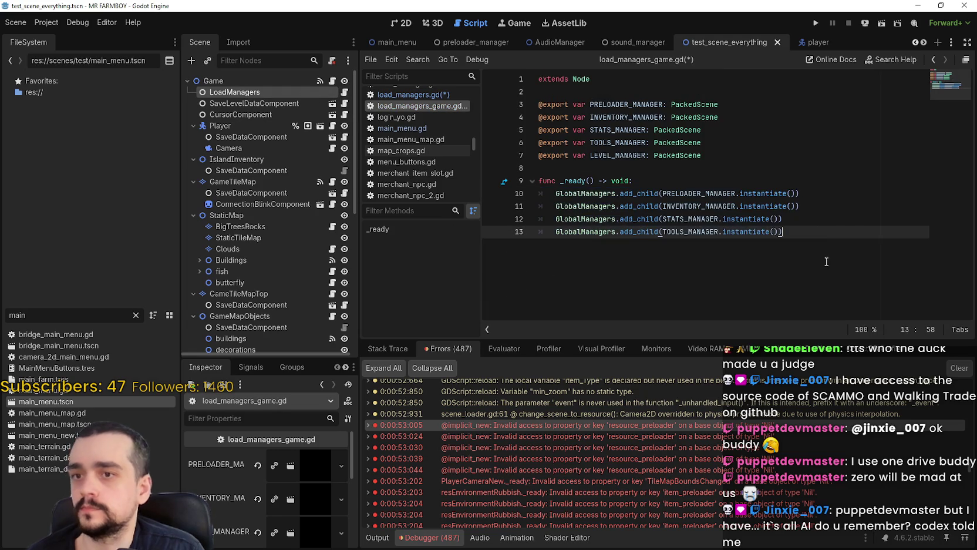
pyautogui.moveTo(825, 247)
pyautogui.mouseDown()
pyautogui.moveTo(538, 170)
pyautogui.moveTo(539, 194)
pyautogui.moveTo(824, 247)
pyautogui.mouseUp()
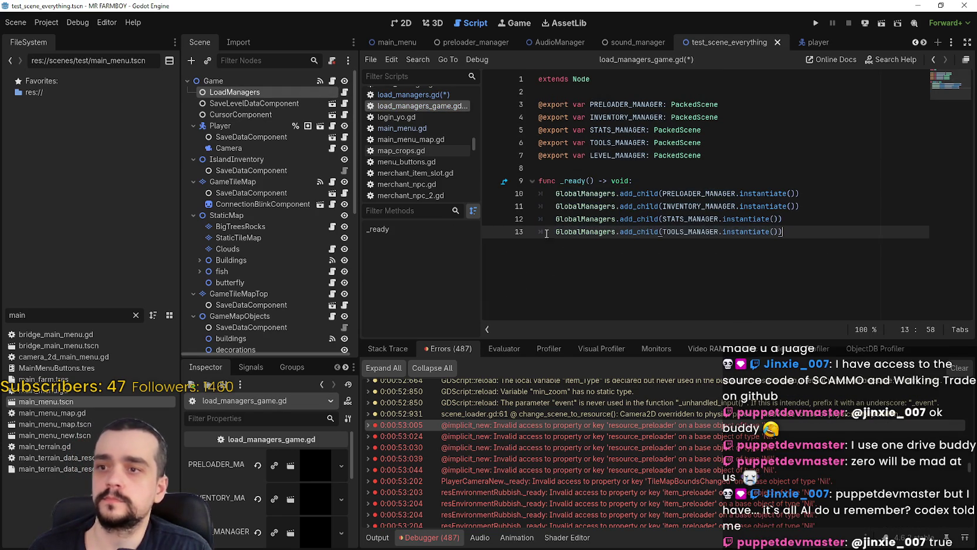
# Step: Delete LoadManagers from the scene, then return to load_managers.gd via main_menu_map.gd
pyautogui.rightClick(272, 91)
pyautogui.click(311, 388)
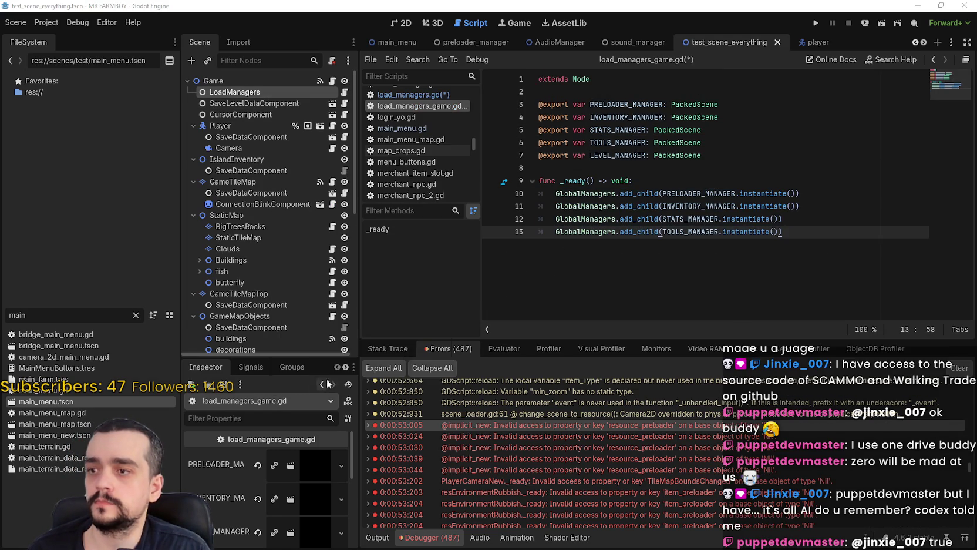
pyautogui.click(477, 286)
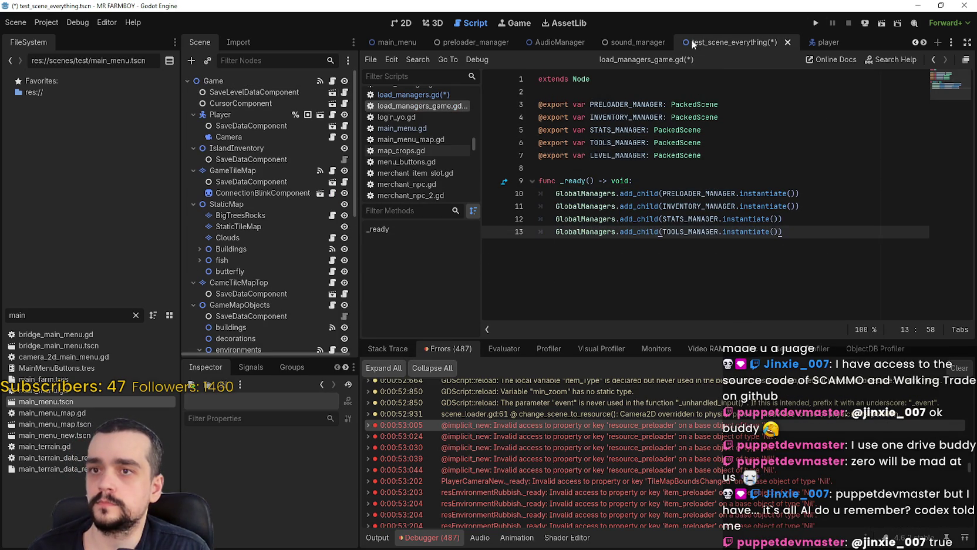
pyautogui.doubleClick(52, 412)
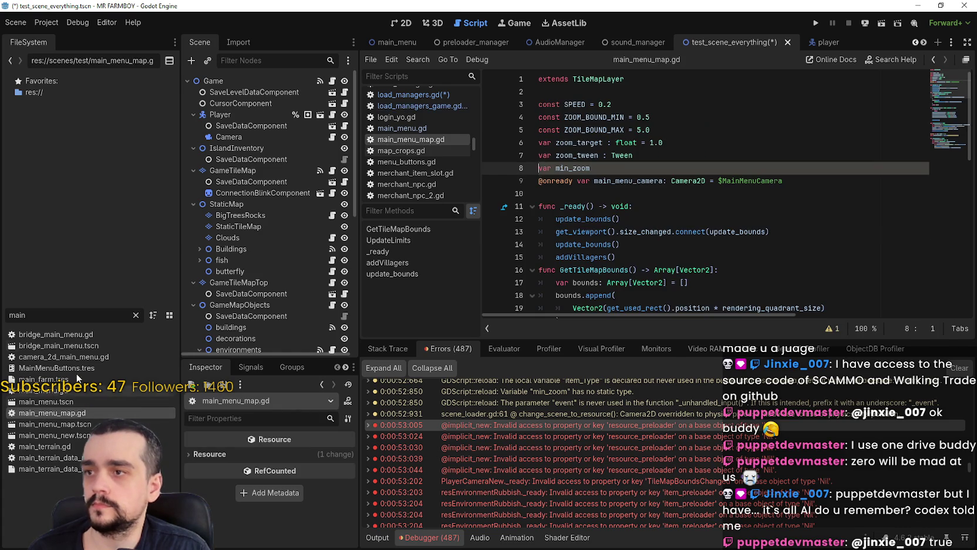
pyautogui.click(395, 95)
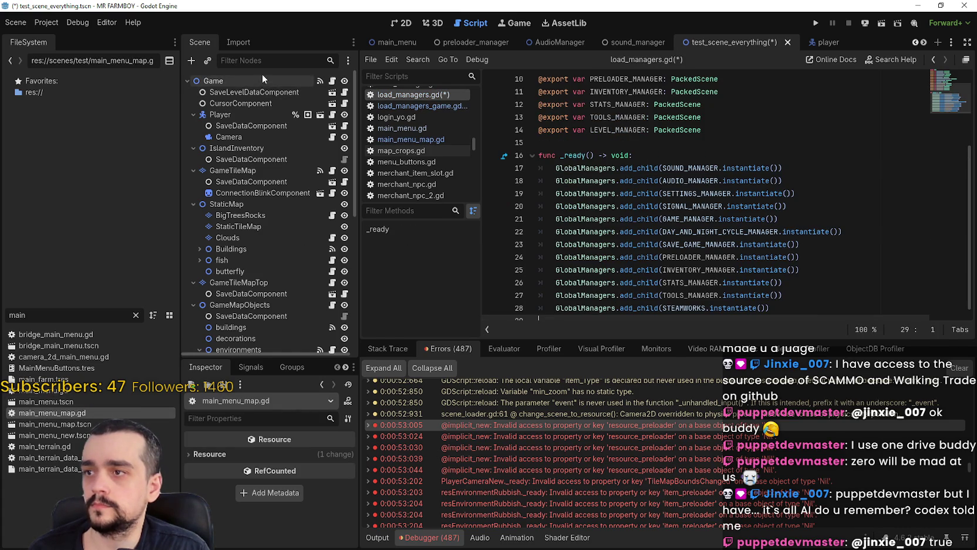
# Step: Open main_menu.tscn and assign preloader_manager.tscn to LoadManagers' PRELOADER_MANAGER slot
pyautogui.doubleClick(49, 402)
pyautogui.scroll(-2, 278, 509)
pyautogui.moveTo(278, 355); pyautogui.dragTo(278, 218)
pyautogui.scroll(-2, 275, 479)
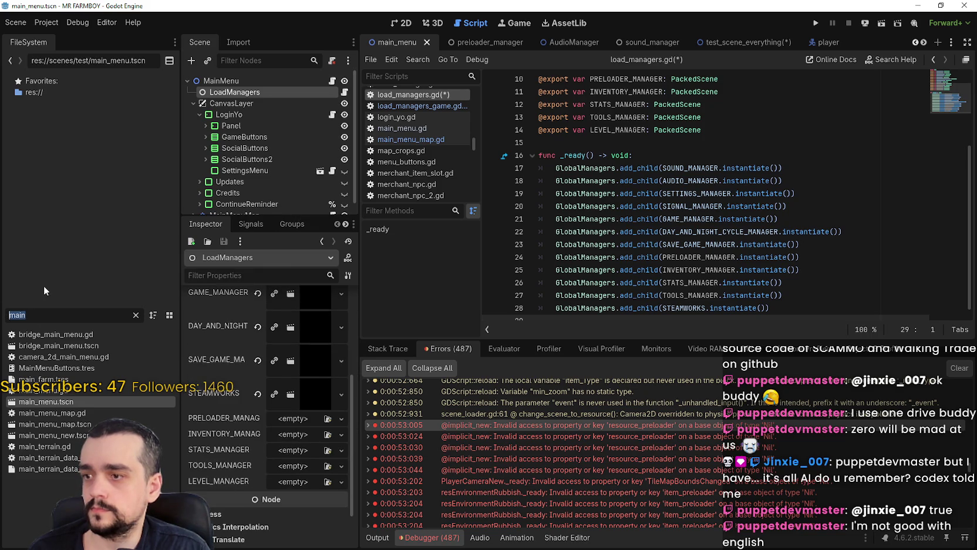
pyautogui.write('prelo')
pyautogui.moveTo(85, 334); pyautogui.dragTo(286, 423)
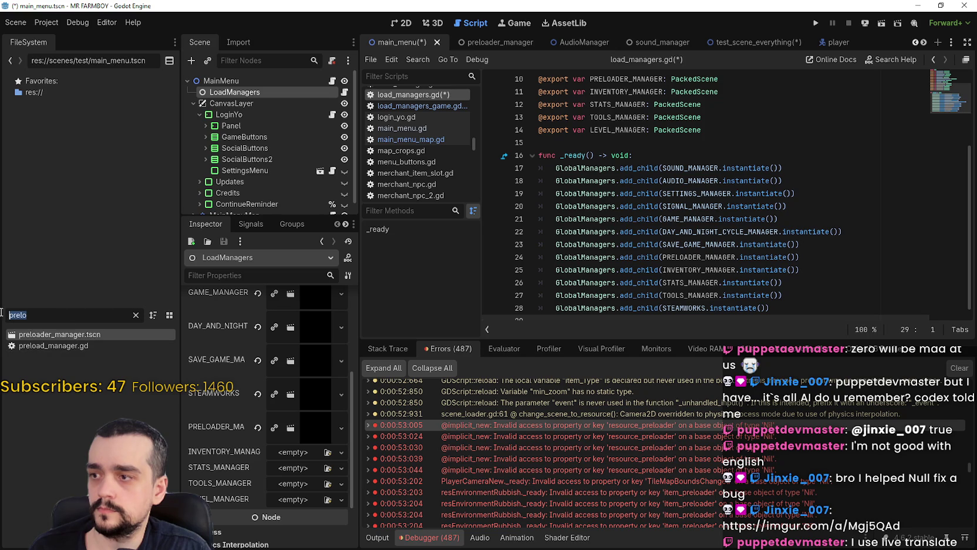
# Step: Assign inventory_manager.tscn and stats_manager.tscn to the INVENTORY_MANAGER and STATS_MANAGER slots
pyautogui.write('inve')
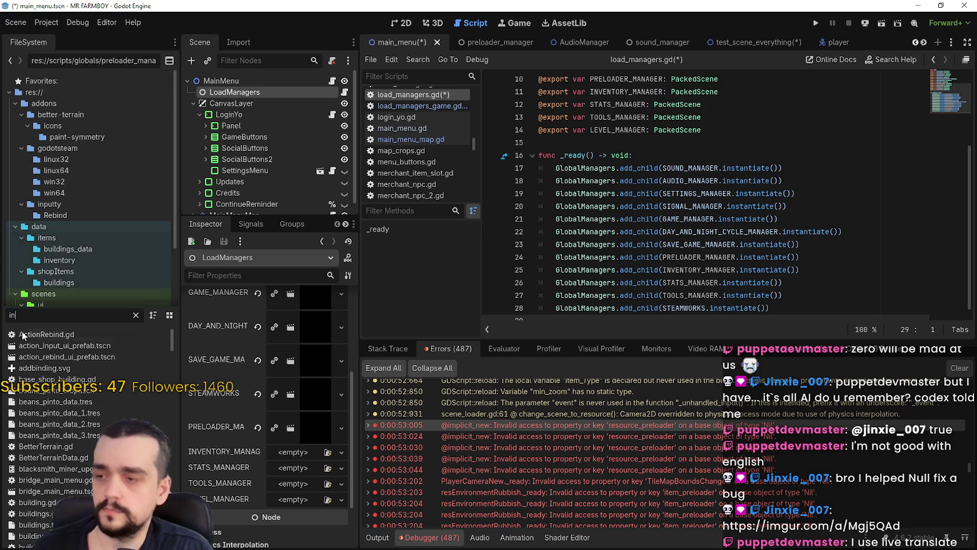
pyautogui.moveTo(59, 345); pyautogui.dragTo(279, 459)
pyautogui.doubleClick(48, 316)
pyautogui.write('stats')
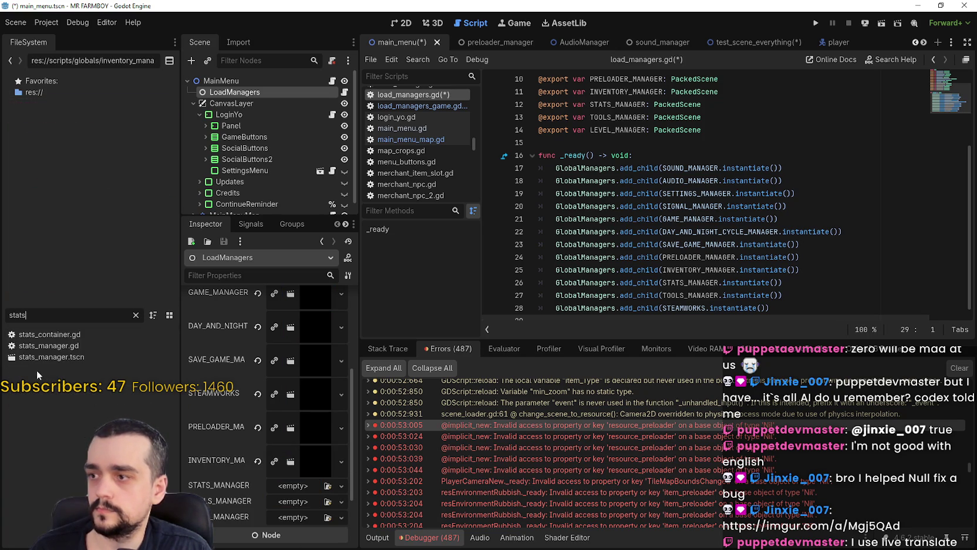
pyautogui.moveTo(55, 357); pyautogui.dragTo(294, 488)
# Step: Put tools_manager.tscn into the TOOLS_MANAGER and LEVEL_MANAGER slots, then save main_menu
pyautogui.write('t')
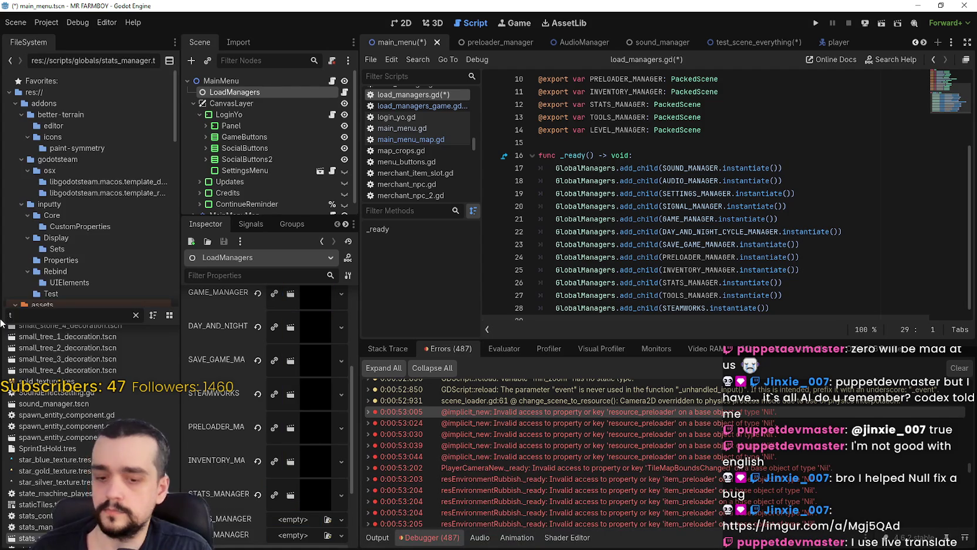
pyautogui.write('ools')
pyautogui.click(40, 354)
pyautogui.moveTo(40, 354); pyautogui.dragTo(317, 519)
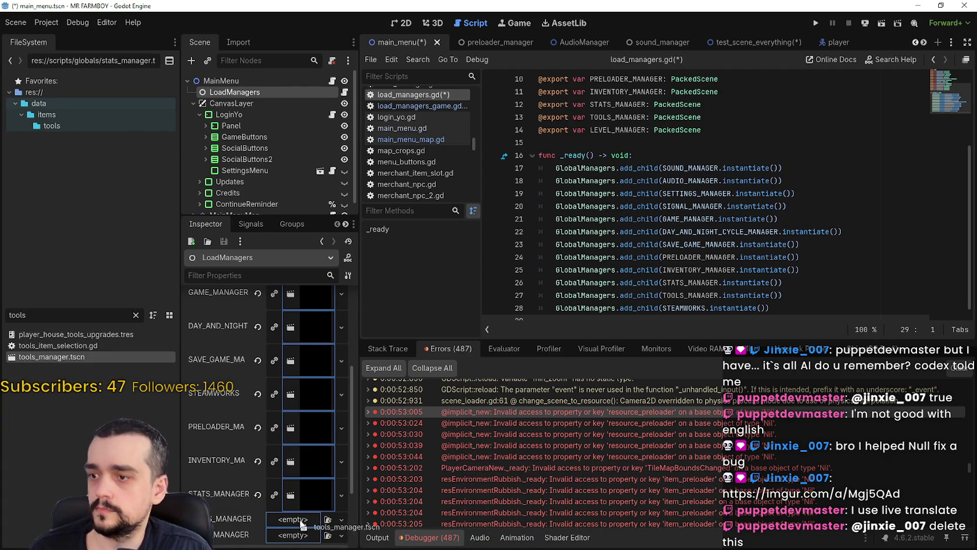
pyautogui.write('leve')
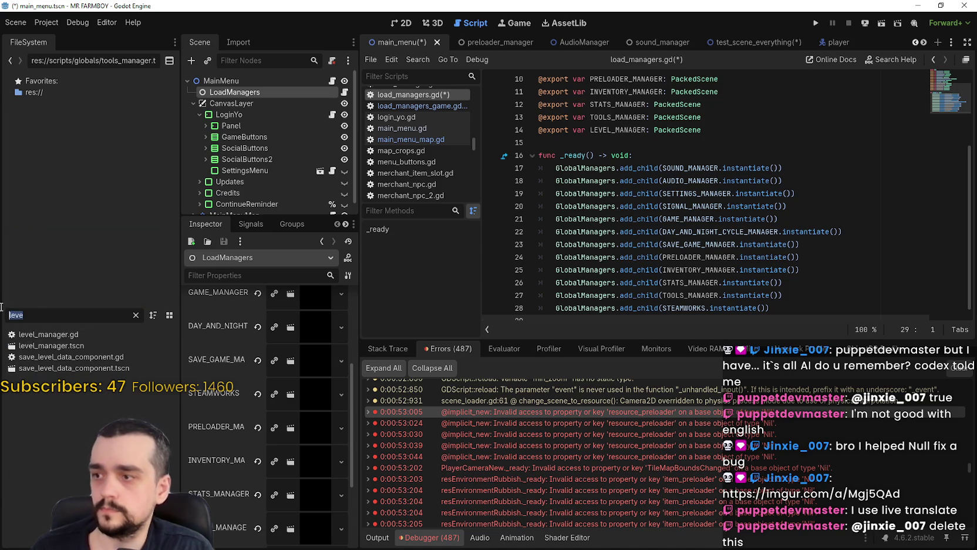
pyautogui.press('BackSpace')
pyautogui.press('BackSpace')
pyautogui.press('BackSpace')
pyautogui.write('tools')
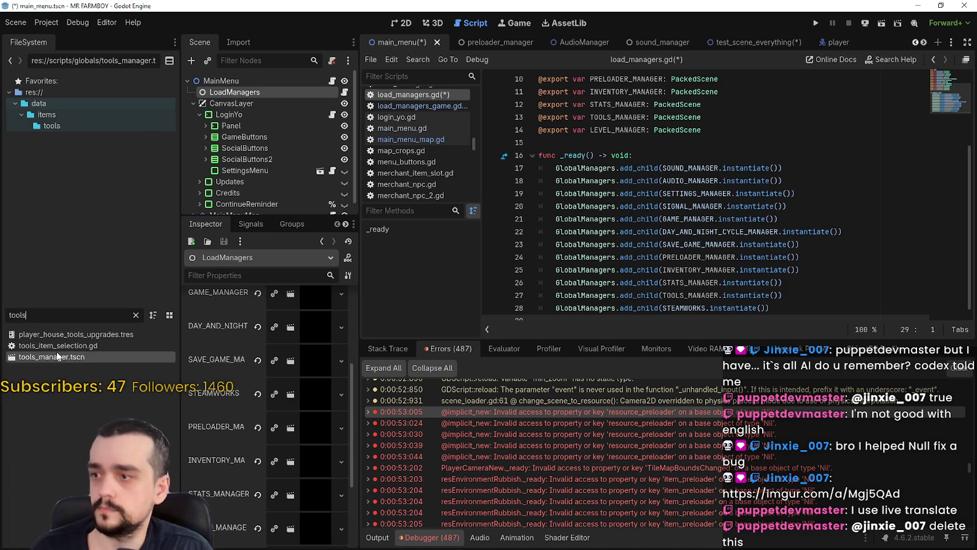
pyautogui.moveTo(51, 357)
pyautogui.mouseDown()
pyautogui.moveTo(282, 517)
pyautogui.moveTo(288, 434)
pyautogui.mouseUp()
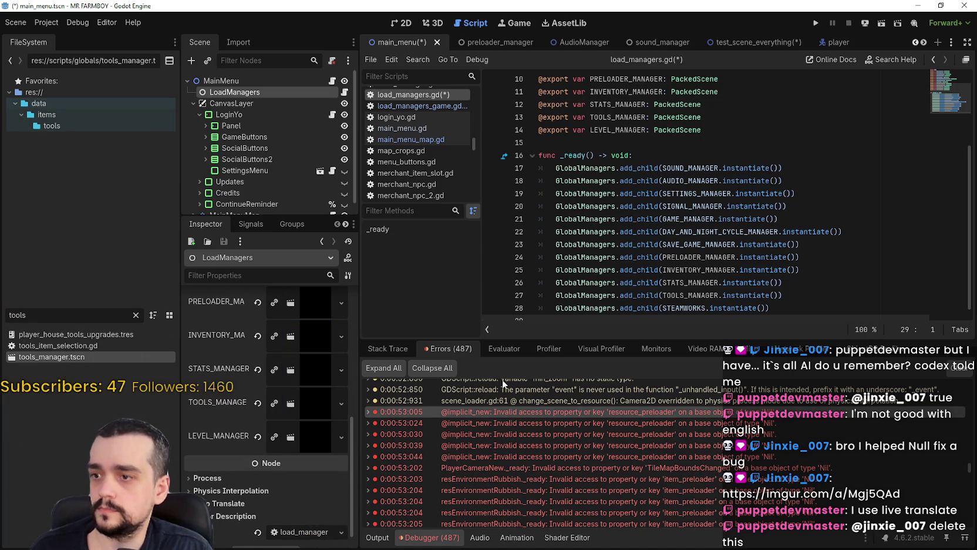
pyautogui.click(697, 245)
pyautogui.hotkey('ctrl', 's')
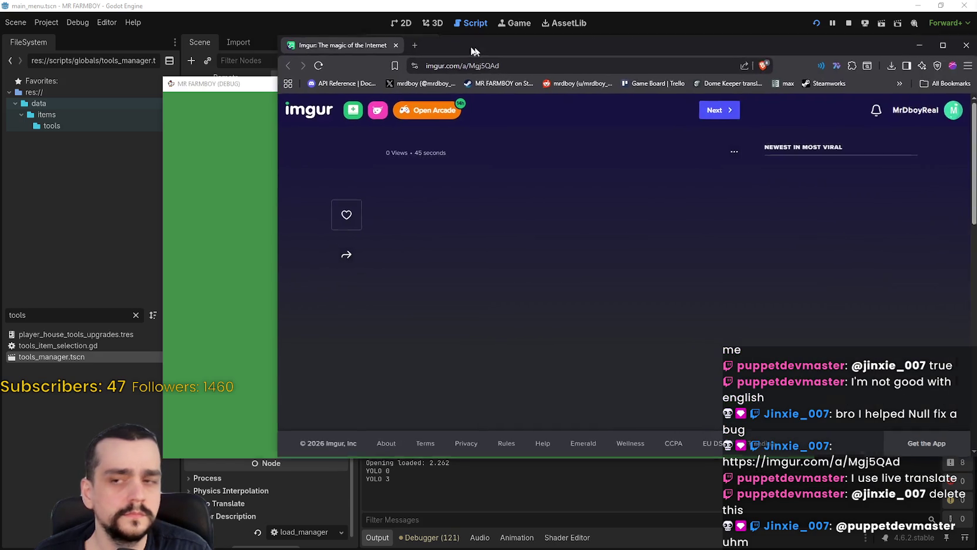
# Step: Drag the browser showing the Imgur link over the running game window
pyautogui.moveTo(474, 42); pyautogui.dragTo(392, 42)
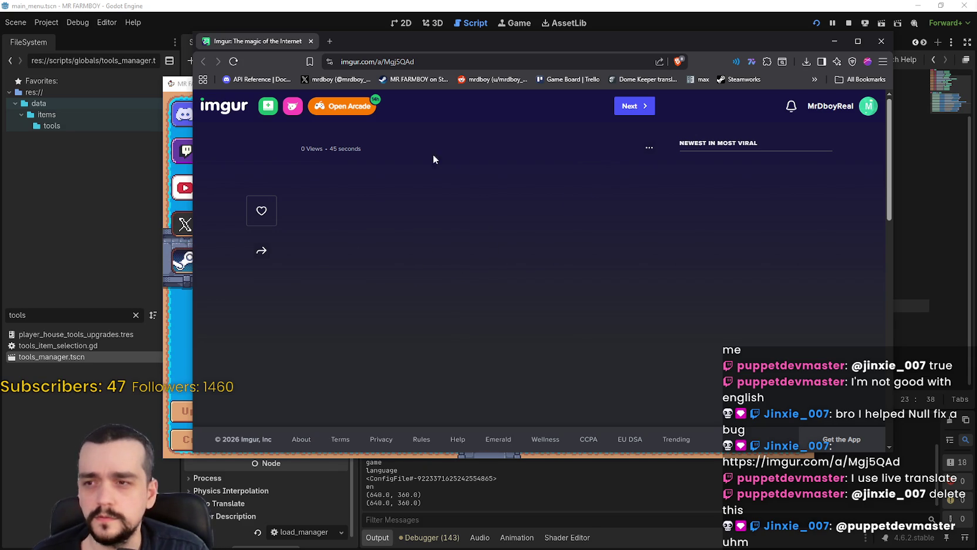
# Step: Scroll through the imageless Imgur album page, then close the browser window
pyautogui.scroll(-1, 570, 286)
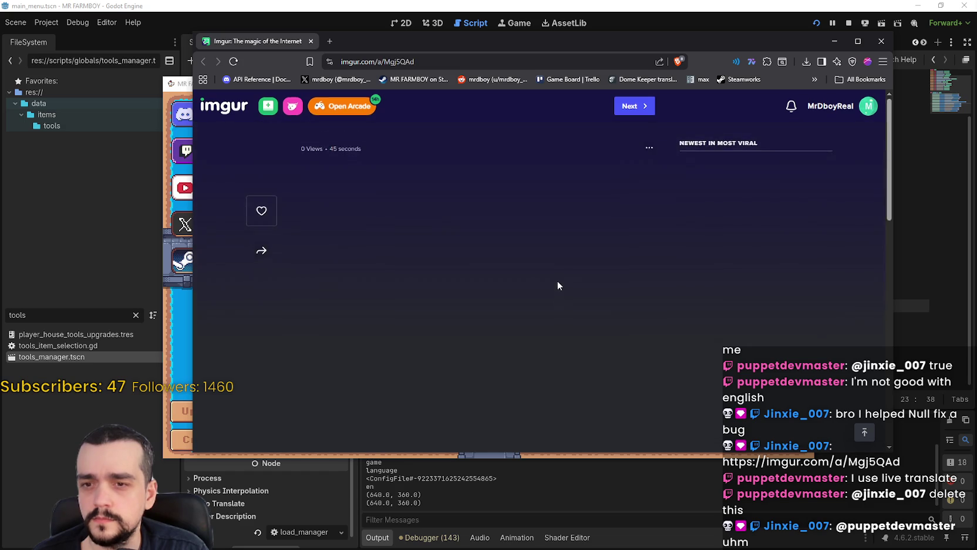
pyautogui.scroll(-5, 535, 270)
pyautogui.scroll(5, 537, 275)
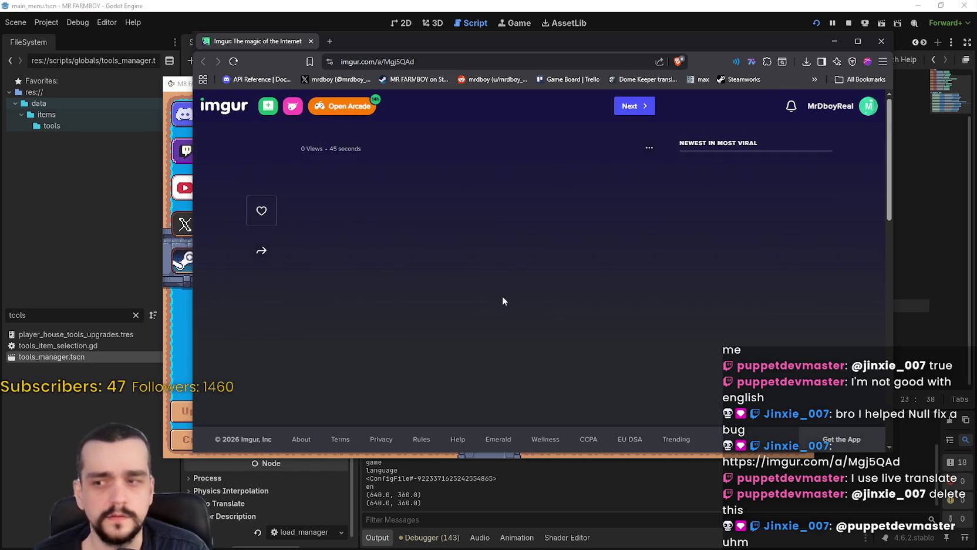
pyautogui.moveTo(378, 37); pyautogui.dragTo(395, 25)
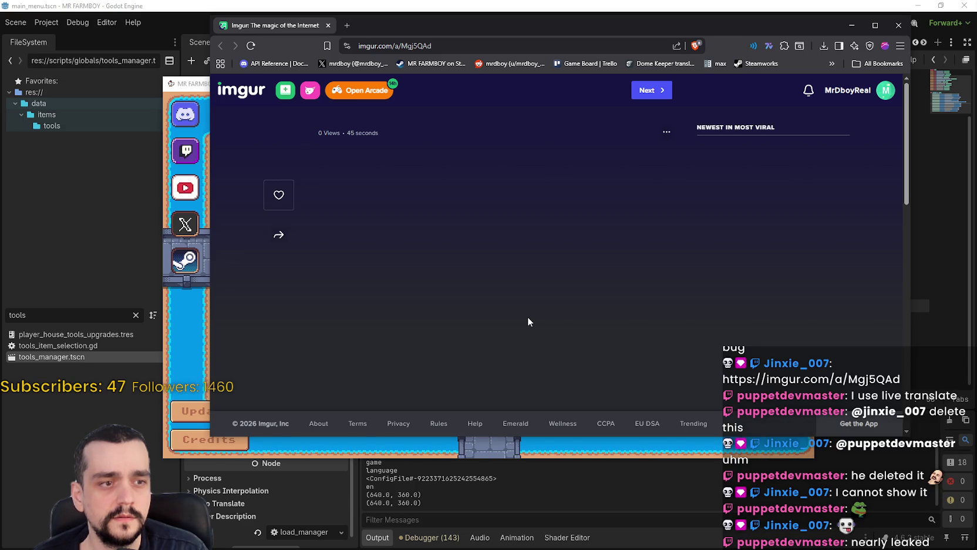
pyautogui.hotkey('ctrl', 'w')
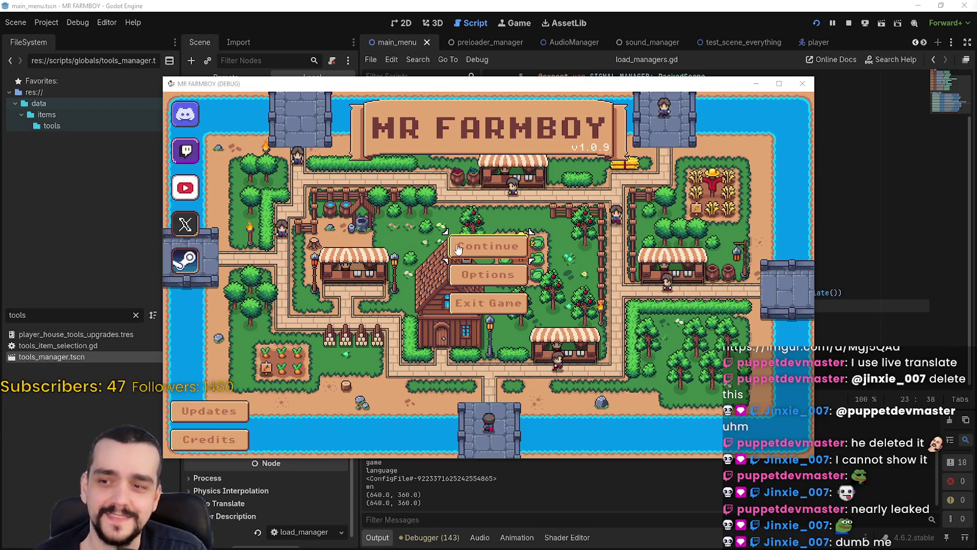
# Step: Move the game window aside and stop the game once the main menu logs 14.952
pyautogui.moveTo(504, 84); pyautogui.dragTo(537, 64)
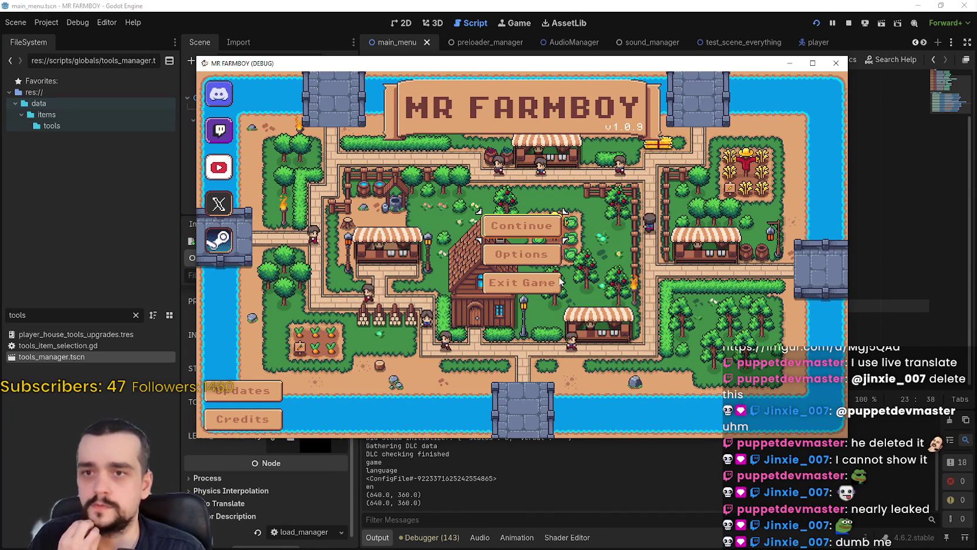
pyautogui.click(835, 62)
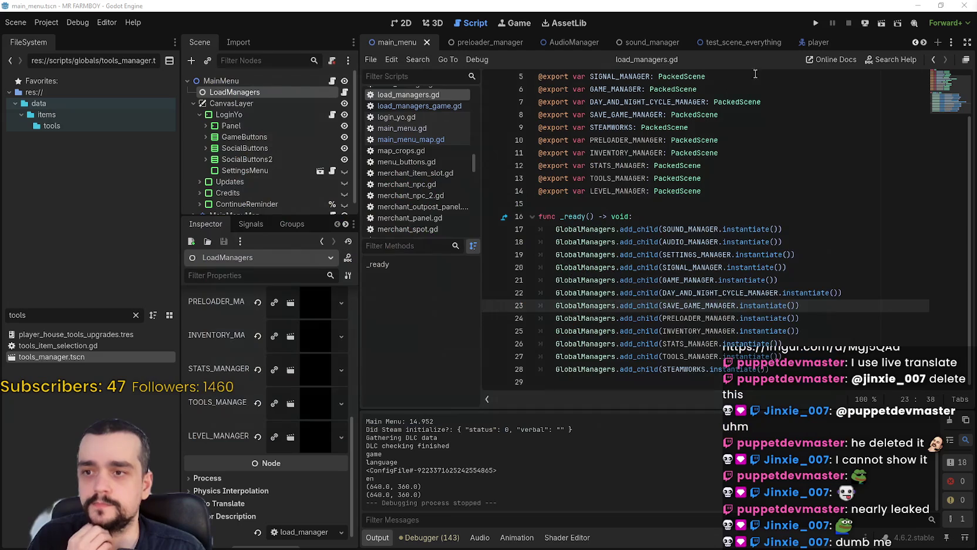
# Step: Run MR FARMBOY to time its startup, then stop it and return to load_managers.gd
pyautogui.click(814, 25)
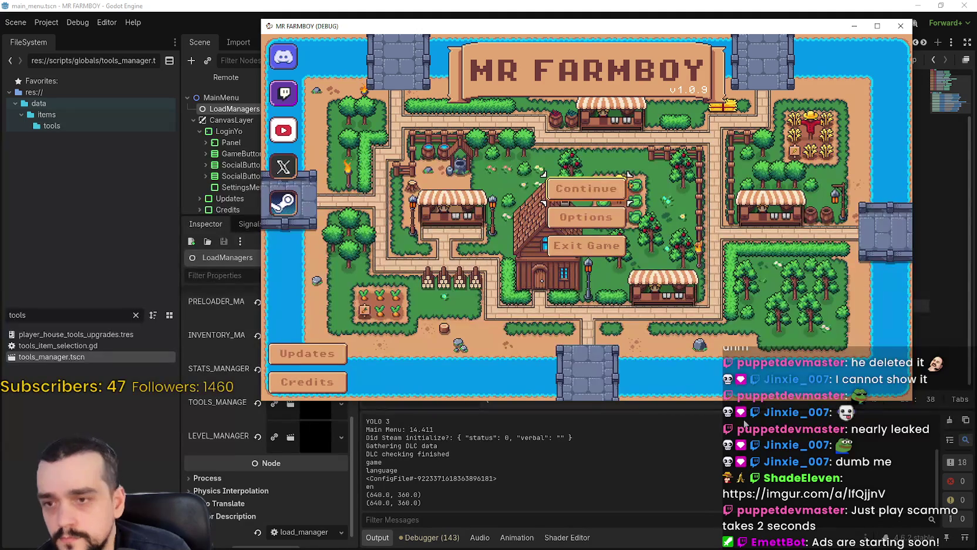
pyautogui.click(587, 245)
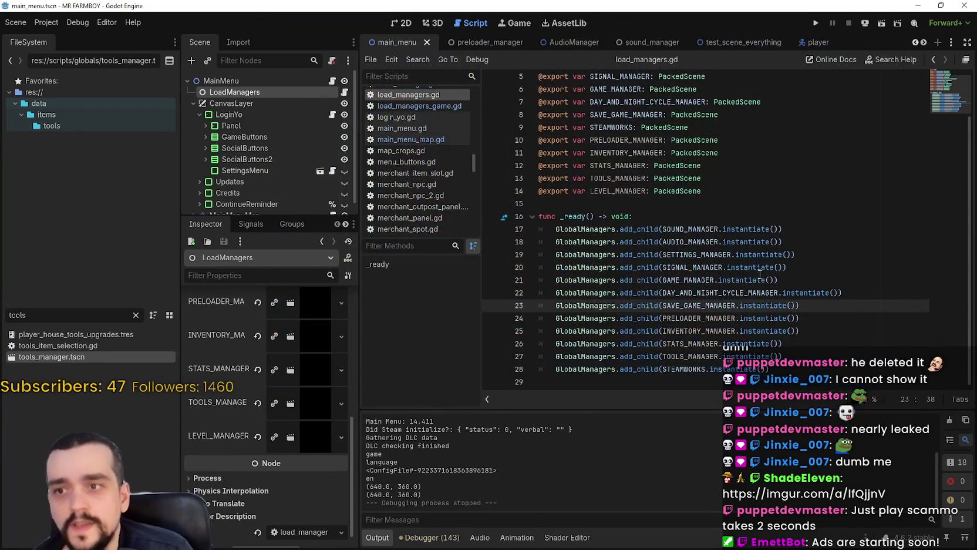
pyautogui.moveTo(739, 261)
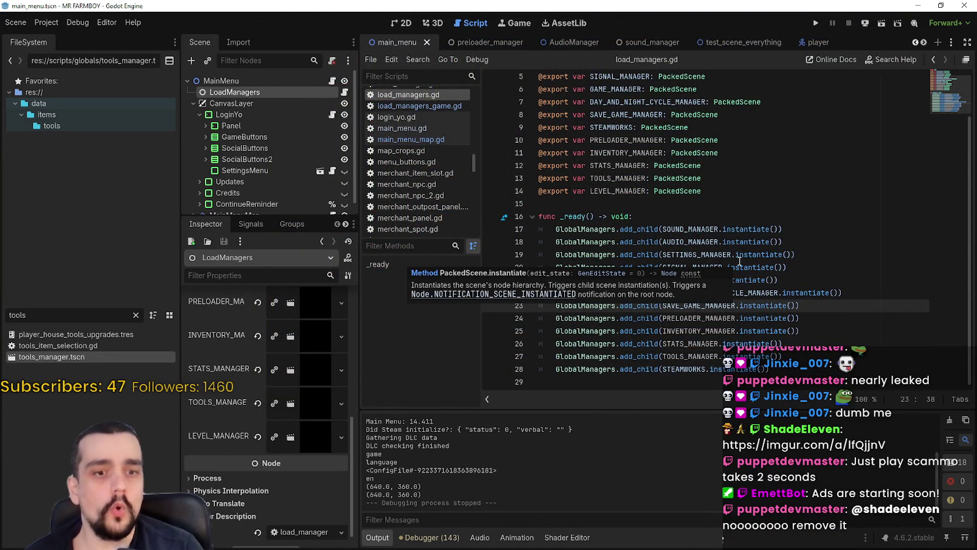
pyautogui.click(758, 345)
pyautogui.scroll(1, 779, 340)
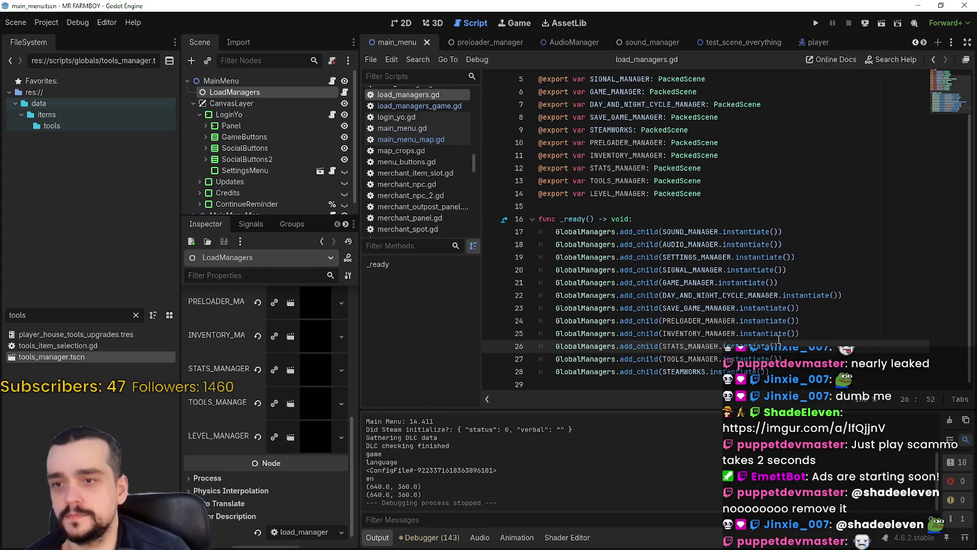
pyautogui.click(791, 363)
# Step: Move the PRELOADER_MANAGER add_child line below TOOLS_MANAGER and rerun the game
pyautogui.click(820, 306)
pyautogui.moveTo(802, 321)
pyautogui.mouseDown()
pyautogui.moveTo(556, 322)
pyautogui.moveTo(489, 332)
pyautogui.mouseUp()
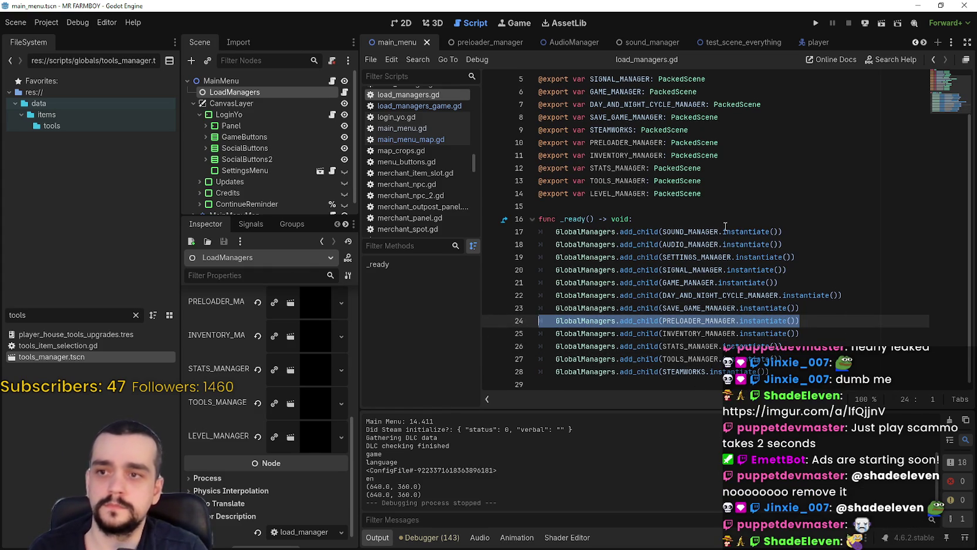
pyautogui.hotkey('ctrl', 'x')
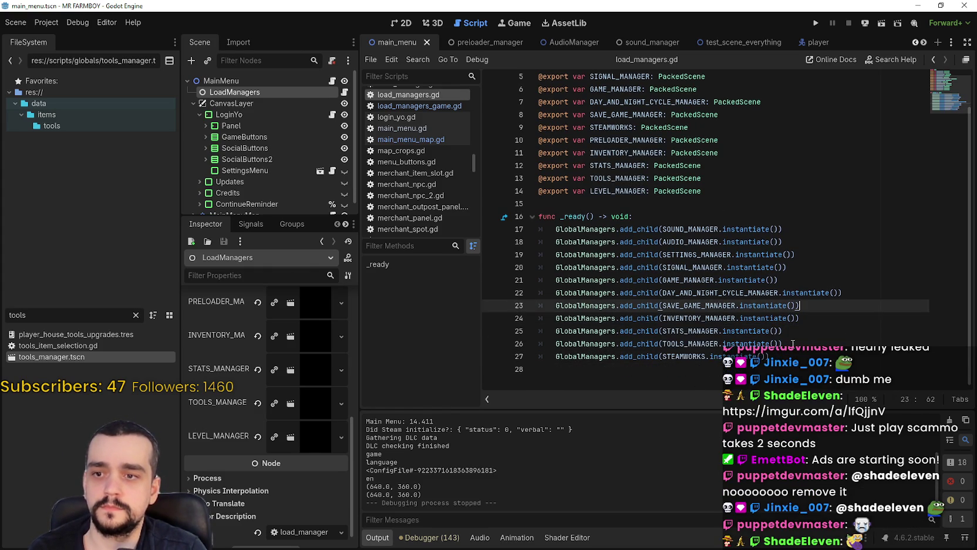
pyautogui.click(791, 348)
pyautogui.press('Return')
pyautogui.hotkey('ctrl', 'v')
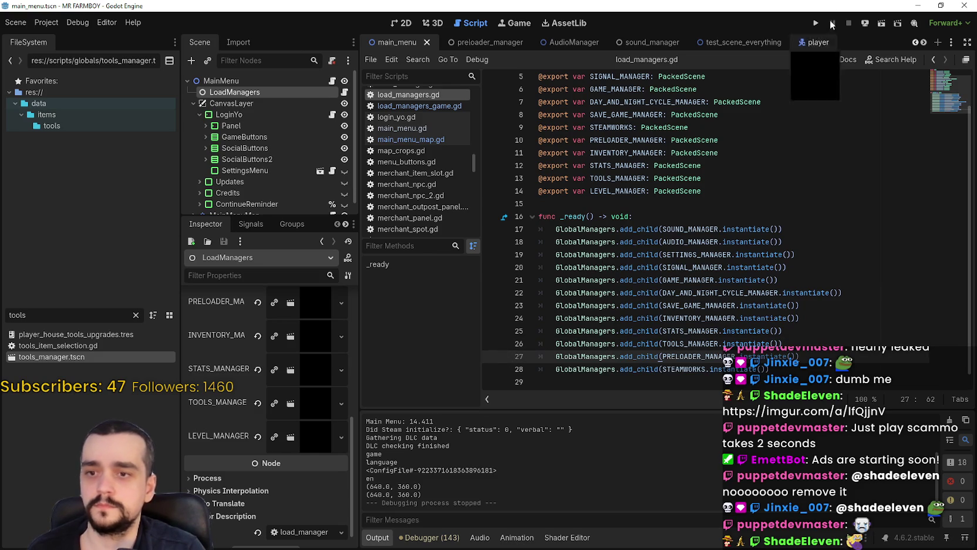
pyautogui.click(816, 23)
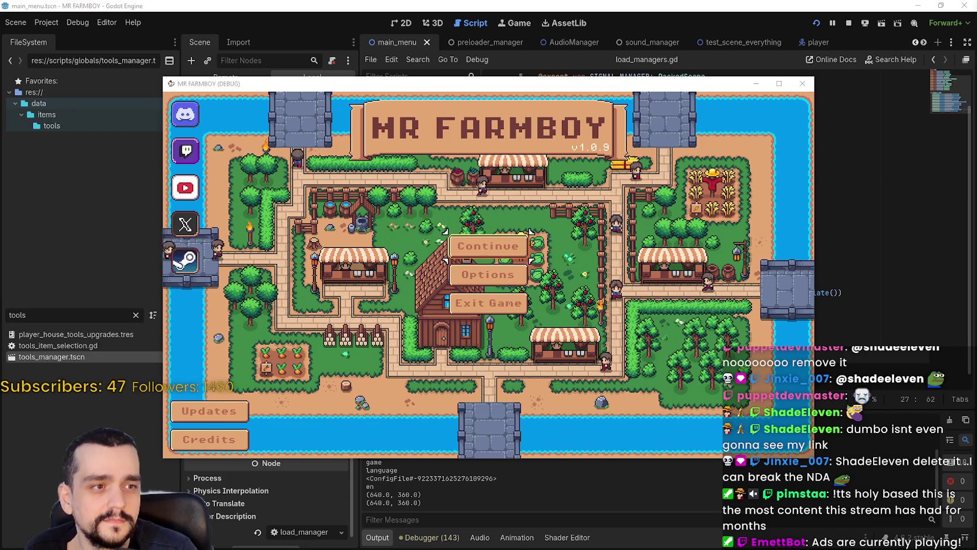
# Step: Continue from the main menu to reach the Select Save Game panel
pyautogui.press('Return')
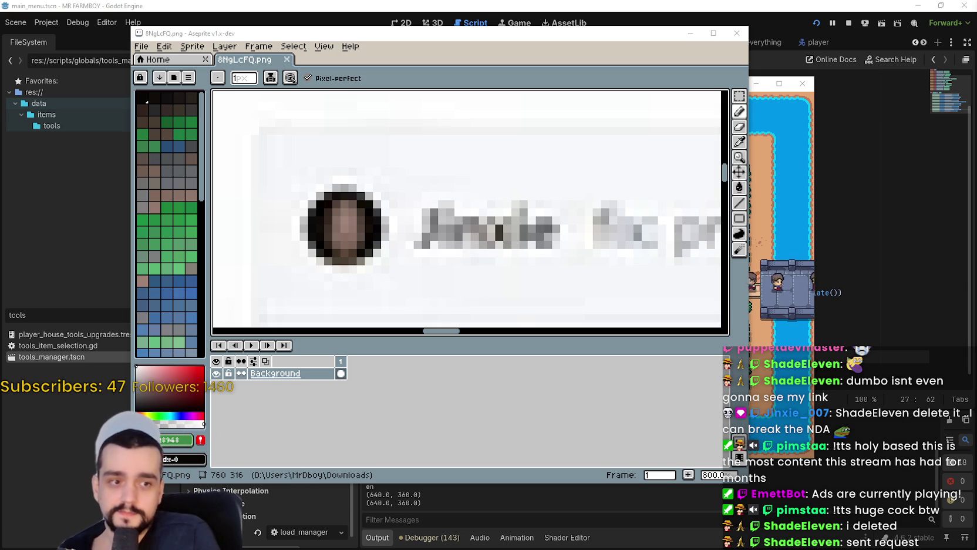
pyautogui.click(690, 32)
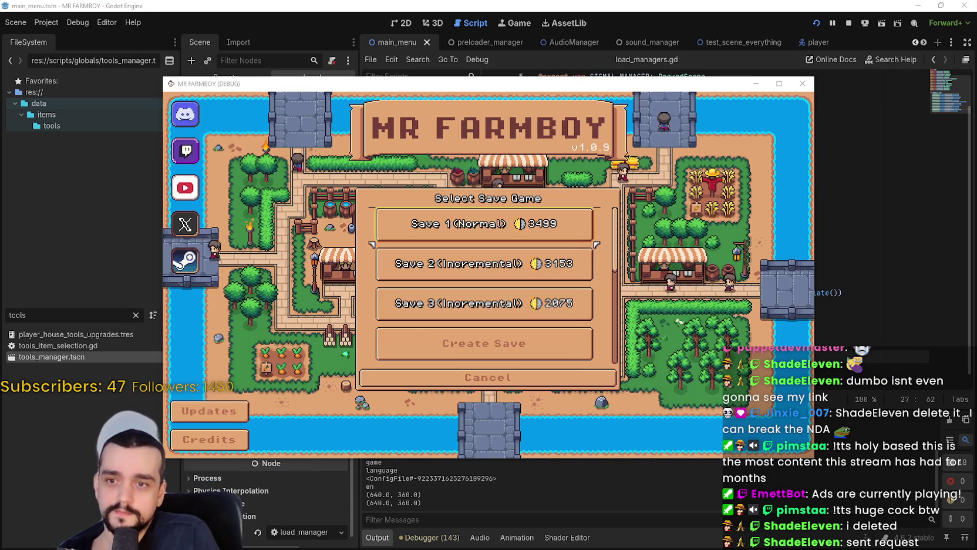
# Step: Start a New Game through the island and economy setup, dismiss the letter, and return to the editor
pyautogui.click(429, 302)
pyautogui.click(442, 379)
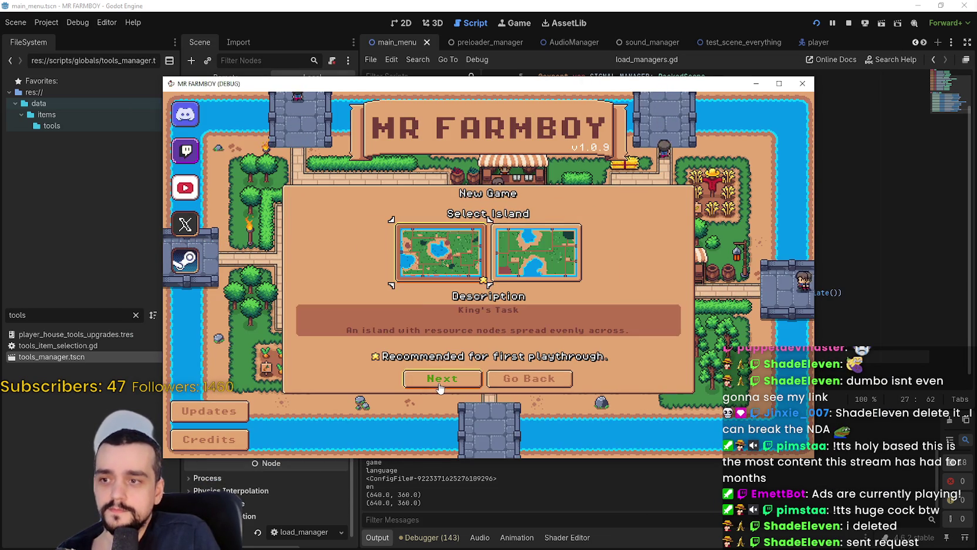
pyautogui.click(441, 380)
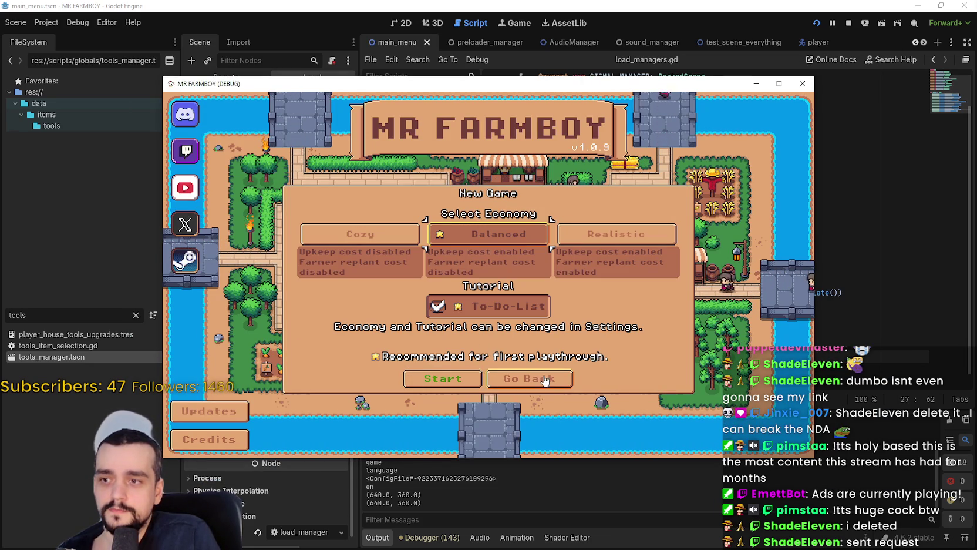
pyautogui.click(443, 380)
pyautogui.click(453, 381)
pyautogui.click(464, 381)
pyautogui.click(471, 382)
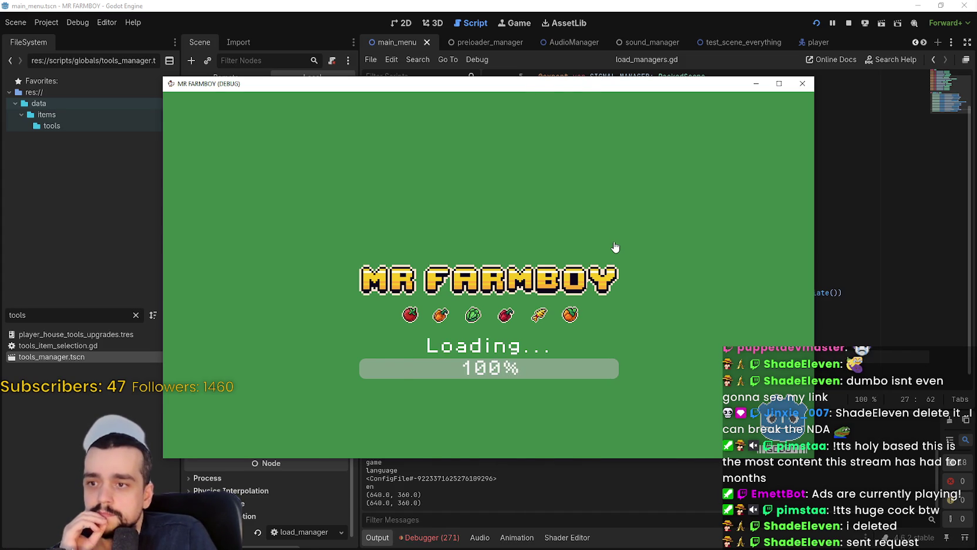
pyautogui.click(488, 330)
pyautogui.click(432, 537)
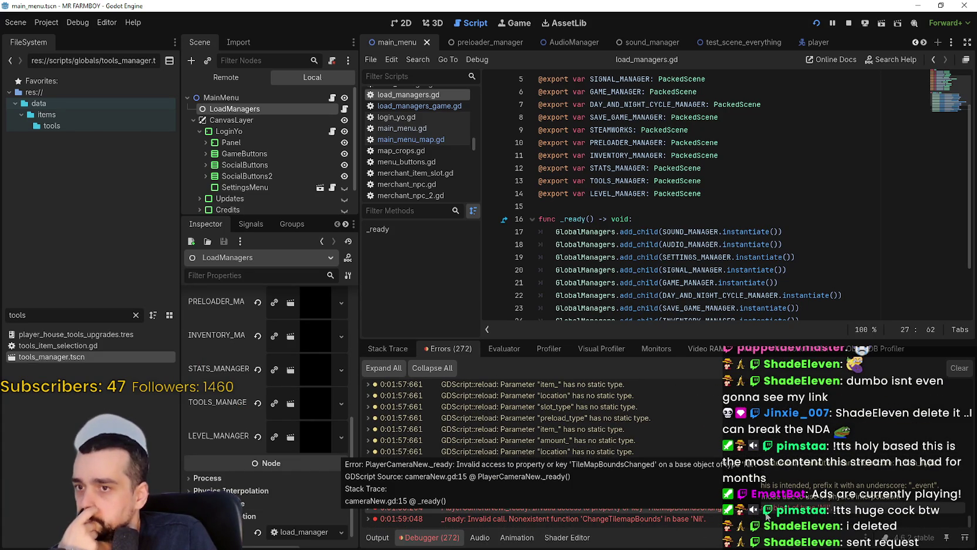
# Step: Duplicate the TOOLS_MANAGER add_child call onto a new line right below it
pyautogui.scroll(-2, 704, 273)
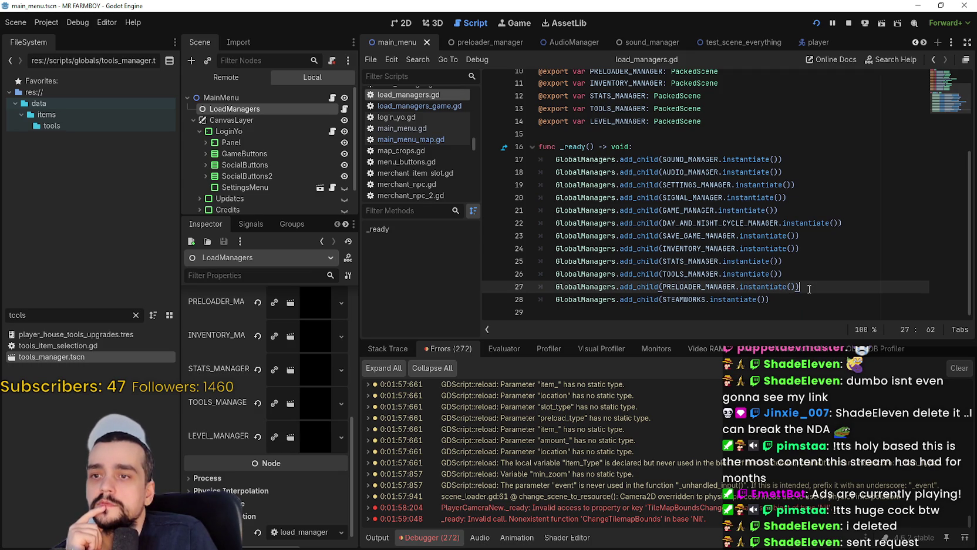
pyautogui.doubleClick(621, 119)
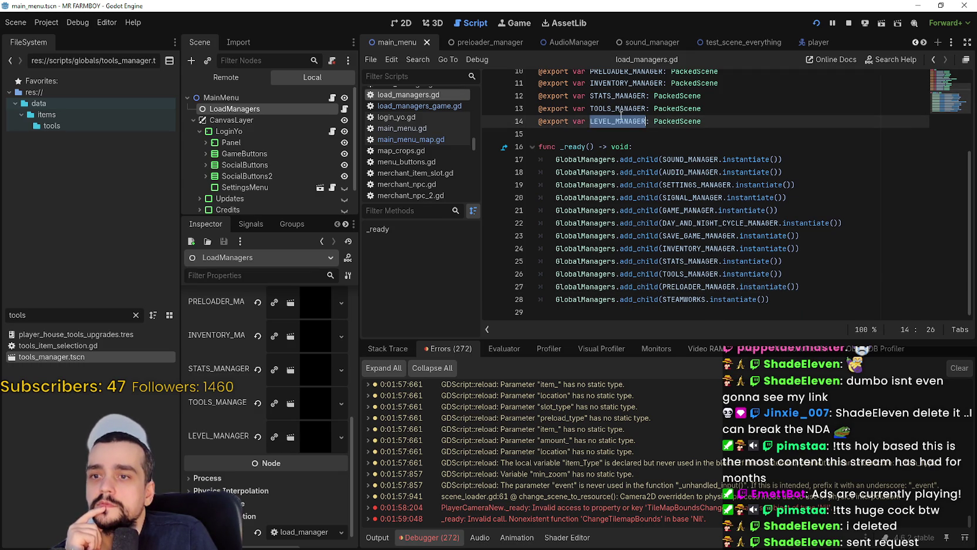
pyautogui.click(821, 288)
pyautogui.press('Return')
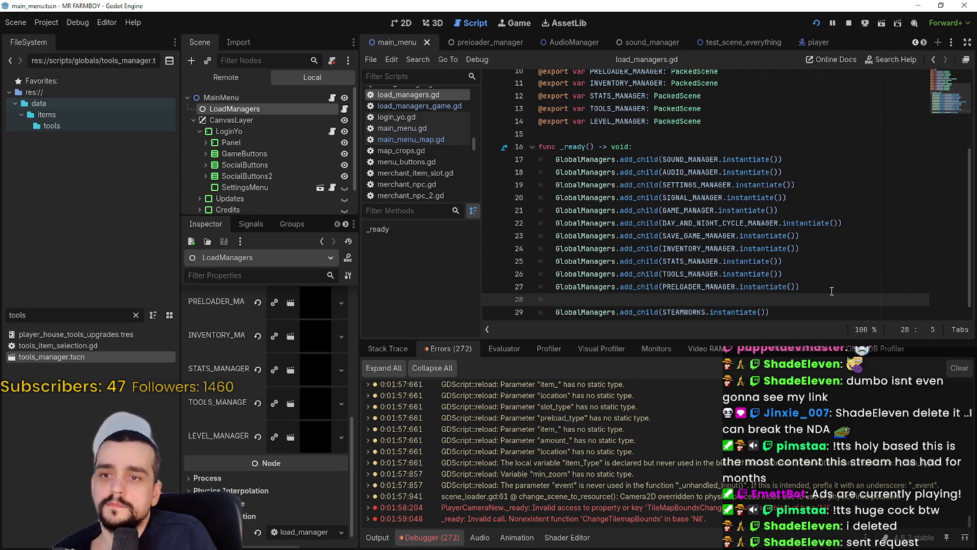
pyautogui.moveTo(810, 286)
pyautogui.mouseDown()
pyautogui.moveTo(799, 276)
pyautogui.moveTo(605, 262)
pyautogui.mouseUp()
pyautogui.click(825, 276)
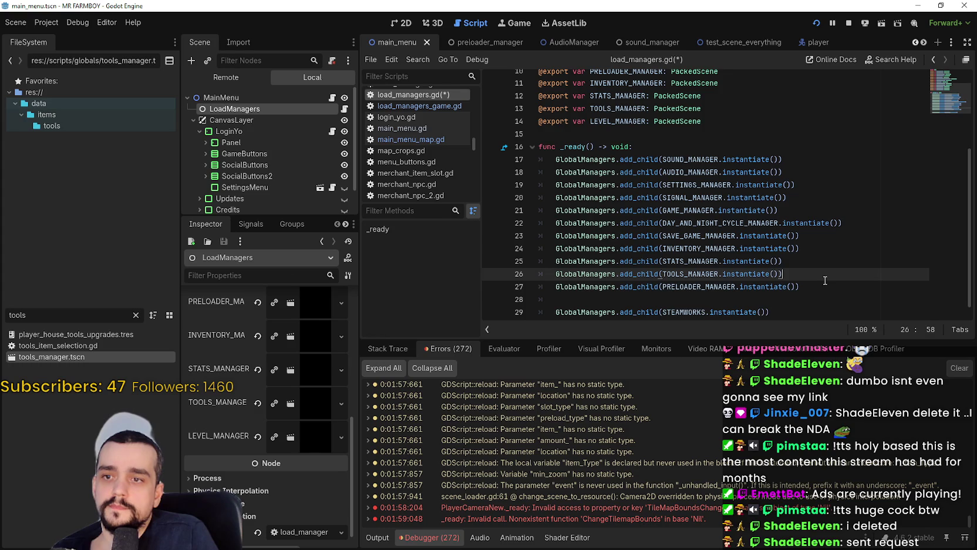
pyautogui.press('Return')
pyautogui.moveTo(784, 274); pyautogui.dragTo(556, 273)
pyautogui.hotkey('ctrl', 'c')
pyautogui.click(650, 288)
pyautogui.hotkey('ctrl', 'v')
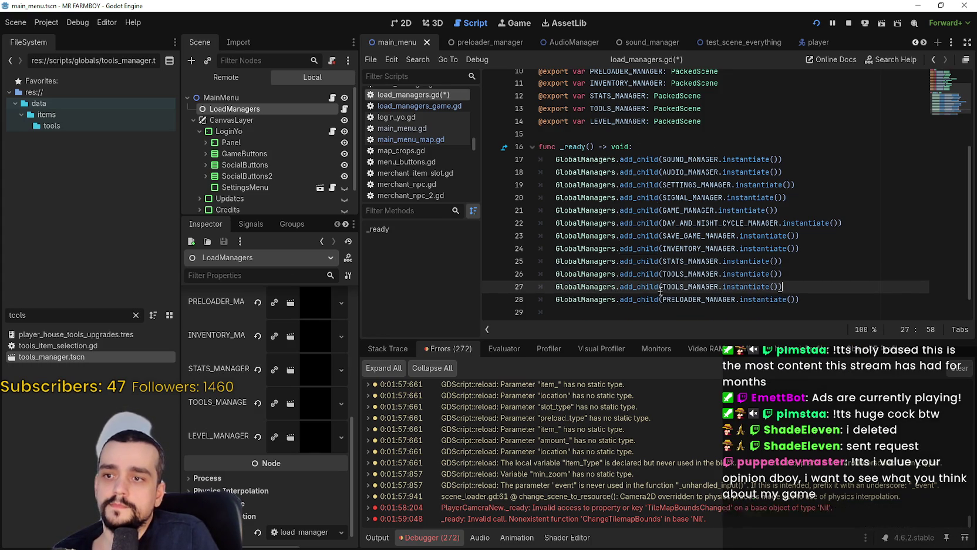
# Step: Change the copied call to LEVEL_MANAGER, save load_managers.gd, and stop the running game
pyautogui.click(620, 130)
pyautogui.doubleClick(620, 121)
pyautogui.hotkey('ctrl', 'c')
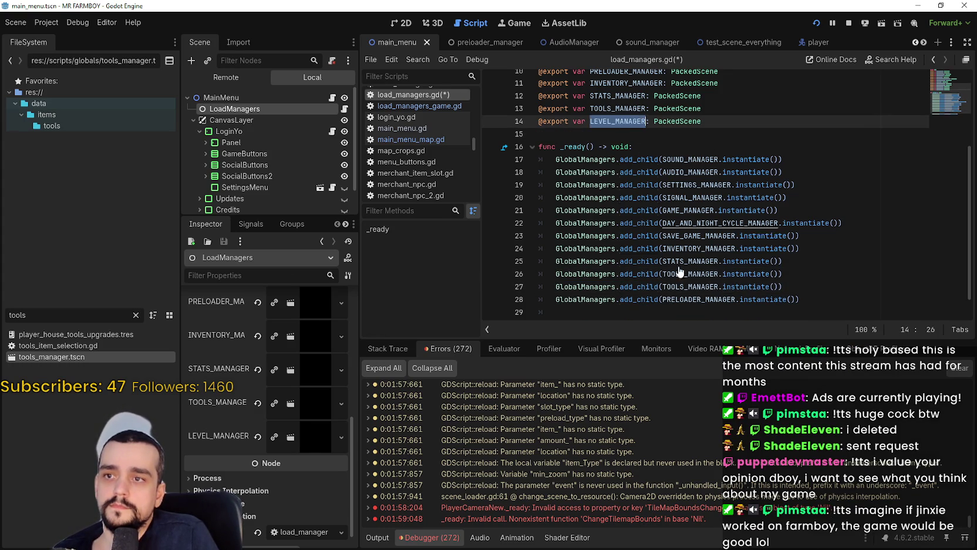
pyautogui.doubleClick(688, 287)
pyautogui.hotkey('ctrl', 'v')
pyautogui.click(669, 313)
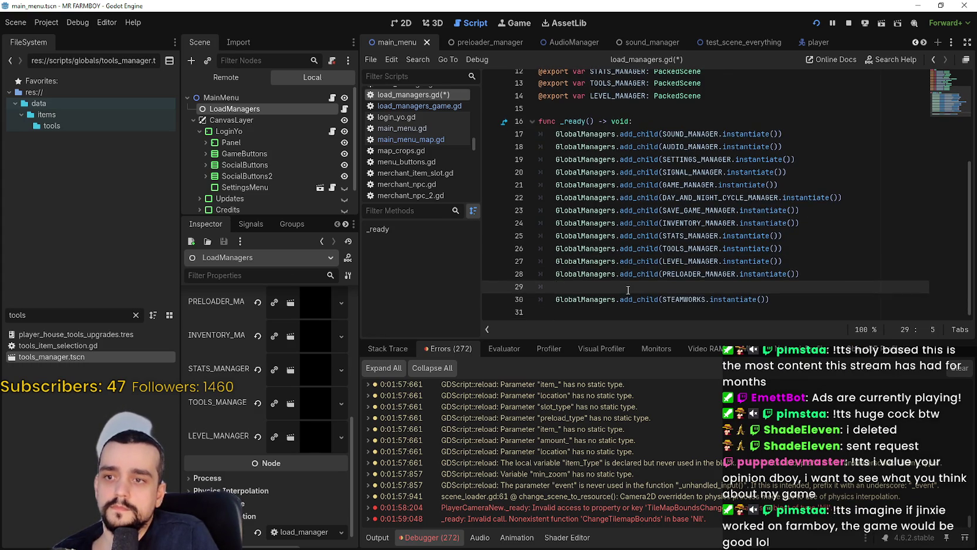
pyautogui.hotkey('ctrl', 'z')
pyautogui.hotkey('ctrl', 's')
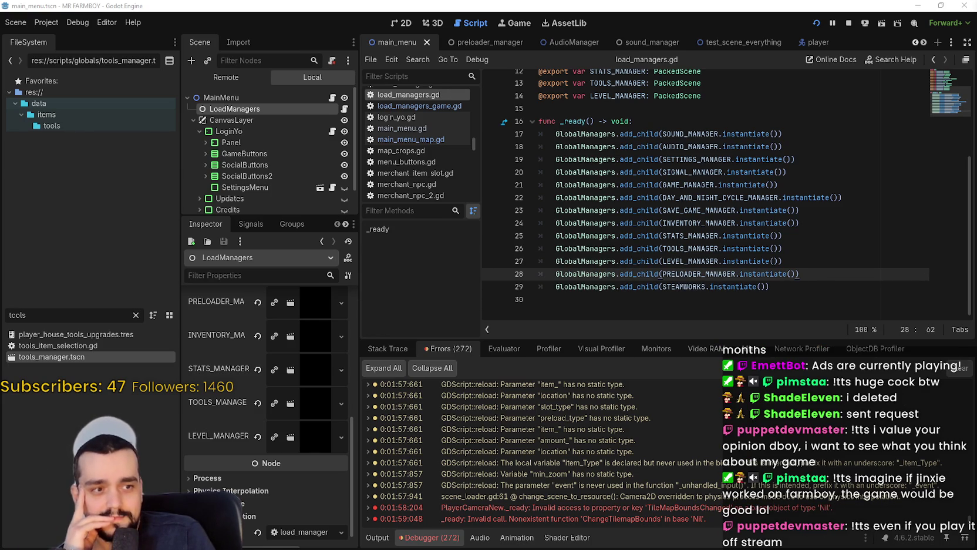
pyautogui.click(851, 23)
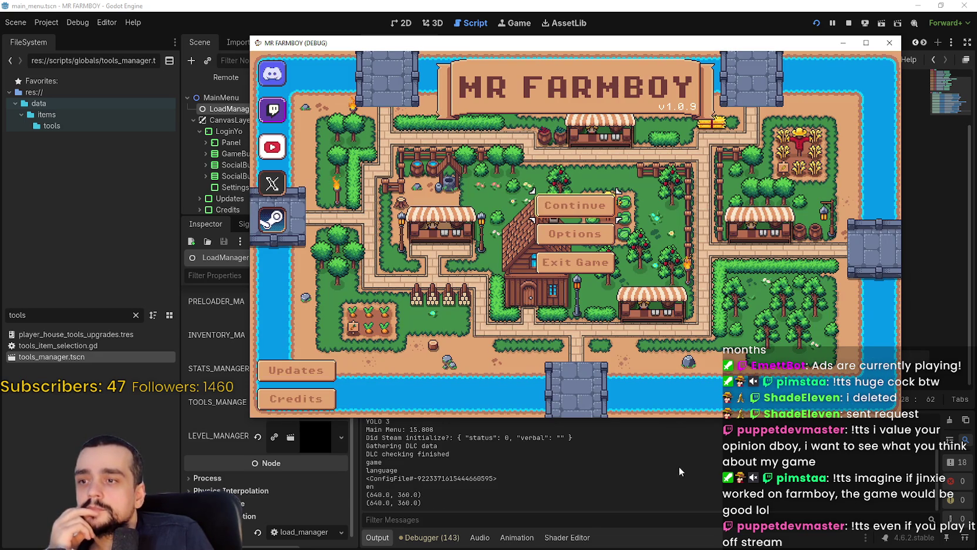
# Step: Close the game, rerun the project, and close it after Main Menu: 14.629 is logged
pyautogui.scroll(2, 685, 471)
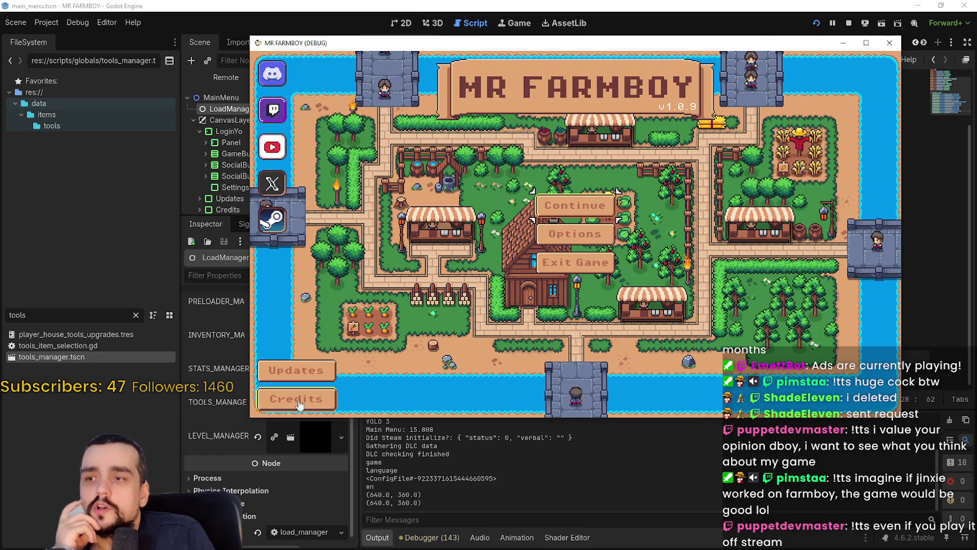
pyautogui.click(890, 43)
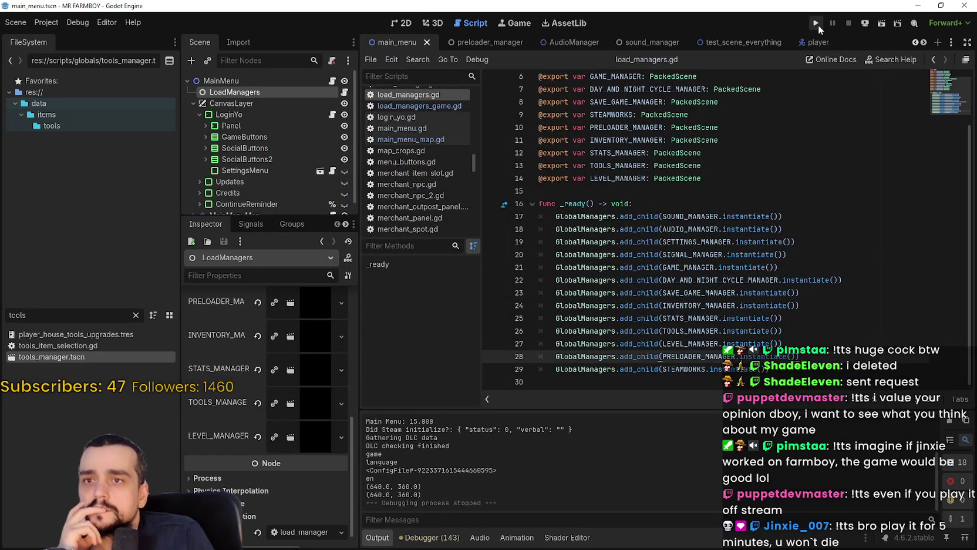
pyautogui.click(816, 24)
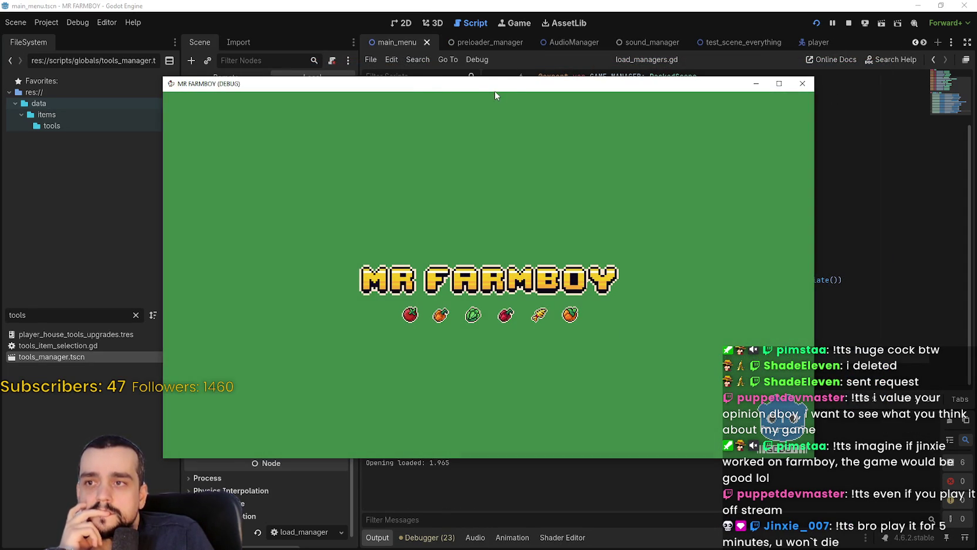
pyautogui.moveTo(494, 92)
pyautogui.mouseDown()
pyautogui.moveTo(561, 59)
pyautogui.moveTo(566, 18)
pyautogui.moveTo(554, 17)
pyautogui.mouseUp()
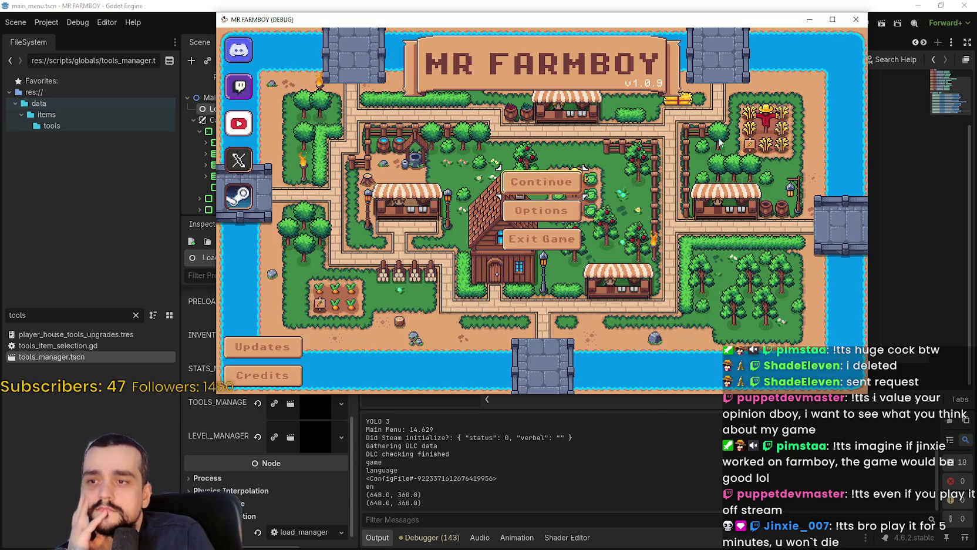
pyautogui.click(856, 19)
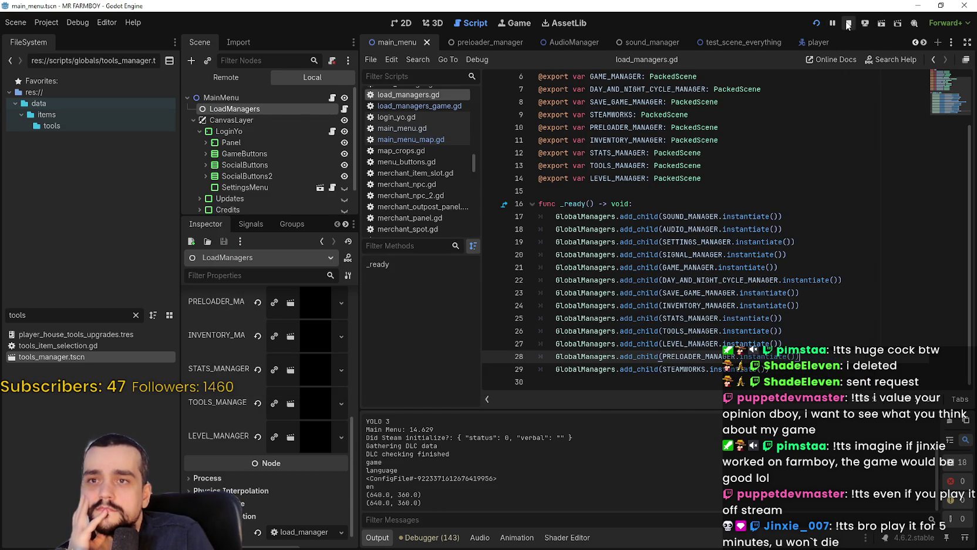
pyautogui.click(685, 294)
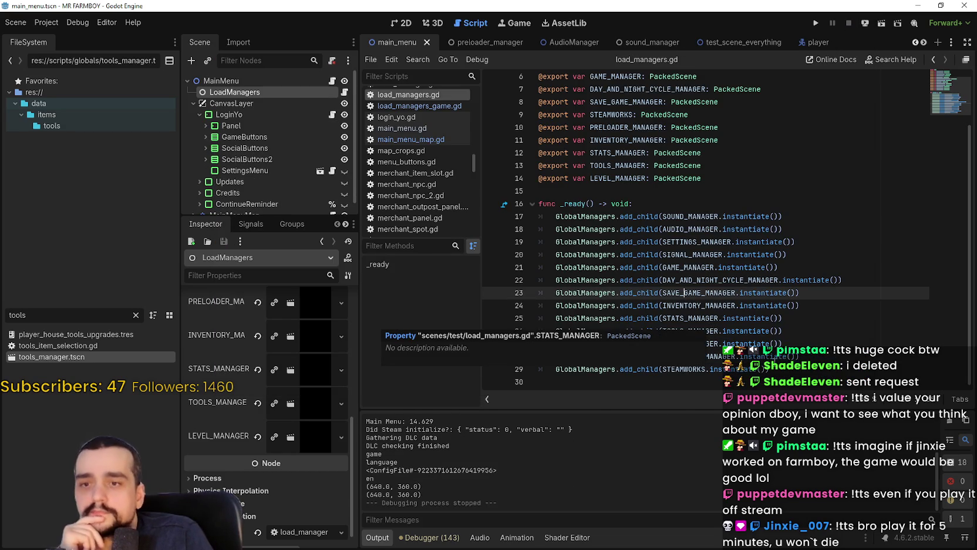
pyautogui.scroll(2, 780, 284)
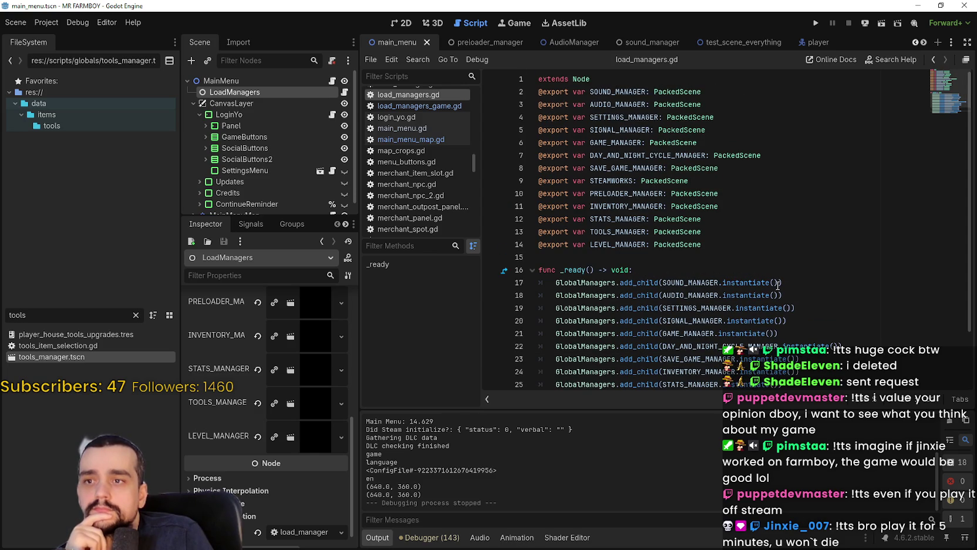
pyautogui.moveTo(743, 192); pyautogui.dragTo(533, 190)
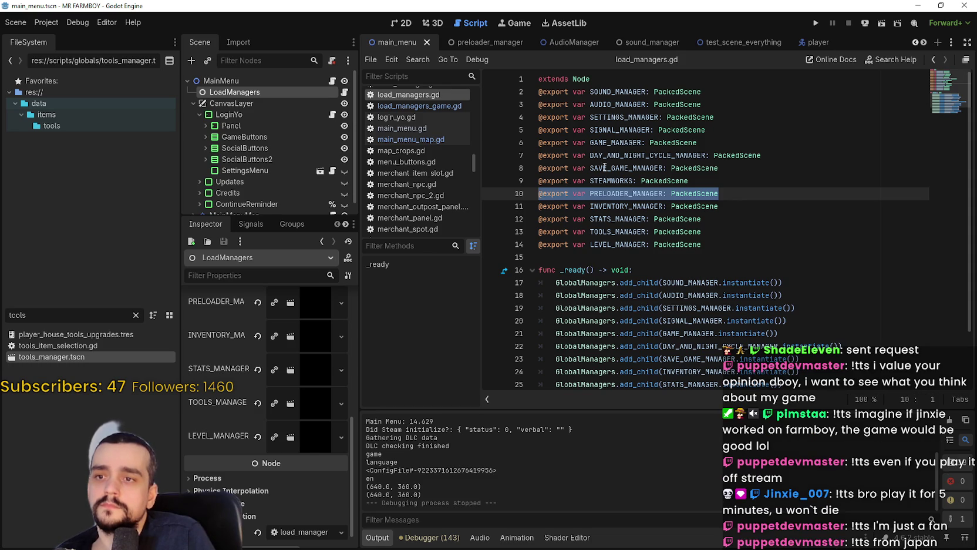
pyautogui.press('BackSpace')
pyautogui.press('BackSpace')
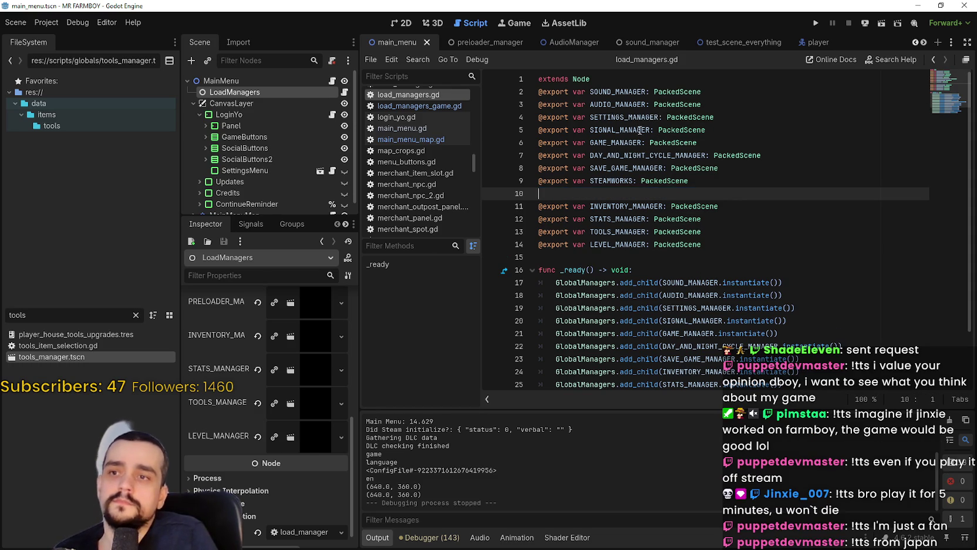
pyautogui.click(605, 80)
pyautogui.press('Return')
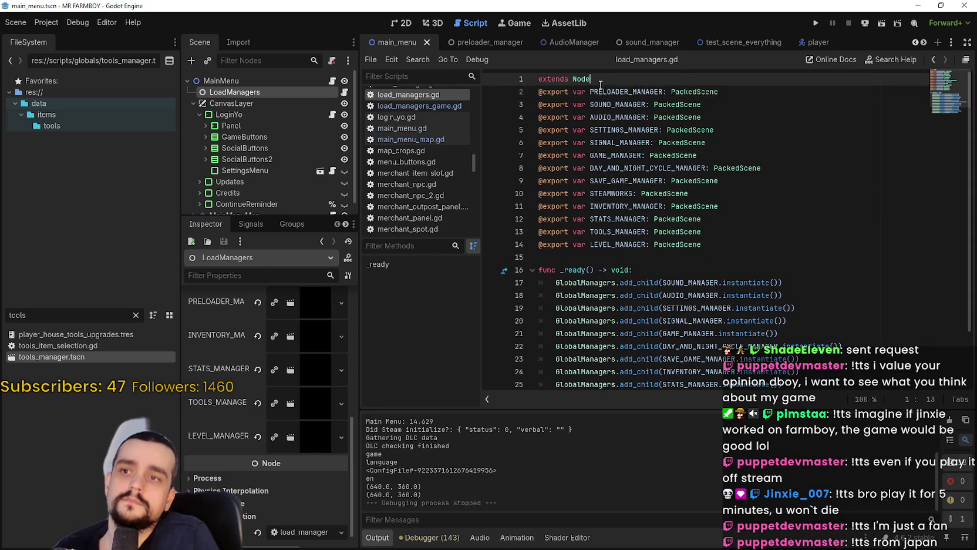
pyautogui.hotkey('ctrl', 'v')
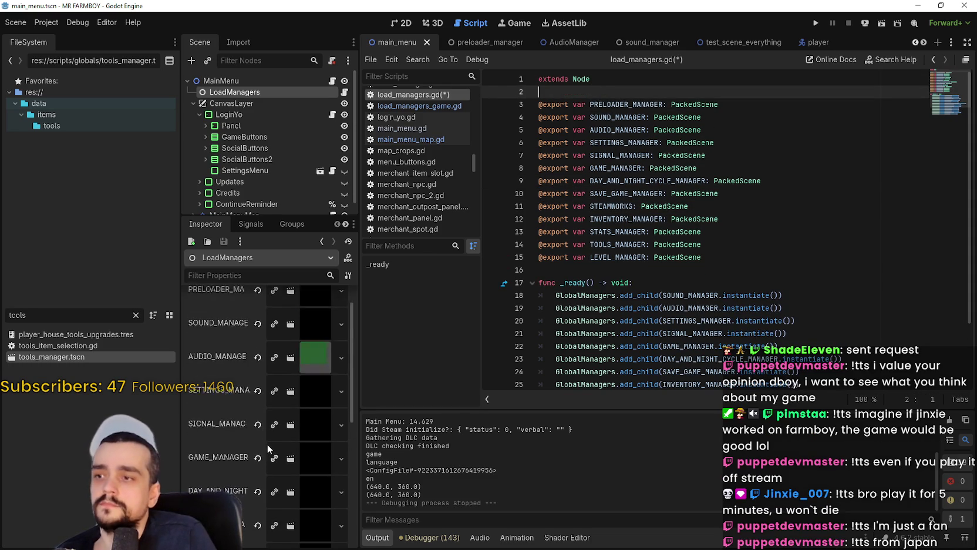
pyautogui.hotkey('ctrl', 's')
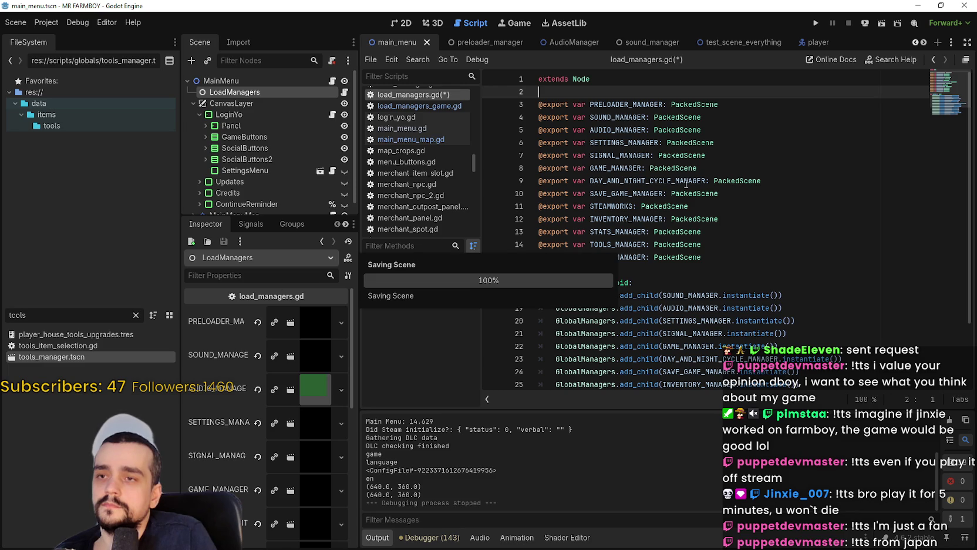
# Step: Run MR FARMBOY with the reordered exports, move its window aside, and close it after Main Menu: 15.197
pyautogui.click(816, 25)
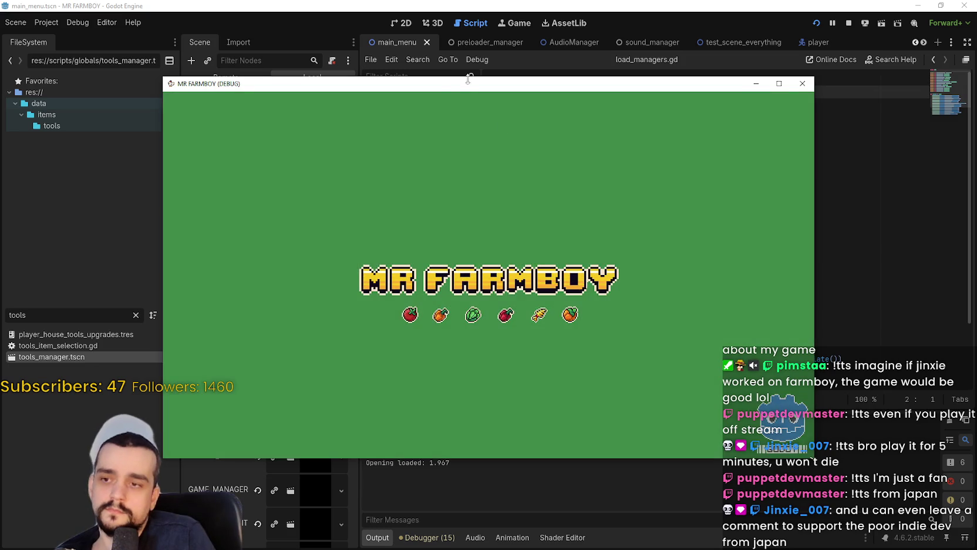
pyautogui.moveTo(451, 89); pyautogui.dragTo(530, 45)
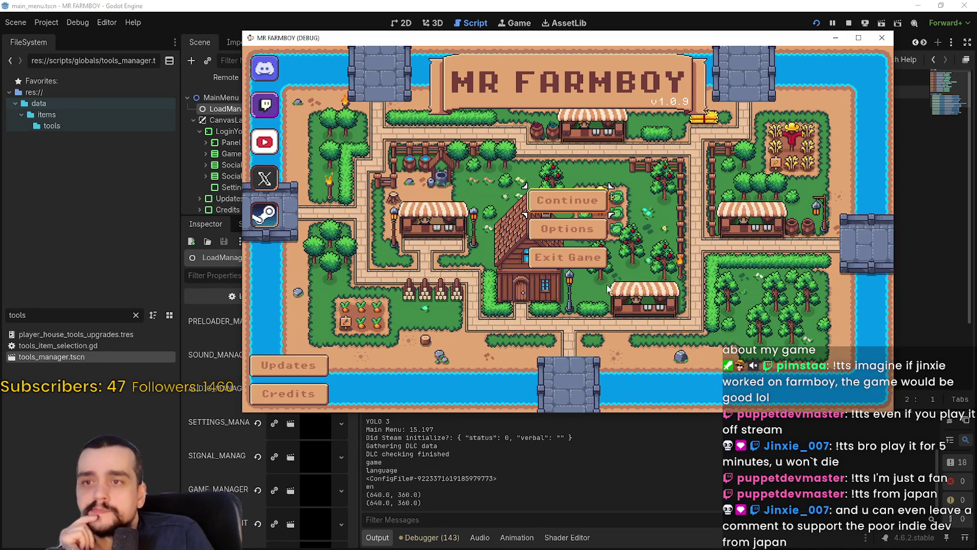
pyautogui.click(882, 37)
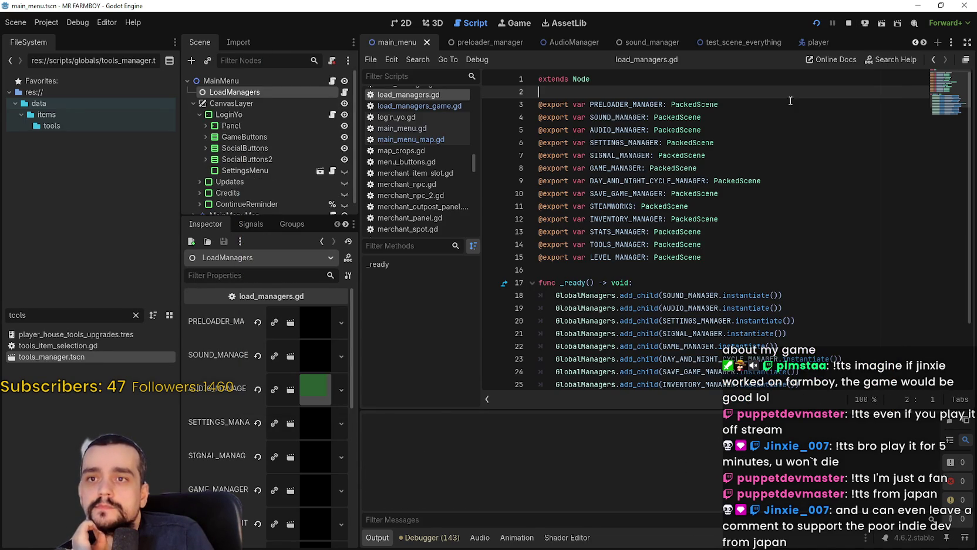
# Step: Stop and relaunch the game repeatedly to compare Main Menu load times, ending on a 14.708 run
pyautogui.press('F5')
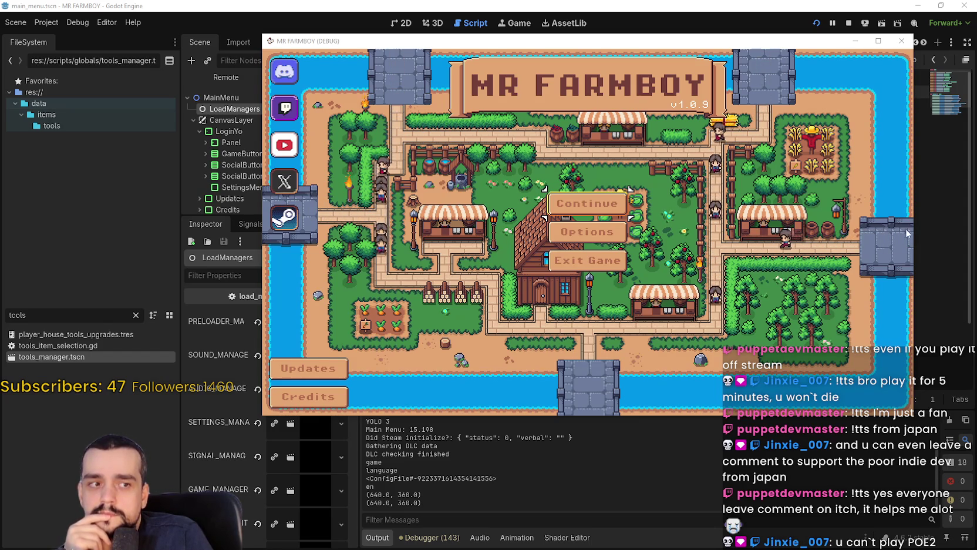
pyautogui.click(586, 262)
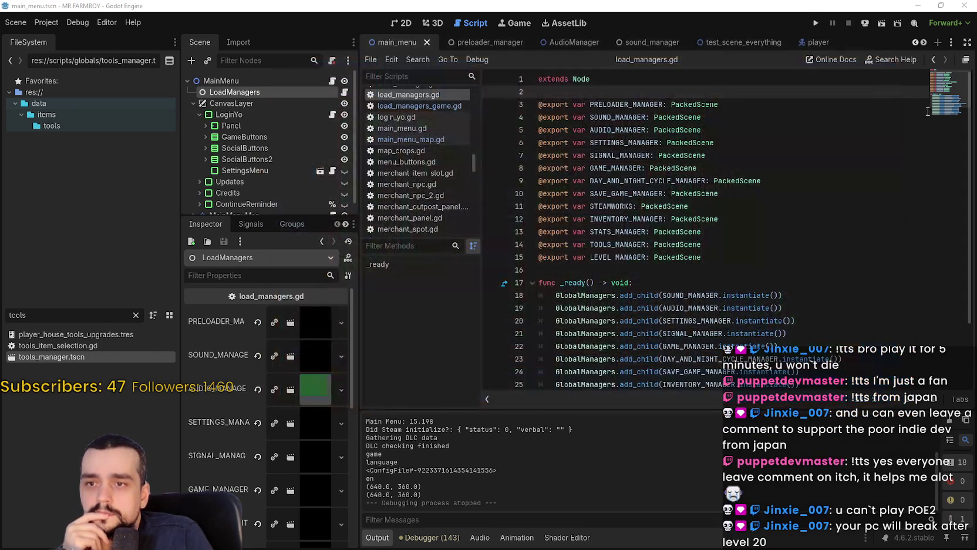
pyautogui.click(820, 27)
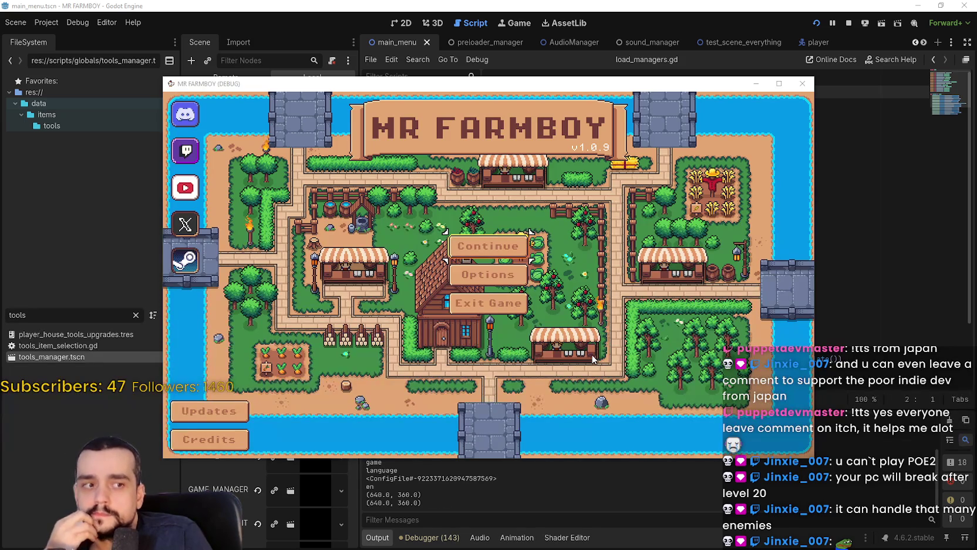
pyautogui.click(833, 241)
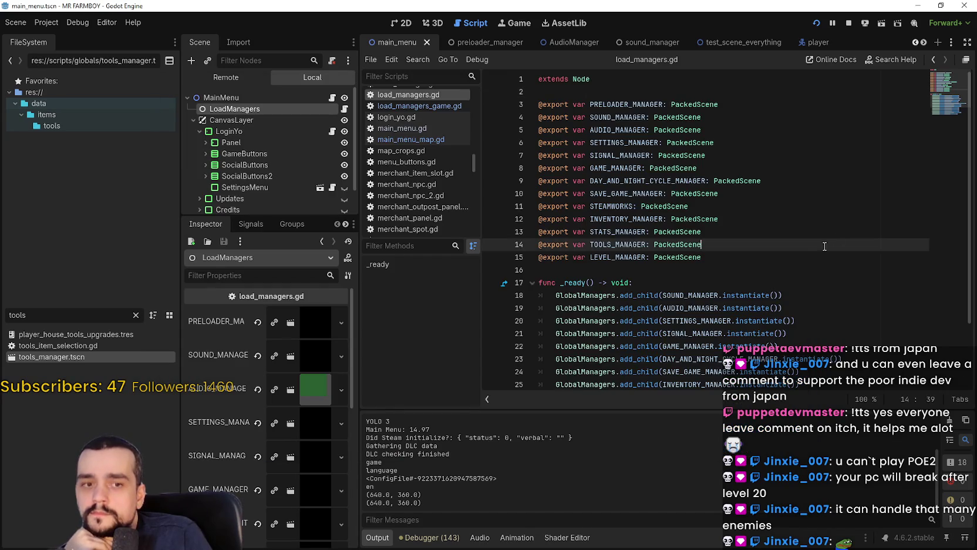
pyautogui.scroll(-2, 610, 327)
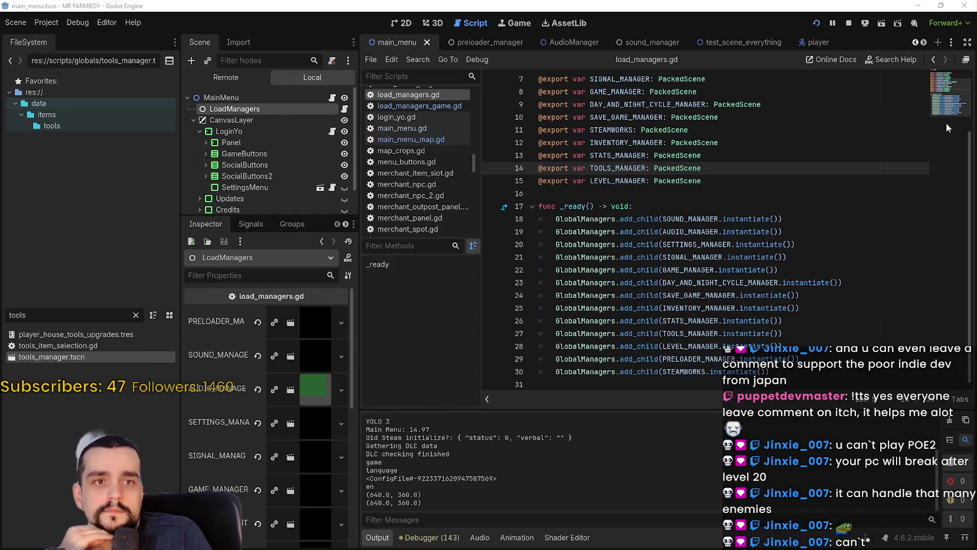
pyautogui.click(848, 27)
pyautogui.click(815, 24)
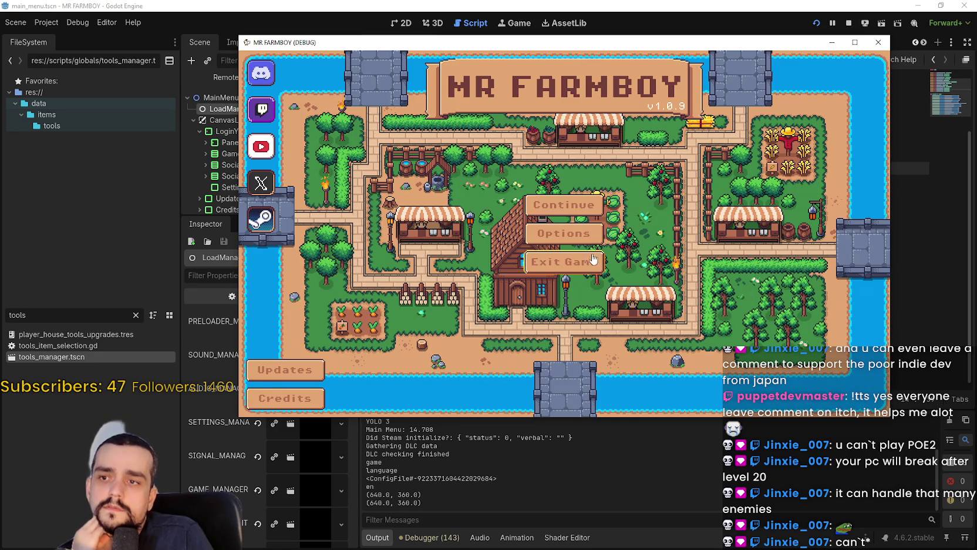
# Step: Move the PRELOADER_MANAGER add_child line to the top of _ready, then run the game (Main Menu 14.605)
pyautogui.click(564, 262)
pyautogui.moveTo(800, 359); pyautogui.dragTo(527, 359)
pyautogui.hotkey('ctrl', 'x')
pyautogui.press('BackSpace')
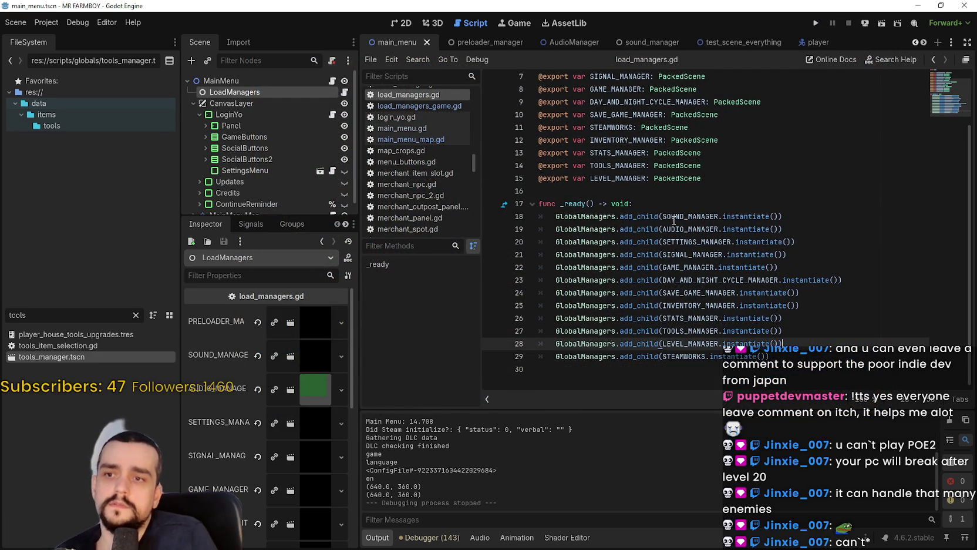
pyautogui.click(668, 206)
pyautogui.press('Return')
pyautogui.moveTo(584, 221); pyautogui.dragTo(526, 228)
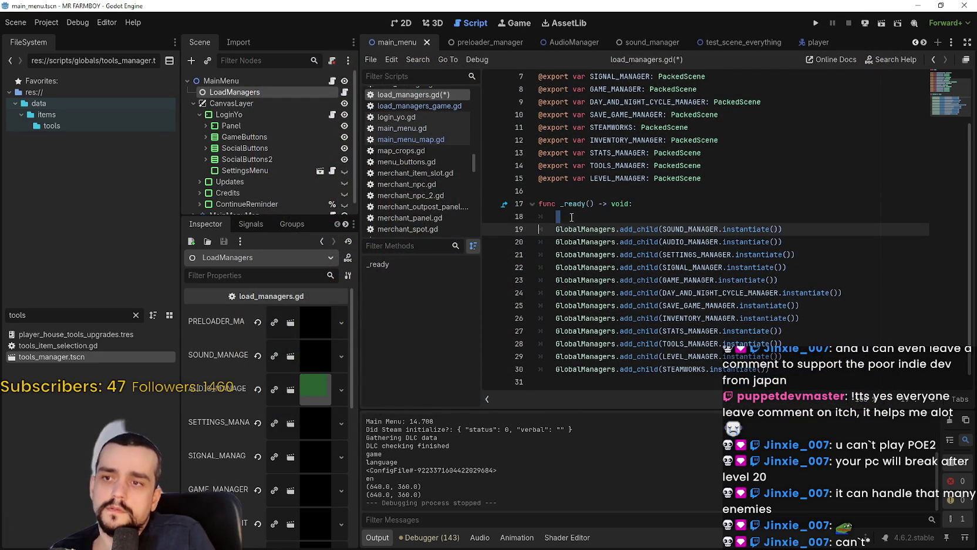
pyautogui.hotkey('ctrl', 'v')
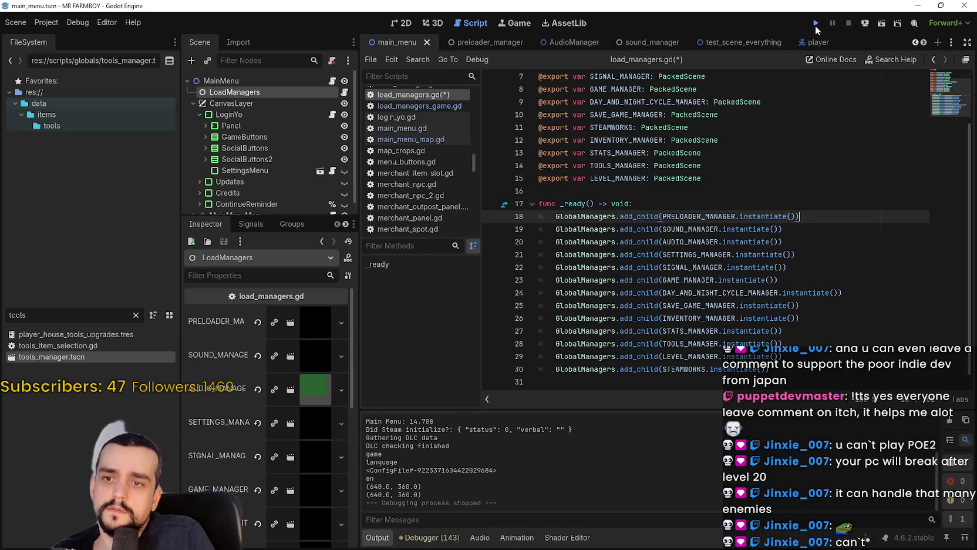
pyautogui.click(816, 24)
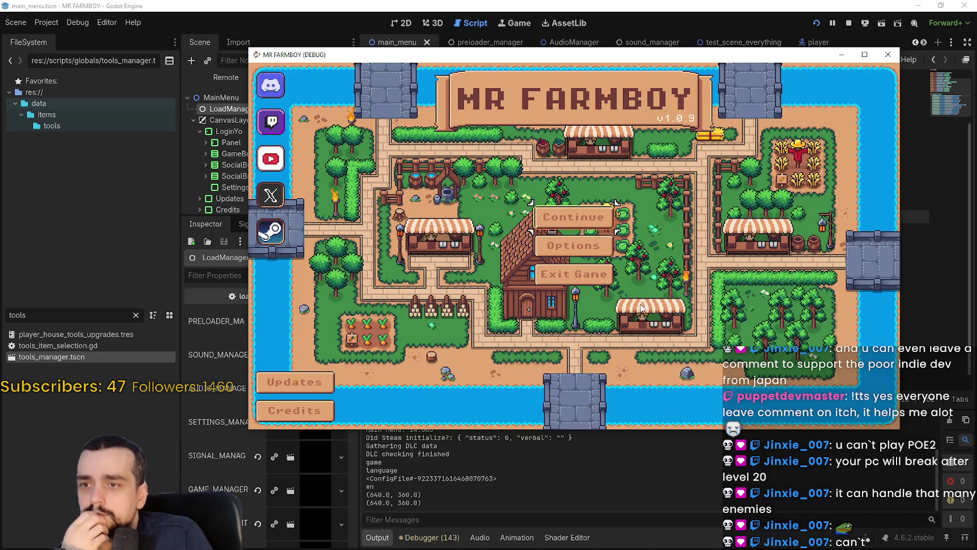
pyautogui.click(578, 275)
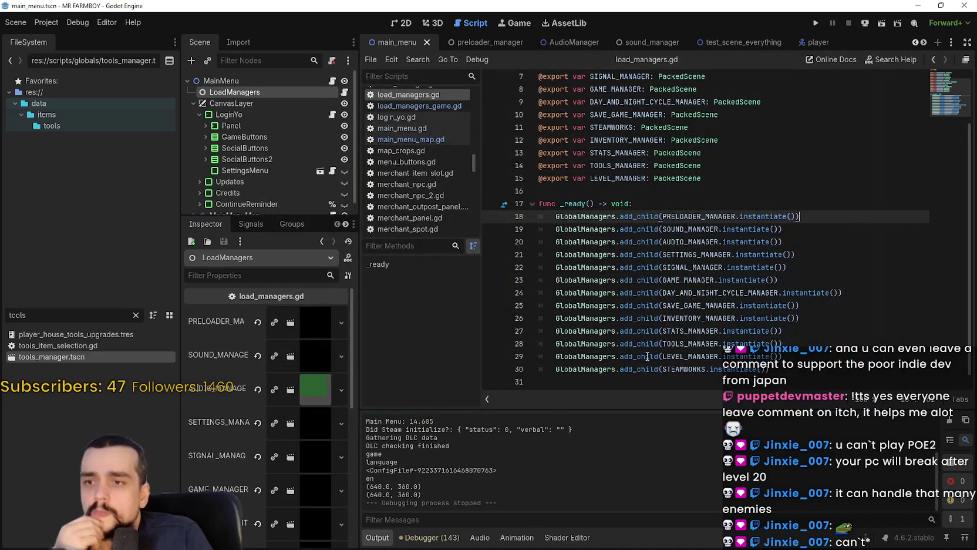
# Step: Filter FileSystem for 'ope', open opening.tscn, and delete its BackgroundMusicPlayer node
pyautogui.press('Up')
pyautogui.press('Up')
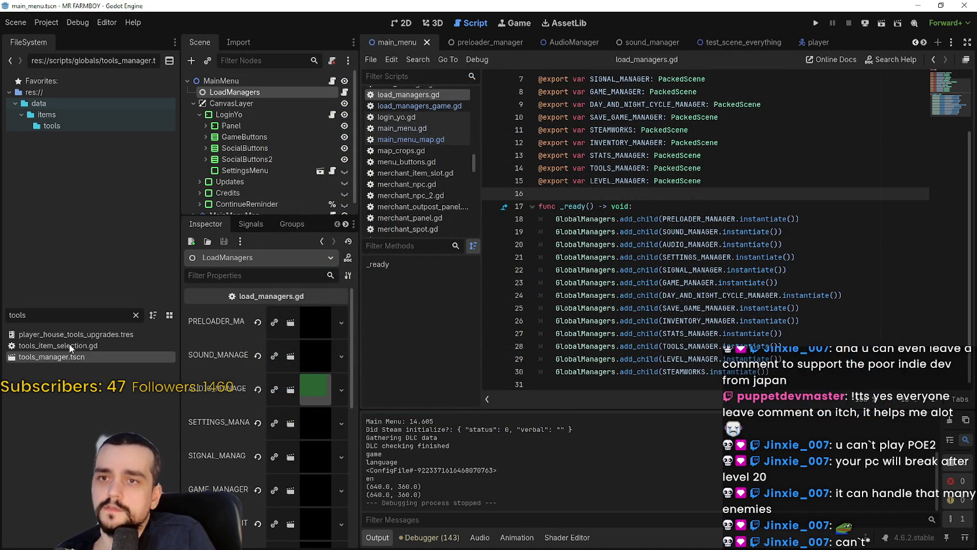
pyautogui.doubleClick(47, 314)
pyautogui.write('ope')
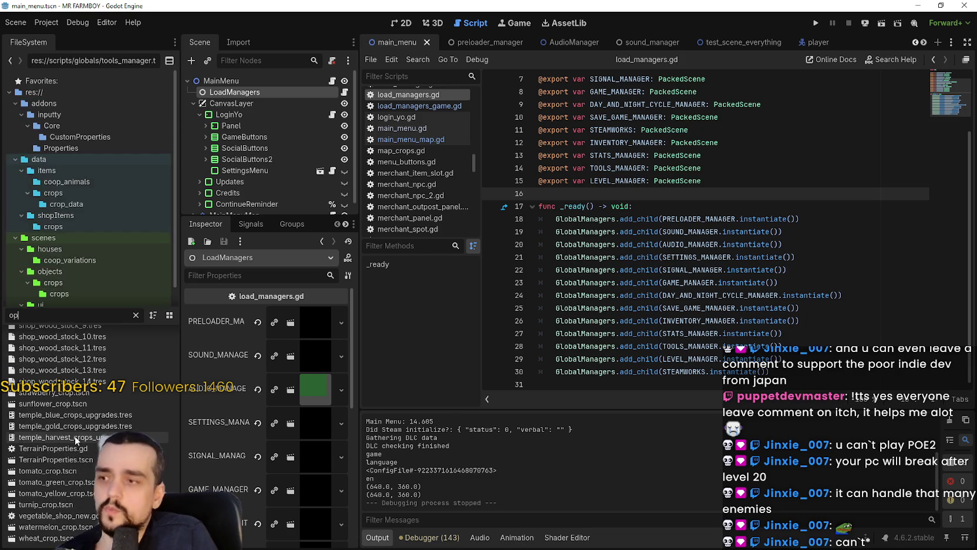
pyautogui.doubleClick(61, 402)
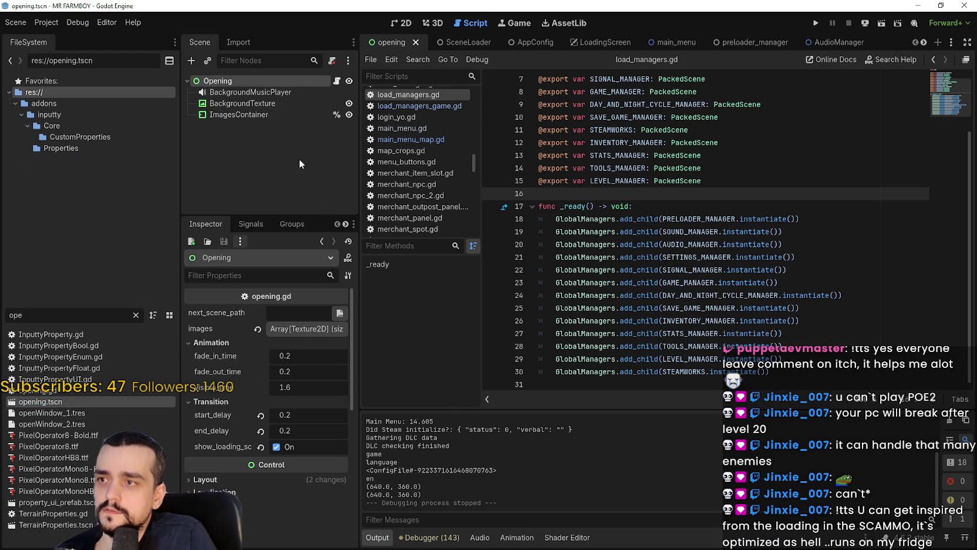
pyautogui.click(247, 94)
pyautogui.rightClick(245, 97)
pyautogui.click(307, 360)
pyautogui.click(455, 283)
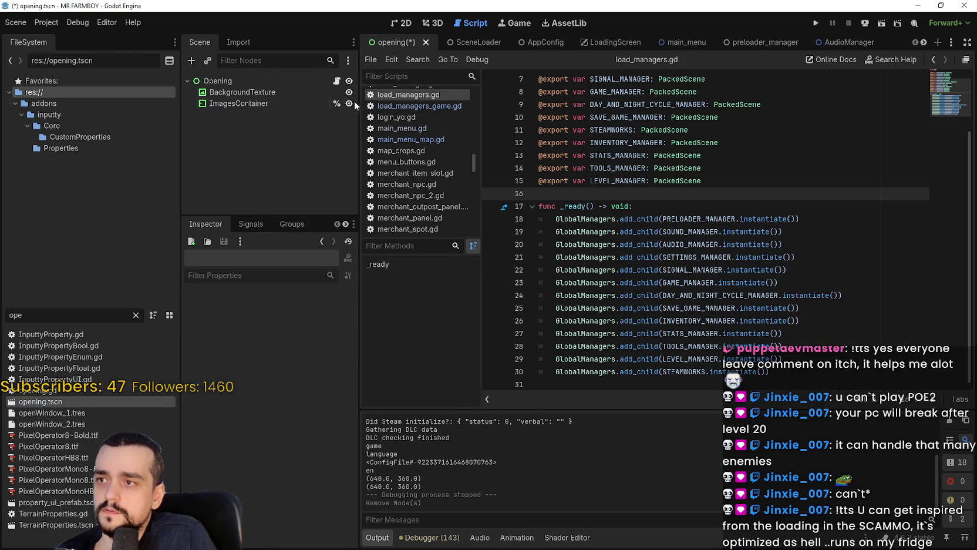
# Step: Delete the commented manager lines and the YOLO 0 and YOLO 1 debug prints from opening.gd's _init
pyautogui.scroll(-2, 705, 276)
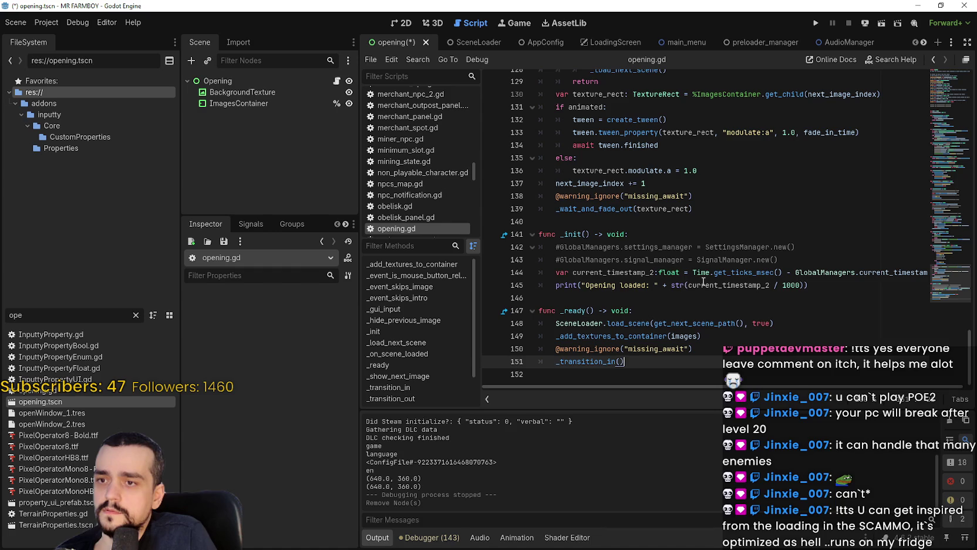
pyautogui.click(650, 297)
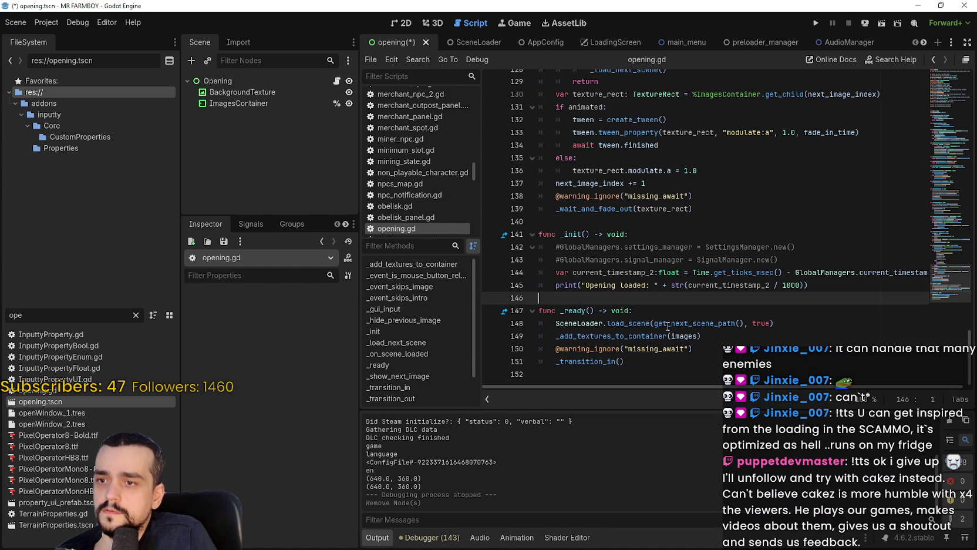
pyautogui.doubleClick(717, 324)
pyautogui.click(725, 360)
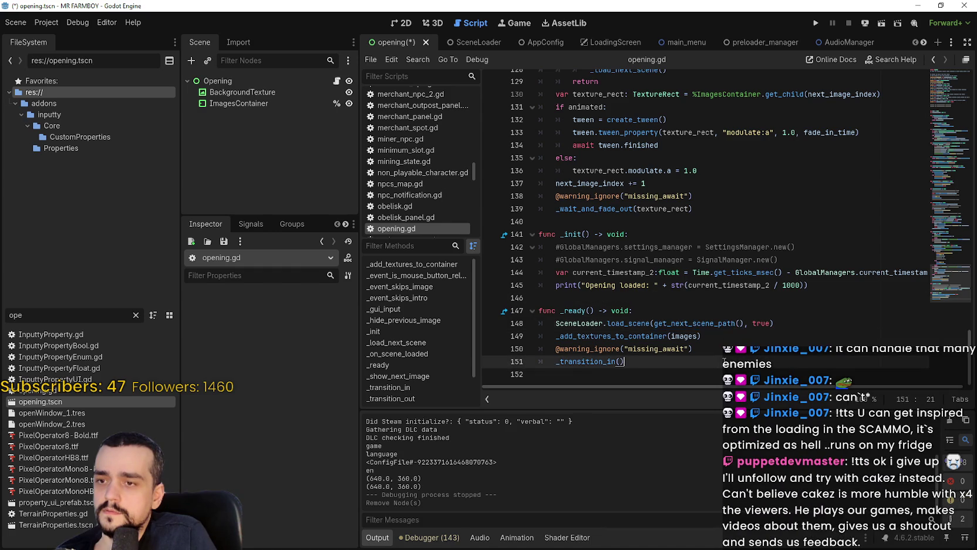
pyautogui.scroll(1, 600, 290)
pyautogui.moveTo(783, 298); pyautogui.dragTo(488, 291)
pyautogui.hotkey('alt', 'Down')
pyautogui.hotkey('alt', 'Down')
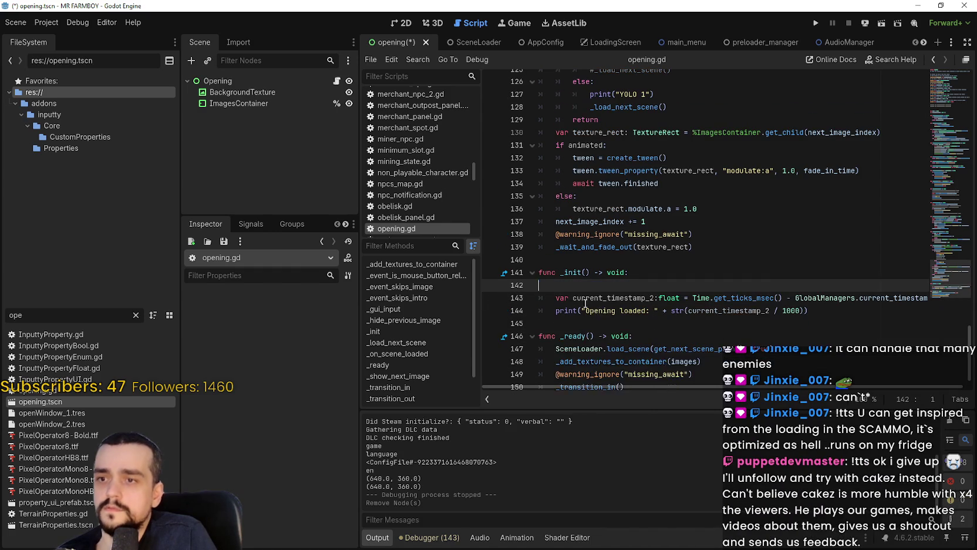
pyautogui.scroll(5, 609, 283)
pyautogui.scroll(2, 609, 283)
pyautogui.moveTo(688, 296)
pyautogui.mouseDown()
pyautogui.moveTo(674, 267)
pyautogui.moveTo(505, 259)
pyautogui.mouseUp()
pyautogui.press('BackSpace')
pyautogui.press('BackSpace')
pyautogui.moveTo(655, 285); pyautogui.dragTo(504, 285)
pyautogui.press('BackSpace')
pyautogui.press('BackSpace')
pyautogui.press('BackSpace')
# Step: Remove the commented SceneLoader and GlobalManagers lines and the YOLO 3 debug print from the transition functions
pyautogui.scroll(8, 617, 228)
pyautogui.moveTo(796, 222); pyautogui.dragTo(537, 222)
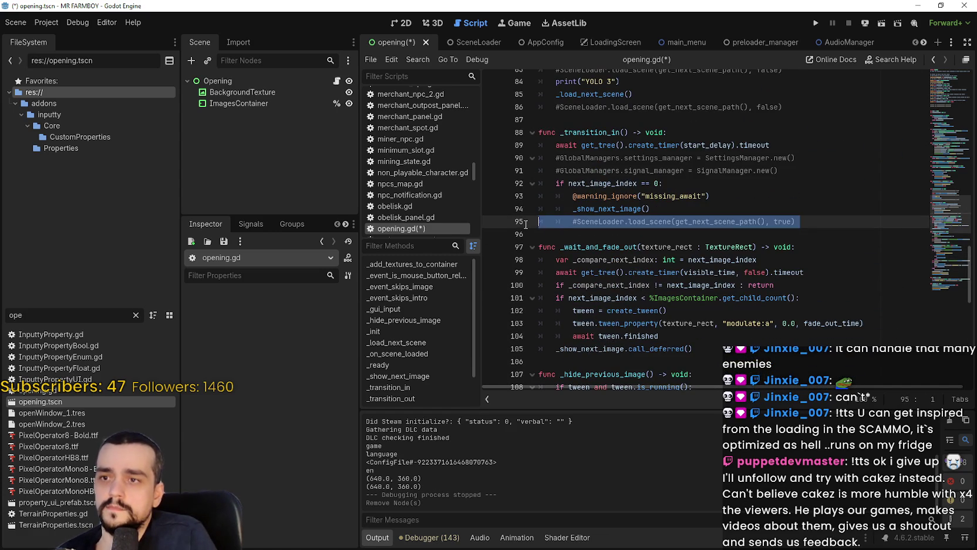
pyautogui.press('BackSpace')
pyautogui.moveTo(779, 170); pyautogui.dragTo(511, 164)
pyautogui.press('BackSpace')
pyautogui.press('BackSpace')
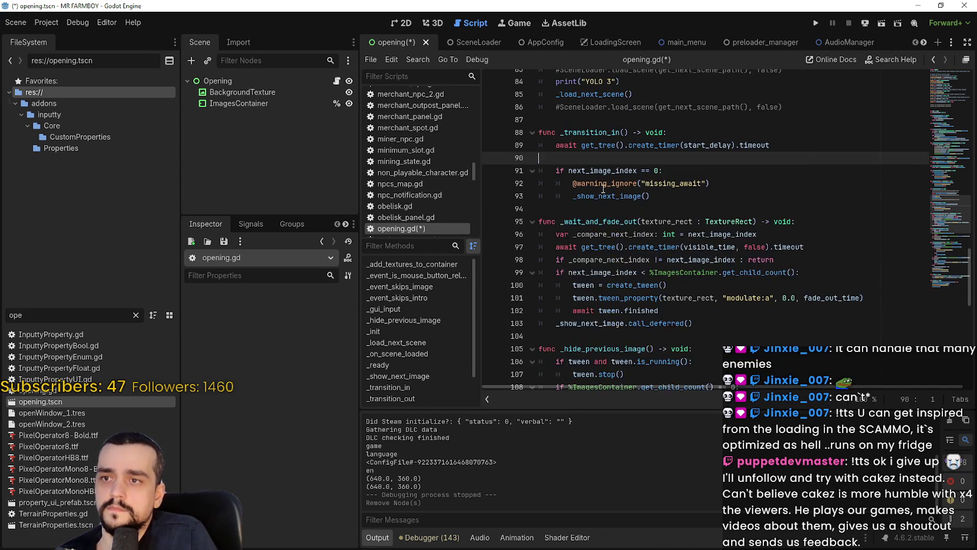
pyautogui.scroll(4, 656, 231)
pyautogui.moveTo(801, 260); pyautogui.dragTo(537, 260)
pyautogui.press('BackSpace')
pyautogui.moveTo(623, 234); pyautogui.dragTo(539, 223)
pyautogui.press('BackSpace')
pyautogui.press('BackSpace')
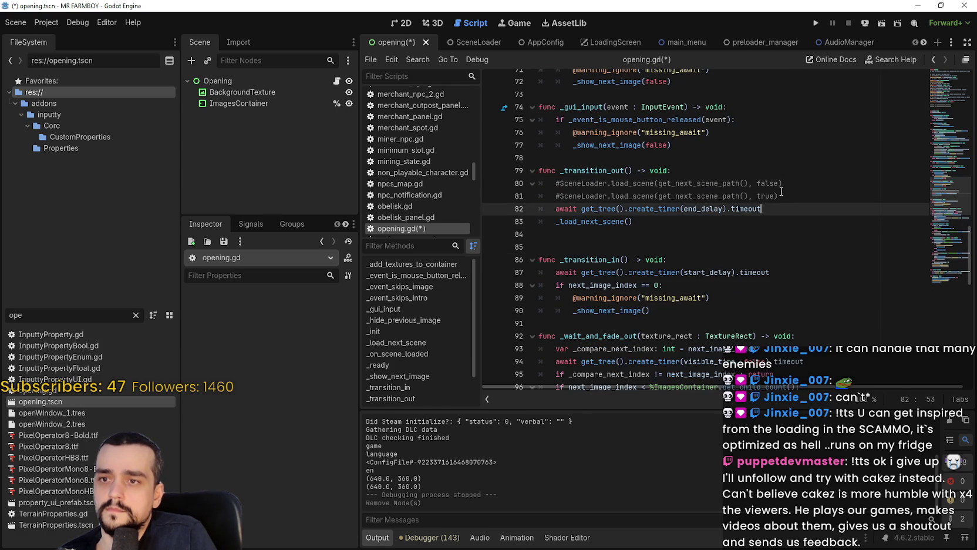
pyautogui.moveTo(782, 196); pyautogui.dragTo(538, 182)
pyautogui.press('BackSpace')
pyautogui.press('BackSpace')
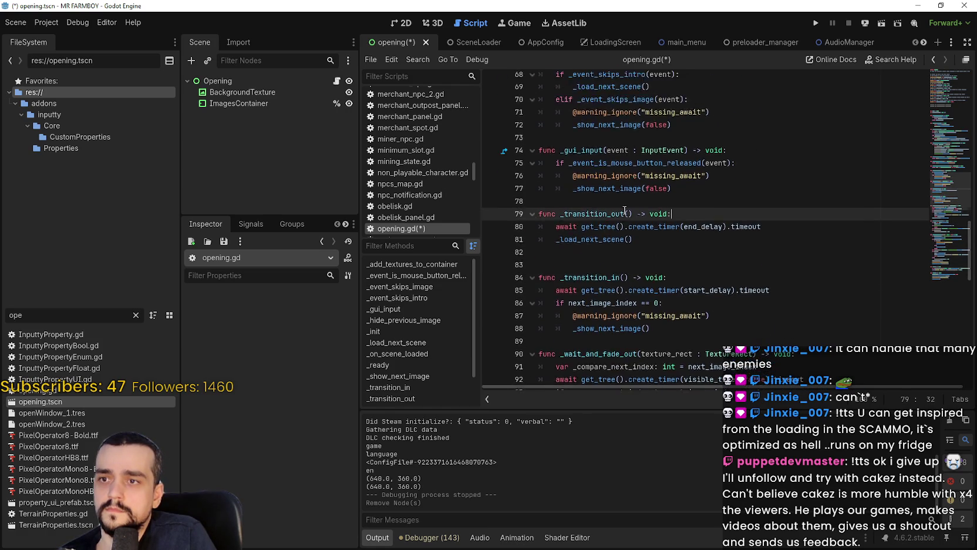
# Step: Delete the commented sound and audio exports and extra blank lines, then save opening.gd
pyautogui.scroll(10, 611, 209)
pyautogui.scroll(5, 614, 208)
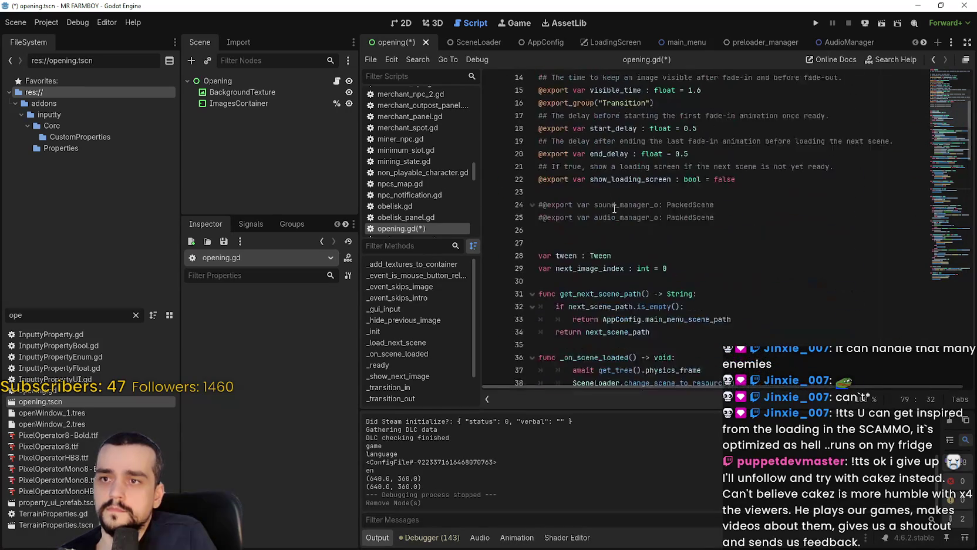
pyautogui.moveTo(571, 251); pyautogui.dragTo(528, 220)
pyautogui.press('BackSpace')
pyautogui.press('BackSpace')
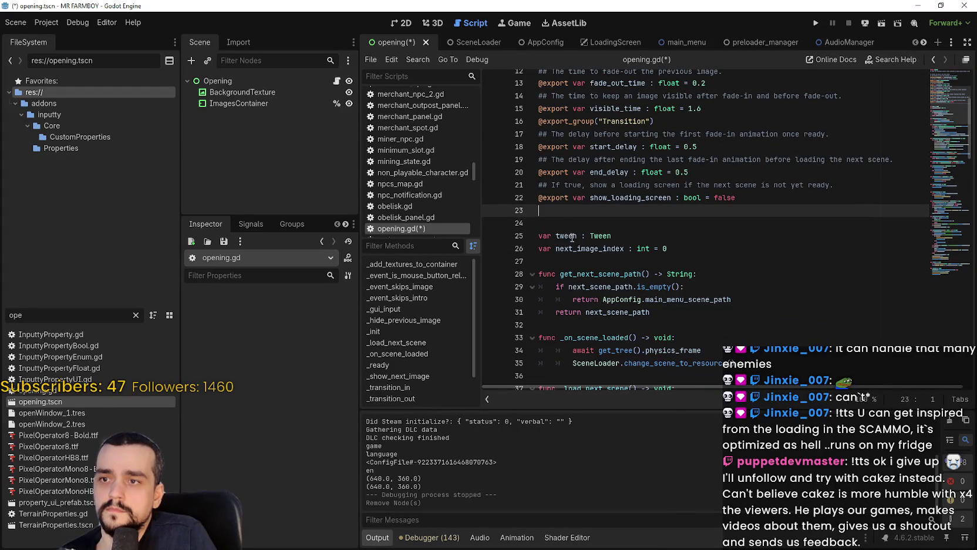
pyautogui.press('Delete')
pyautogui.press('Delete')
pyautogui.click(965, 97)
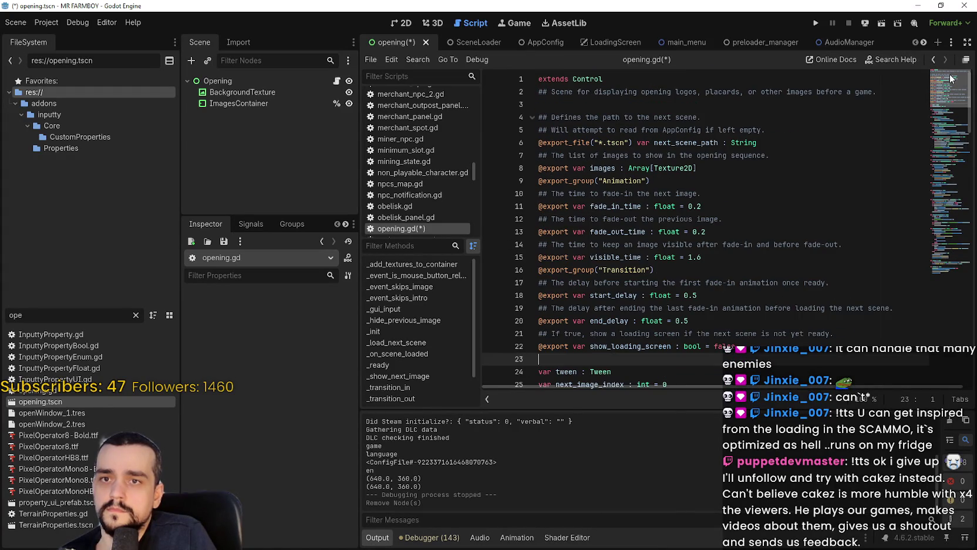
pyautogui.click(930, 251)
pyautogui.scroll(-2, 930, 252)
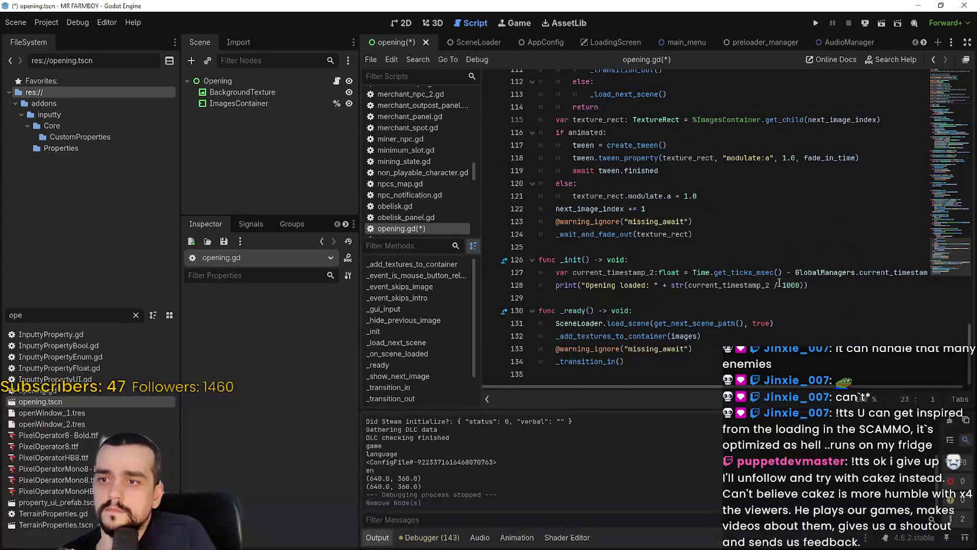
pyautogui.click(729, 250)
pyautogui.hotkey('ctrl', 's')
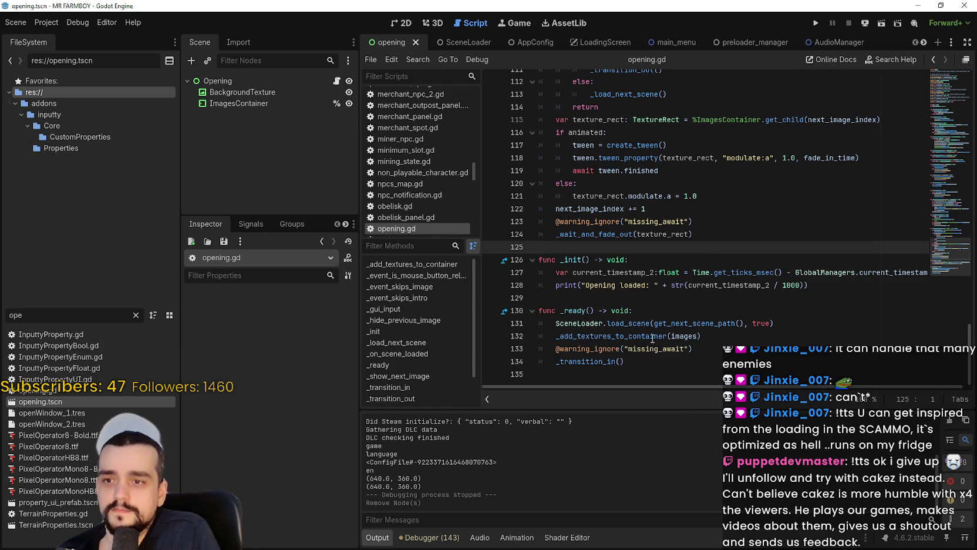
# Step: Follow the load_scene call to its definition in scene_loader.gd, review it to the file's top, then switch to AppConfig
pyautogui.click(631, 324)
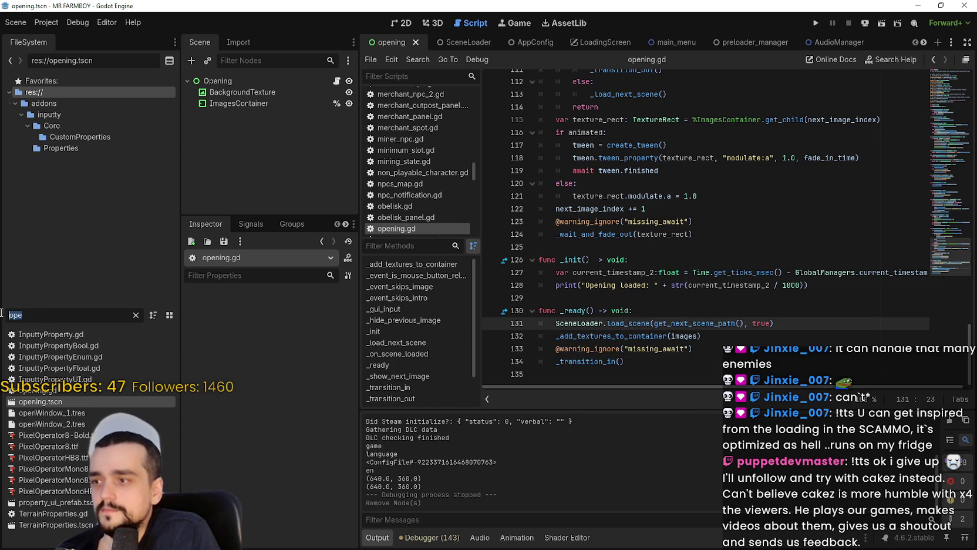
pyautogui.rightClick(627, 322)
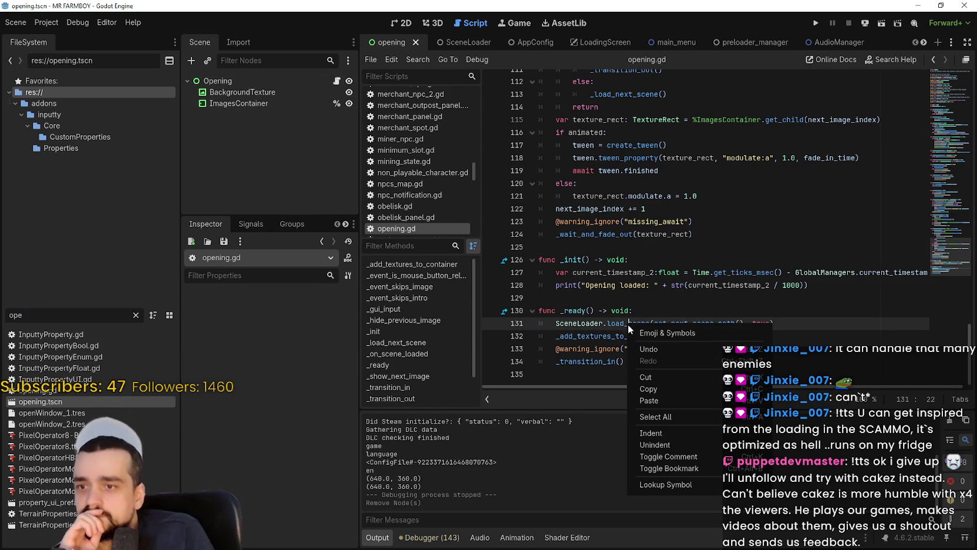
pyautogui.click(686, 488)
pyautogui.scroll(-6, 671, 322)
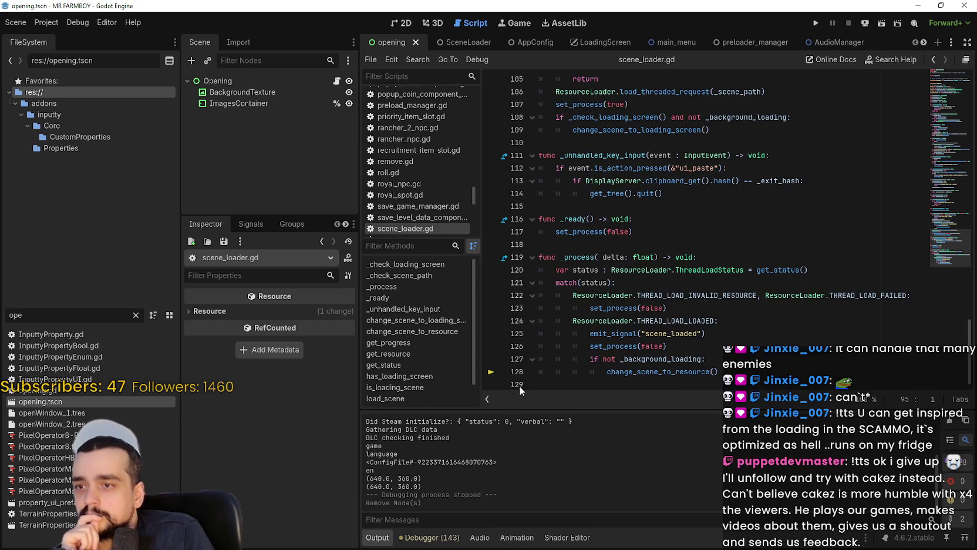
pyautogui.click(736, 369)
pyautogui.scroll(10, 737, 365)
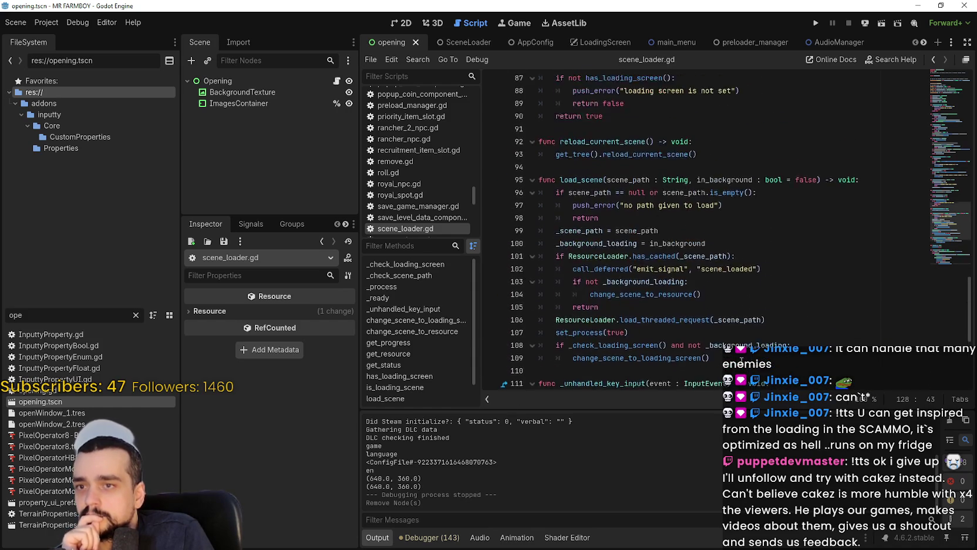
pyautogui.moveTo(931, 197); pyautogui.dragTo(938, 58)
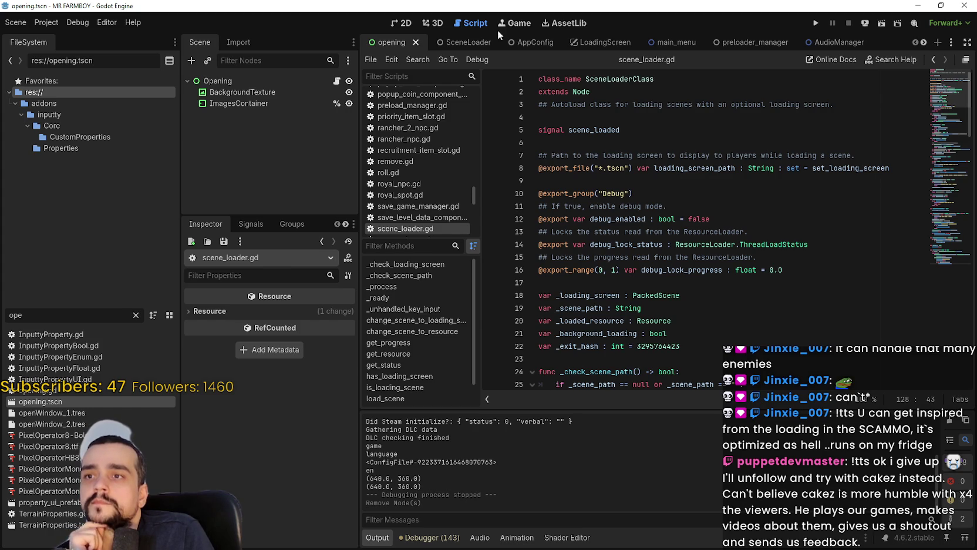
pyautogui.click(529, 42)
# Step: Delete the commented-out _ready block from app_config.gd and save the script
pyautogui.click(349, 82)
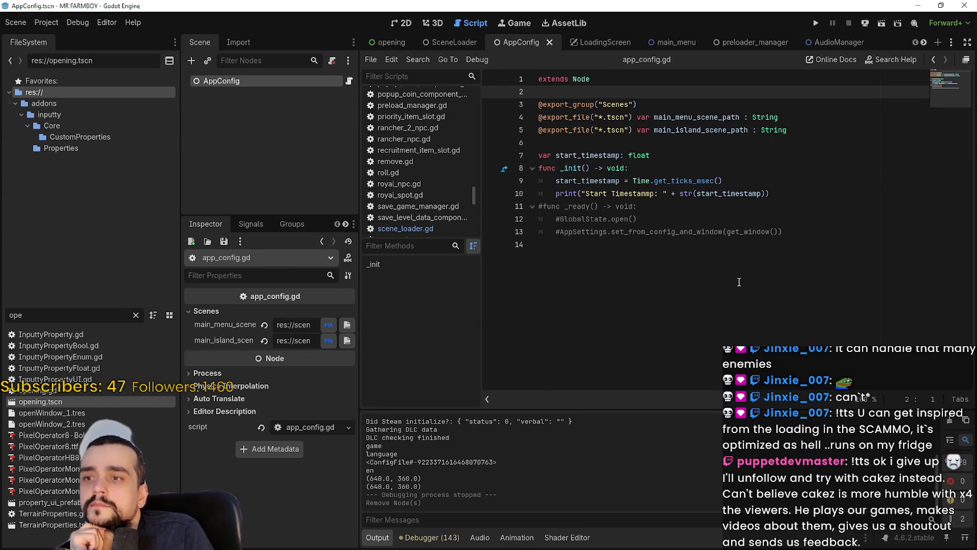
pyautogui.click(739, 280)
pyautogui.moveTo(821, 231); pyautogui.dragTo(774, 201)
pyautogui.press('BackSpace')
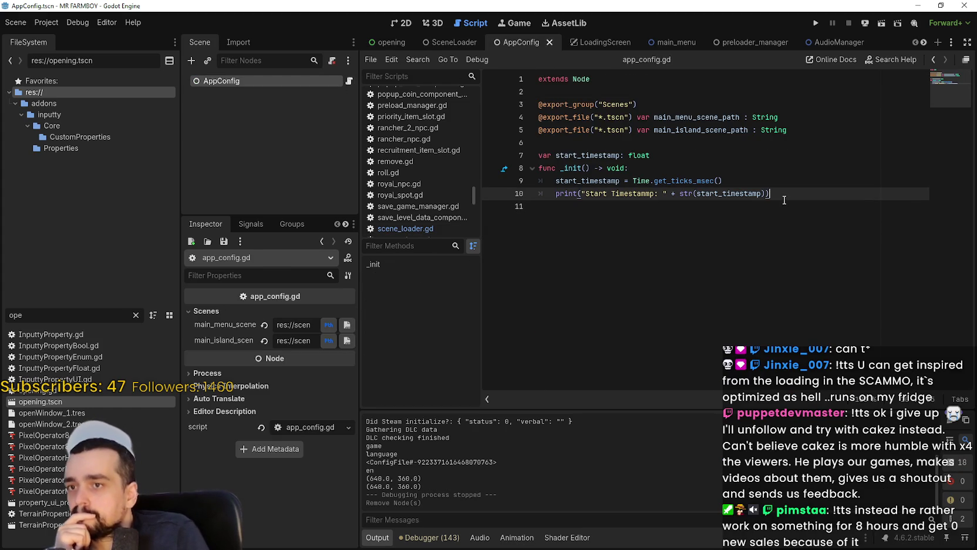
pyautogui.hotkey('ctrl', 's')
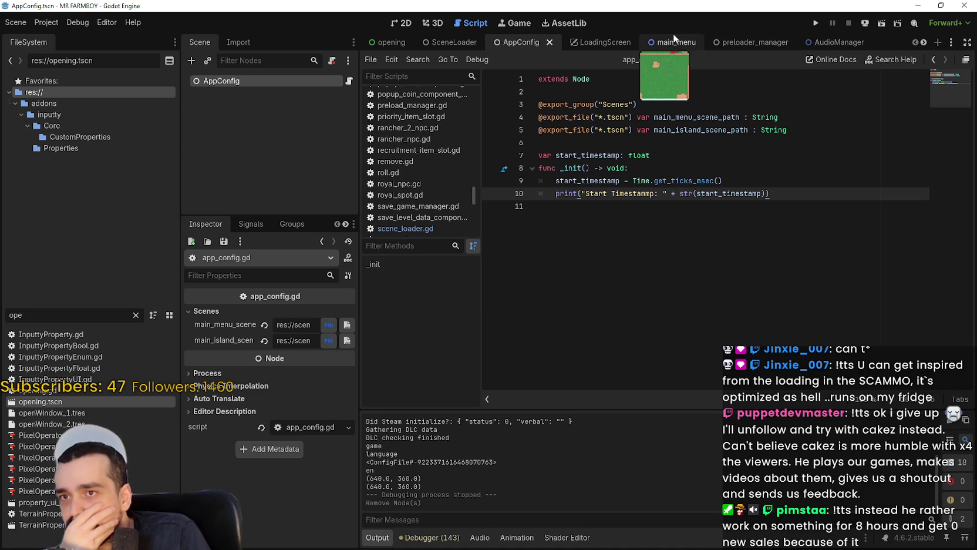
pyautogui.click(924, 42)
# Step: Page through the open script tabs and return to the first ones
pyautogui.click(924, 42)
pyautogui.click(924, 42)
pyautogui.click(924, 43)
pyautogui.click(924, 43)
pyautogui.click(924, 42)
pyautogui.click(924, 42)
pyautogui.click(916, 42)
pyautogui.click(916, 43)
pyautogui.click(915, 43)
pyautogui.click(915, 42)
pyautogui.click(915, 42)
pyautogui.click(916, 42)
pyautogui.click(915, 42)
# Step: Run MR FARMBOY to its main menu, logging Opening loaded 2.009 and Main Menu 14.359, then stop it
pyautogui.click(817, 23)
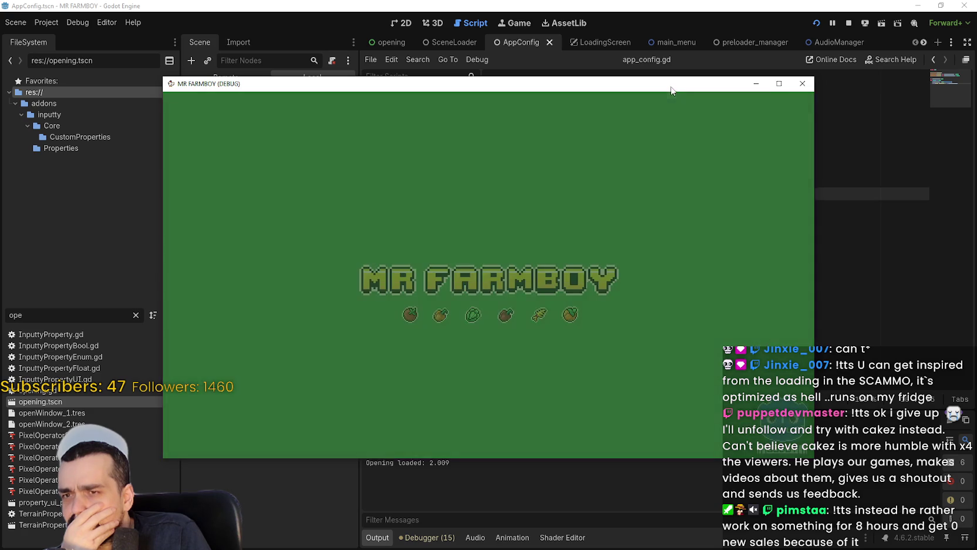
pyautogui.moveTo(672, 91)
pyautogui.mouseDown()
pyautogui.moveTo(762, 43)
pyautogui.moveTo(750, 49)
pyautogui.mouseUp()
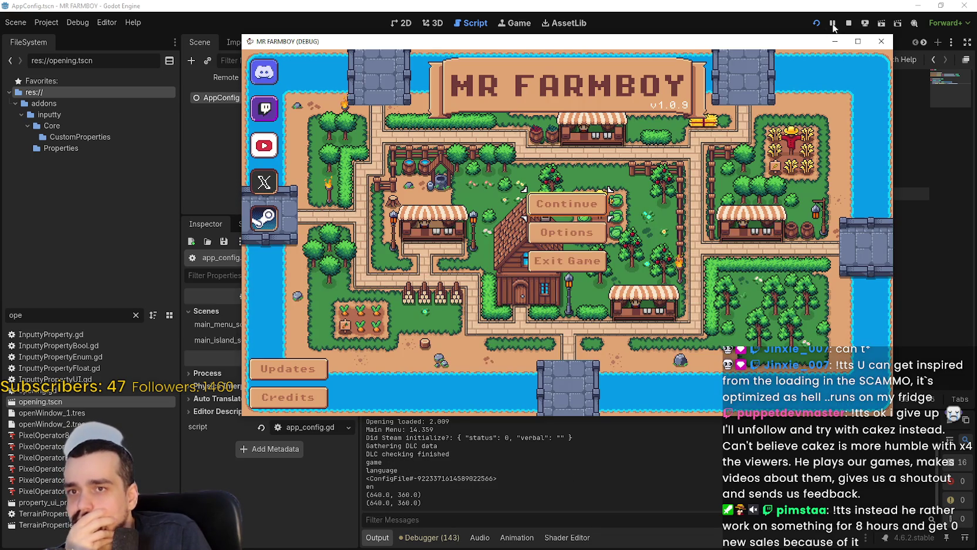
pyautogui.click(849, 23)
pyautogui.click(52, 25)
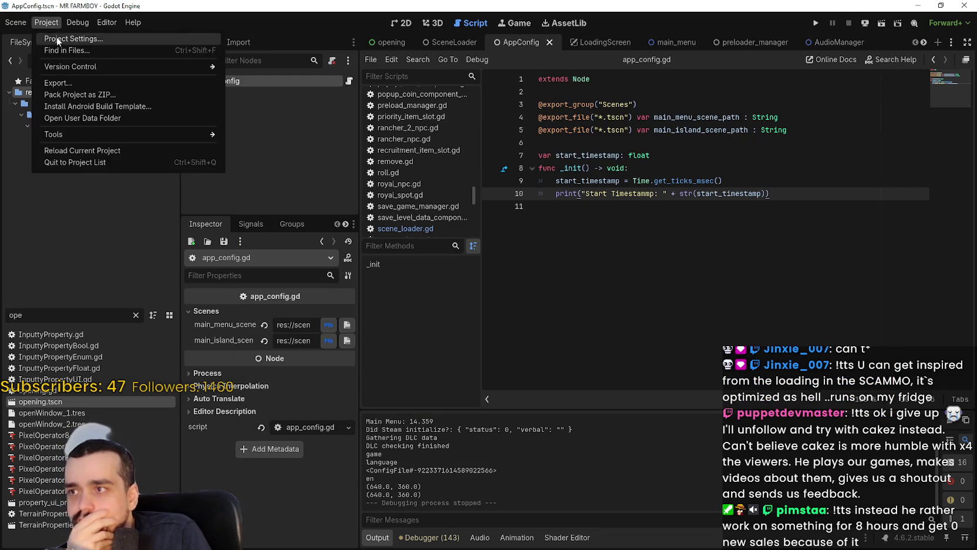
# Step: Move GlobalManagers to the last position in the Autoload list, below Inputty and BetterTerrain, and save
pyautogui.click(56, 37)
pyautogui.click(462, 33)
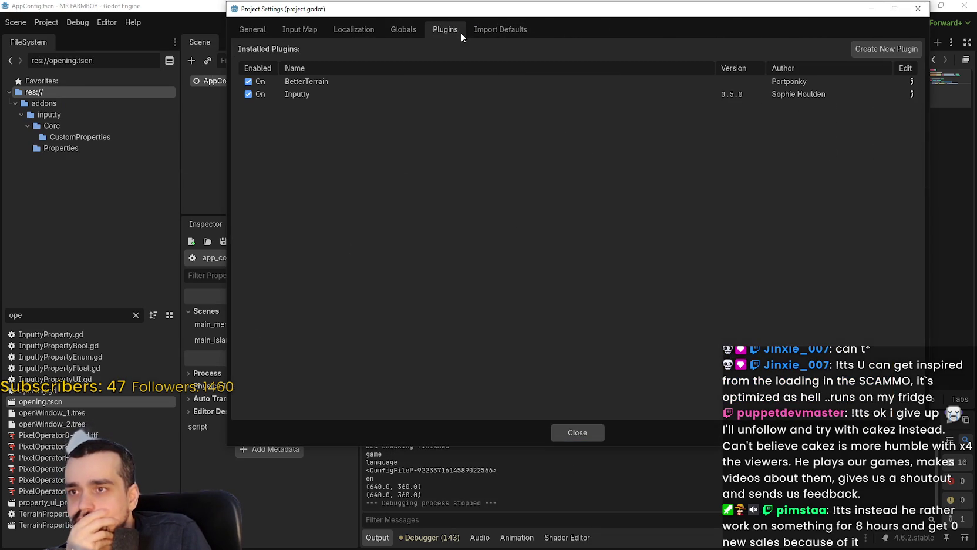
pyautogui.click(399, 29)
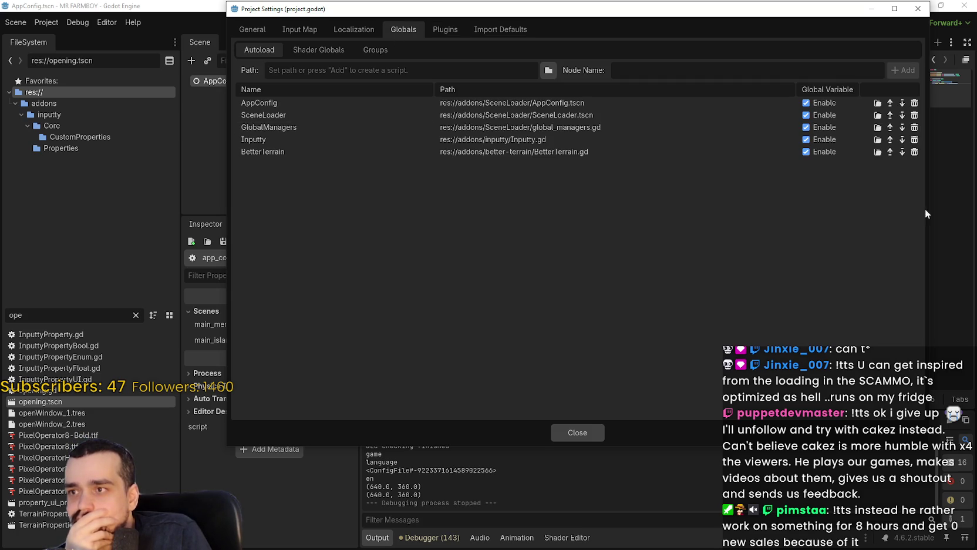
pyautogui.click(903, 127)
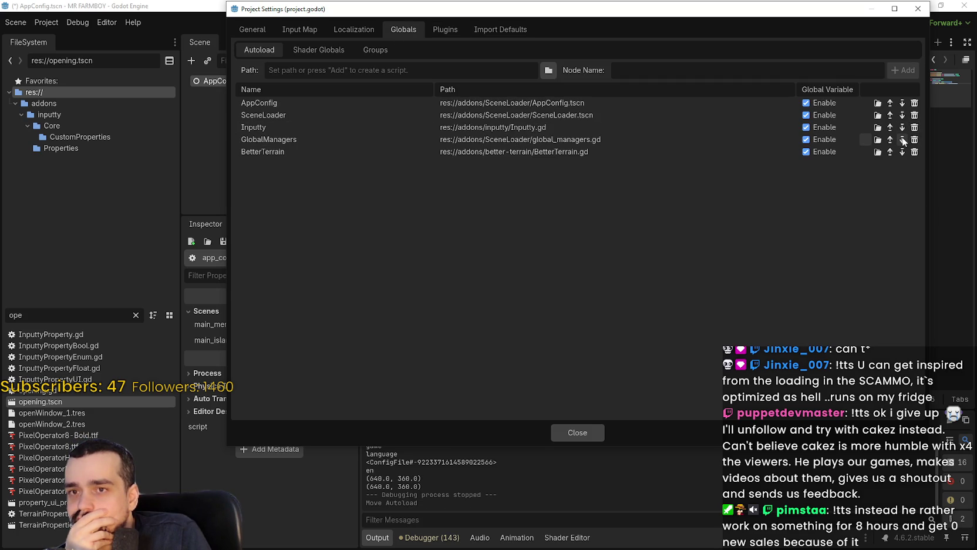
pyautogui.click(902, 140)
pyautogui.click(603, 430)
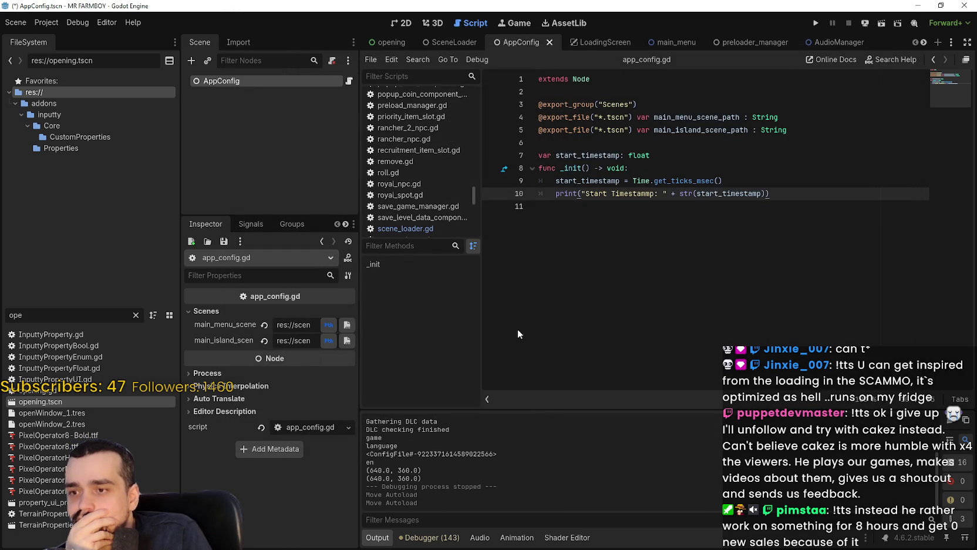
pyautogui.hotkey('ctrl', 's')
# Step: Run the game with the new load order, reaching Opening loaded in 1.548 s
pyautogui.press('F5')
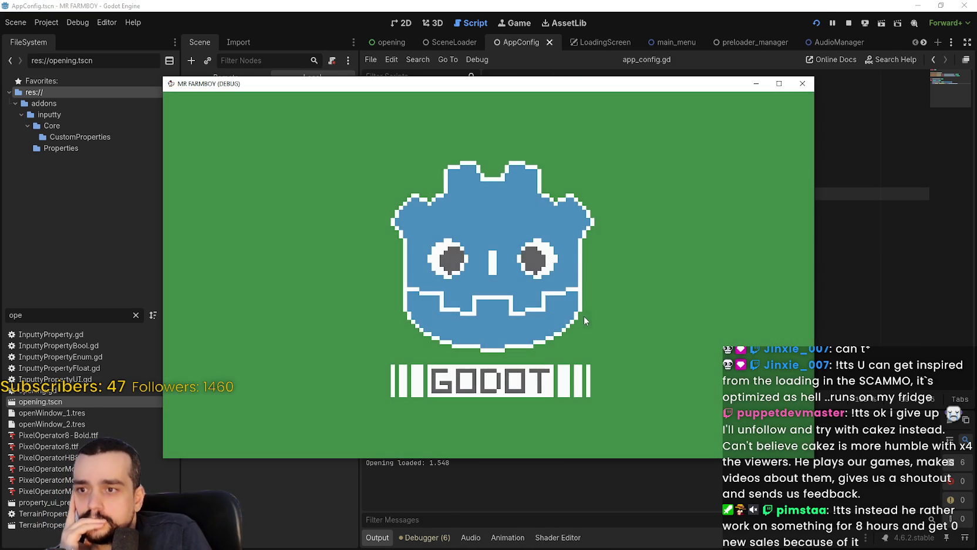
pyautogui.moveTo(522, 89)
pyautogui.mouseDown()
pyautogui.moveTo(532, 69)
pyautogui.moveTo(588, 41)
pyautogui.mouseUp()
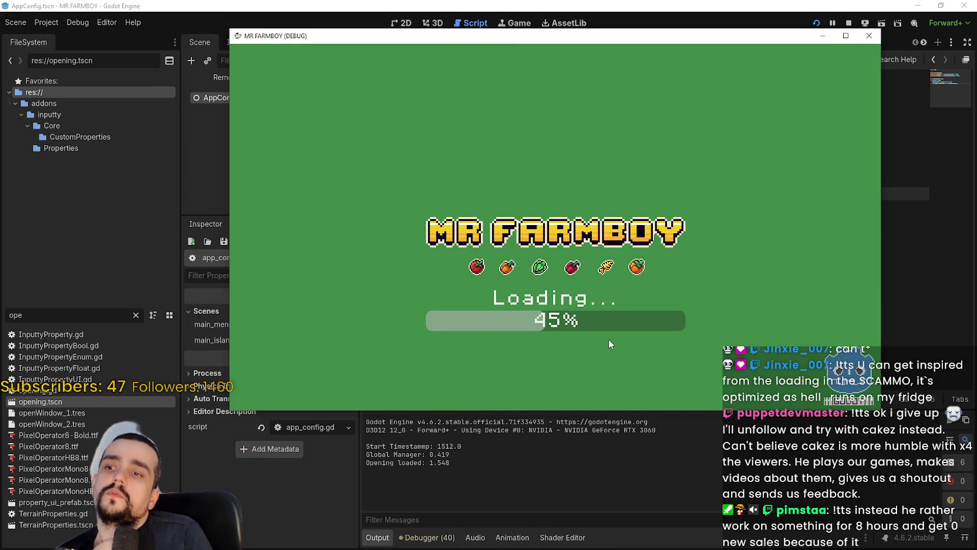
pyautogui.click(893, 229)
pyautogui.doubleClick(19, 314)
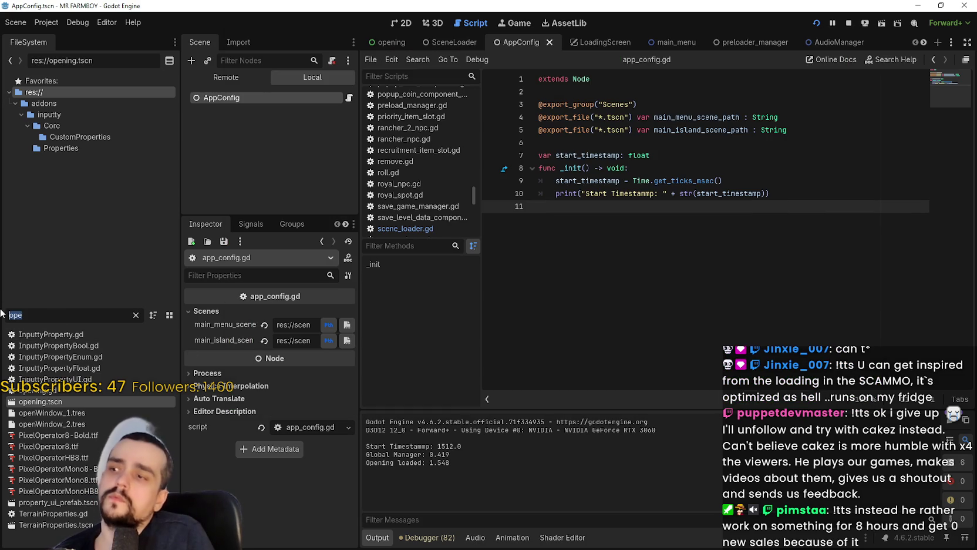
# Step: Filter for 'glo', open global_managers.gd to review its manager declarations, then return to the game (Main Menu 14.013)
pyautogui.write('glo')
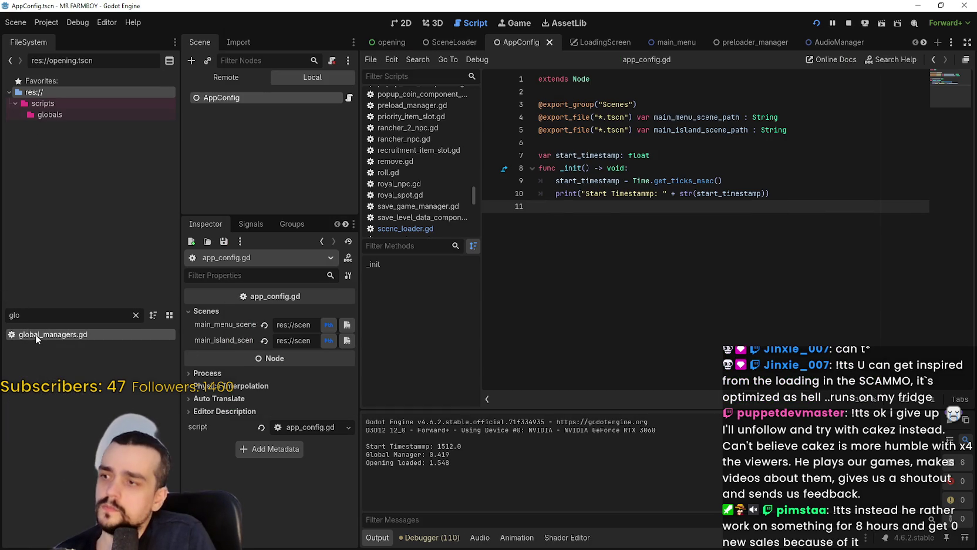
pyautogui.doubleClick(35, 334)
pyautogui.click(606, 351)
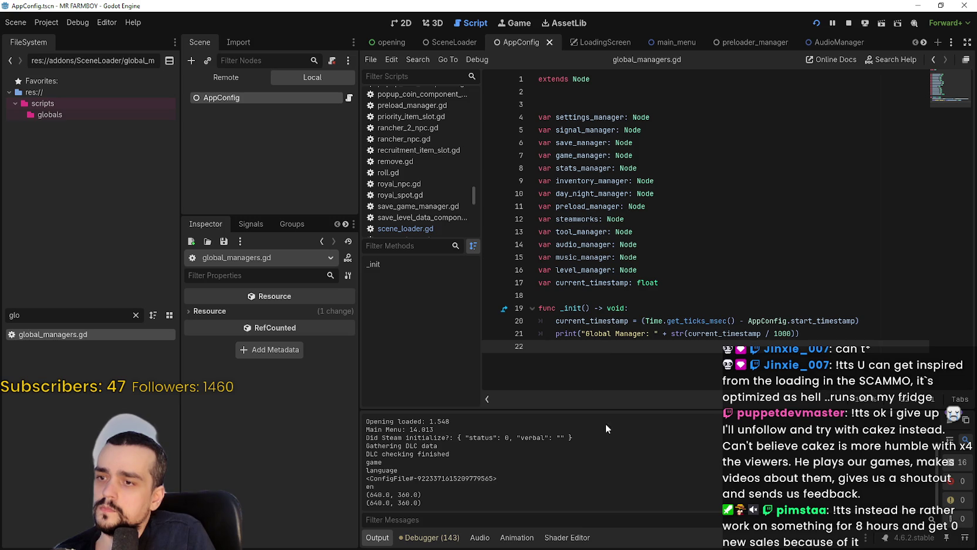
pyautogui.click(651, 297)
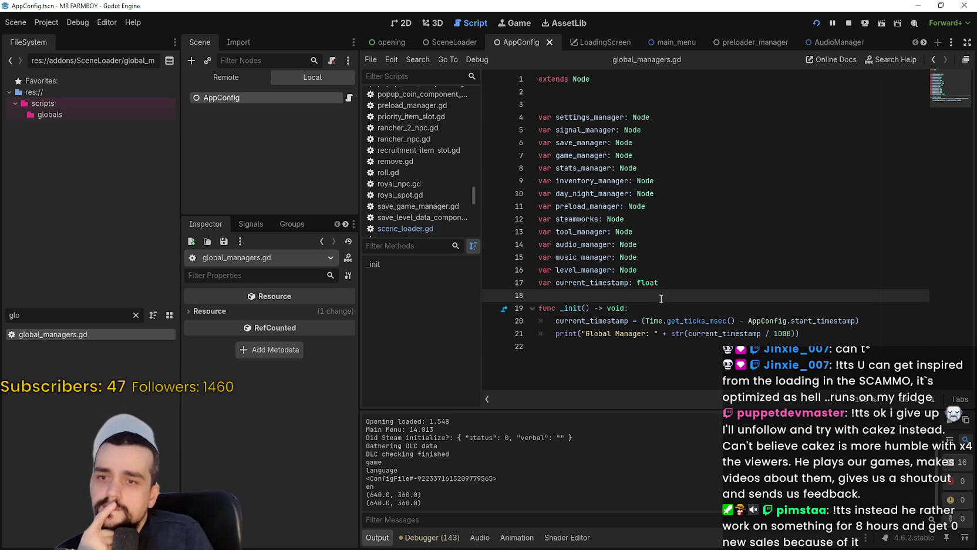
pyautogui.click(662, 269)
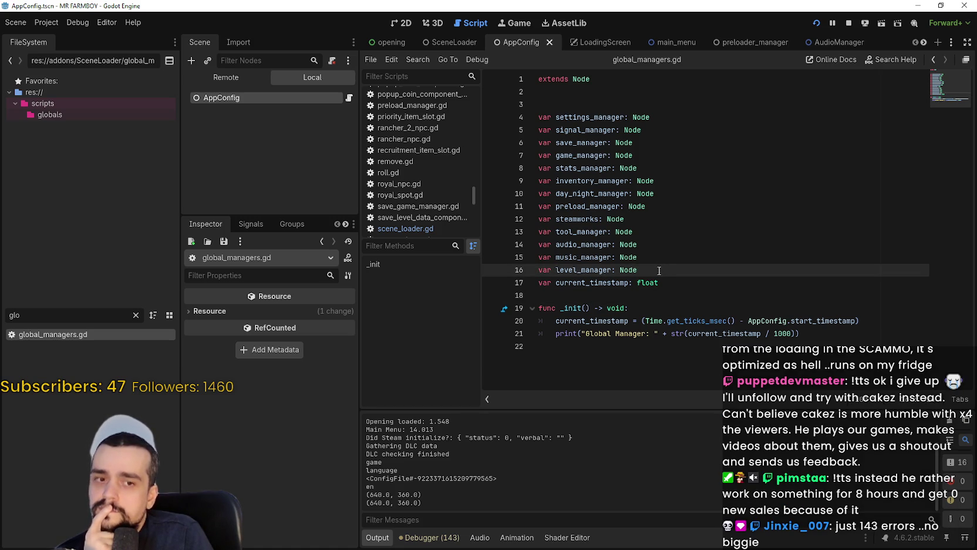
pyautogui.hotkey('alt', 'Tab')
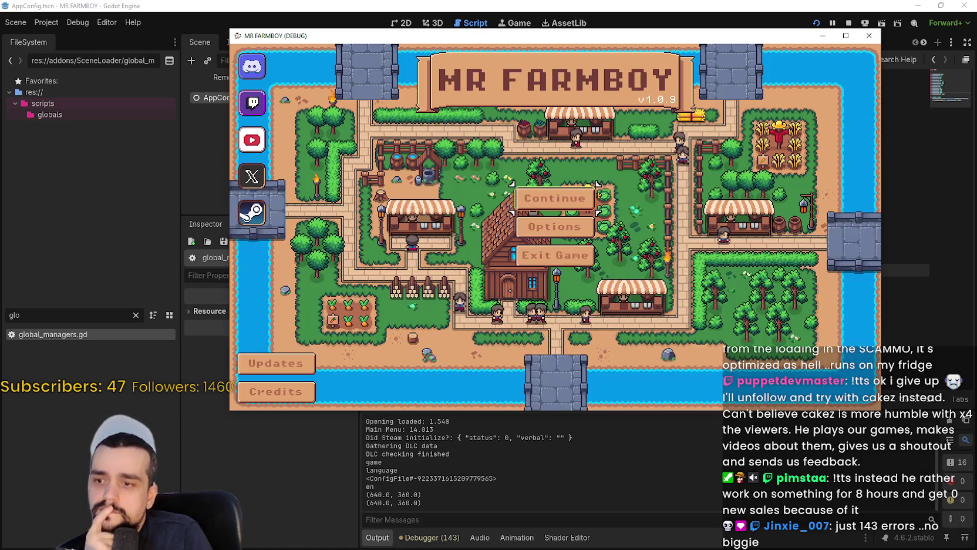
# Step: Rerun the game for another timing (Global Manager 0.397, Opening loaded 1.53), then open the Autoload list
pyautogui.click(557, 268)
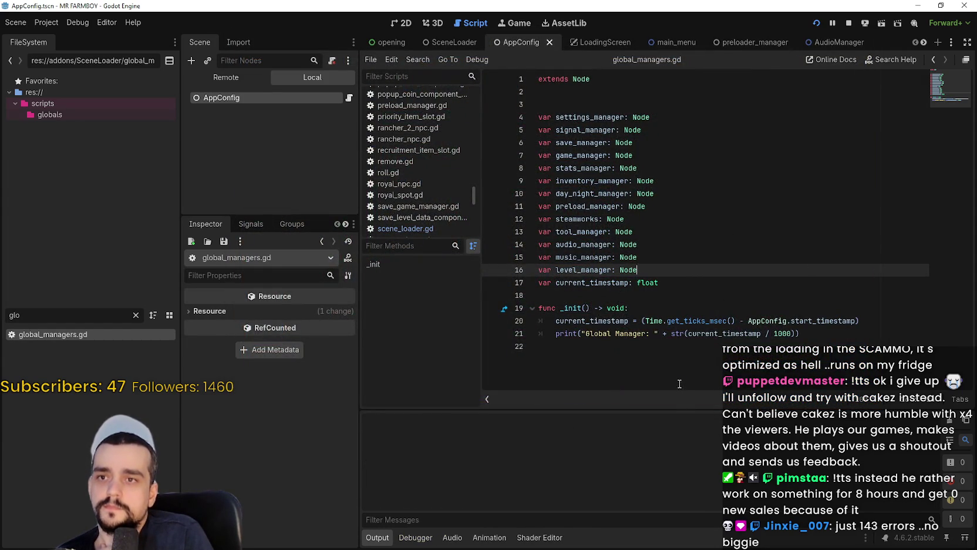
pyautogui.press('F5')
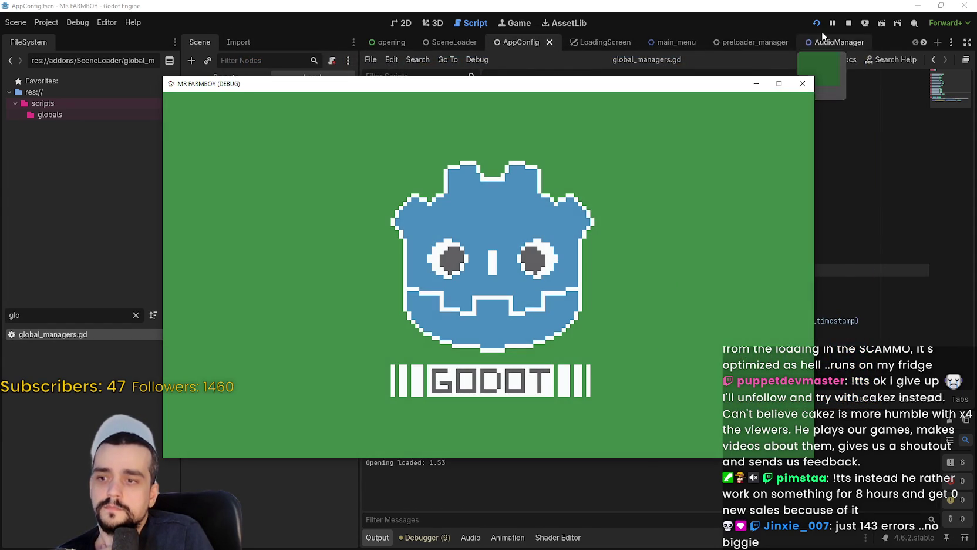
pyautogui.click(848, 23)
pyautogui.click(55, 26)
pyautogui.click(54, 38)
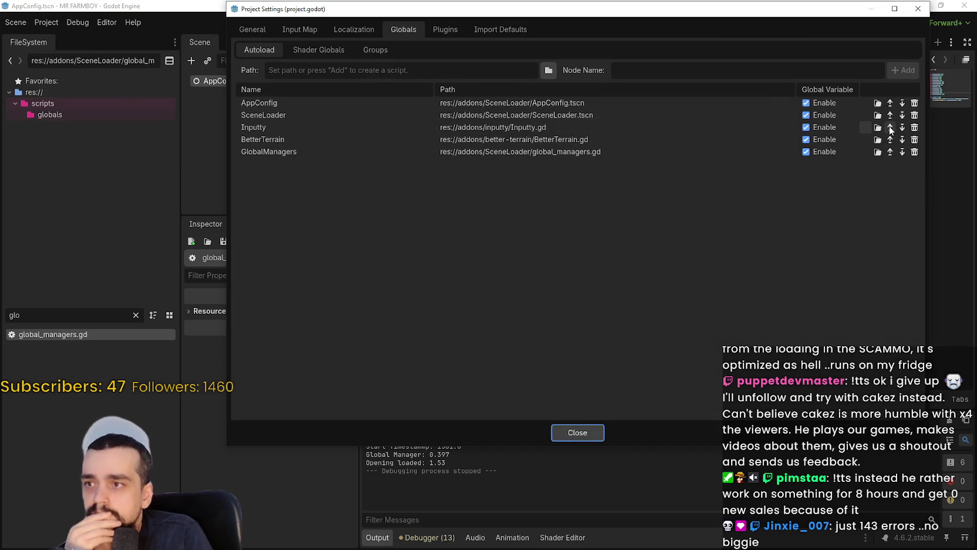
# Step: Move Inputty and BetterTerrain above SceneLoader in the autoload order, save, and run the game
pyautogui.click(891, 128)
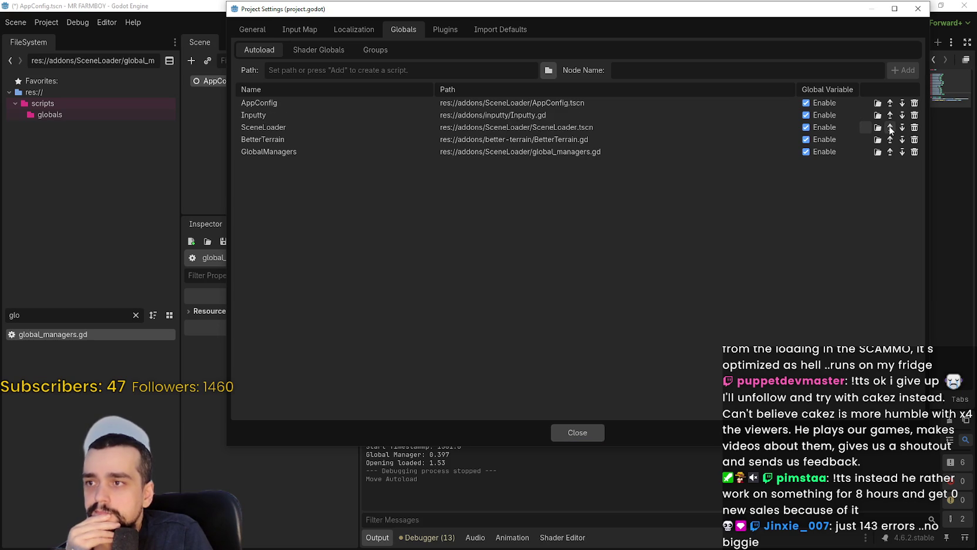
pyautogui.click(891, 140)
pyautogui.click(592, 435)
pyautogui.hotkey('ctrl', 's')
pyautogui.press('F5')
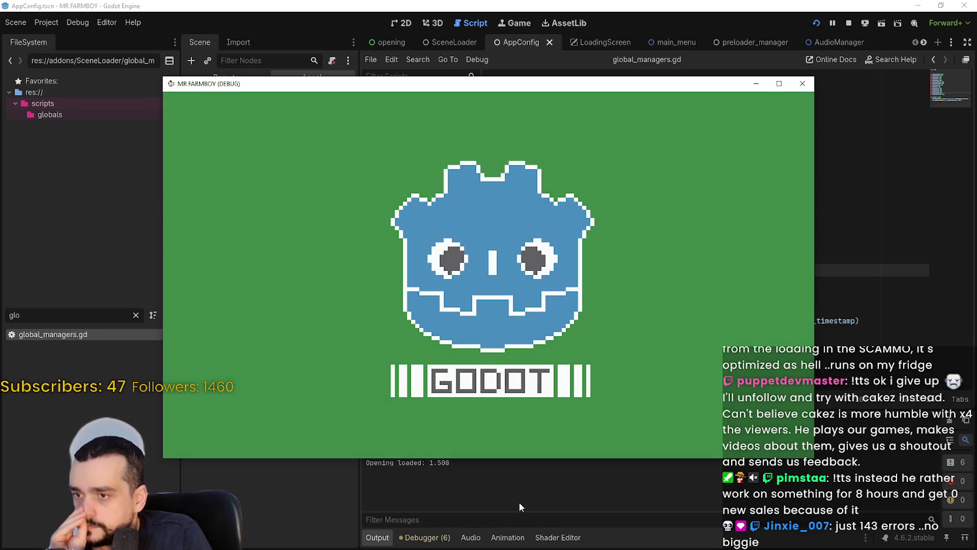
# Step: Stop the game and move SceneLoader below GlobalManagers so it autoloads last
pyautogui.click(517, 498)
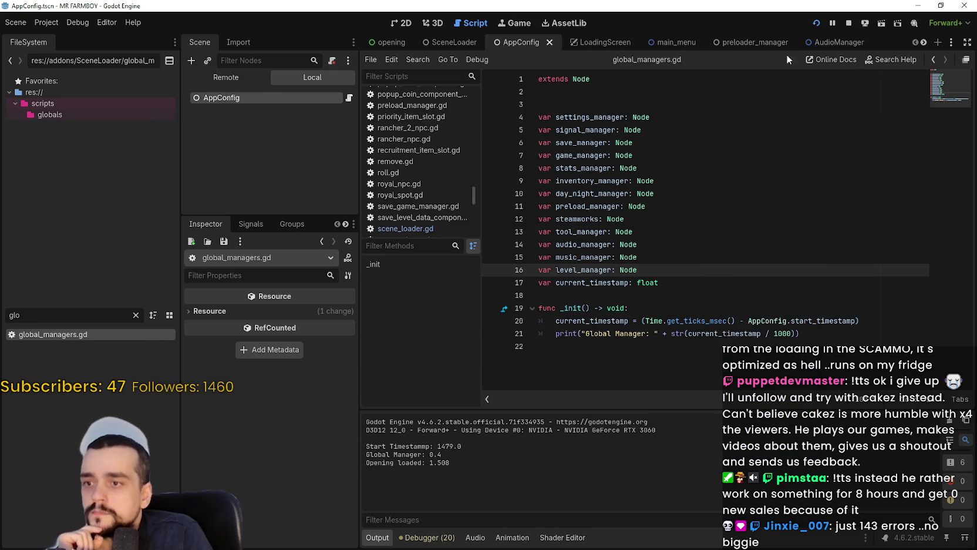
pyautogui.click(849, 22)
pyautogui.click(46, 23)
pyautogui.click(65, 37)
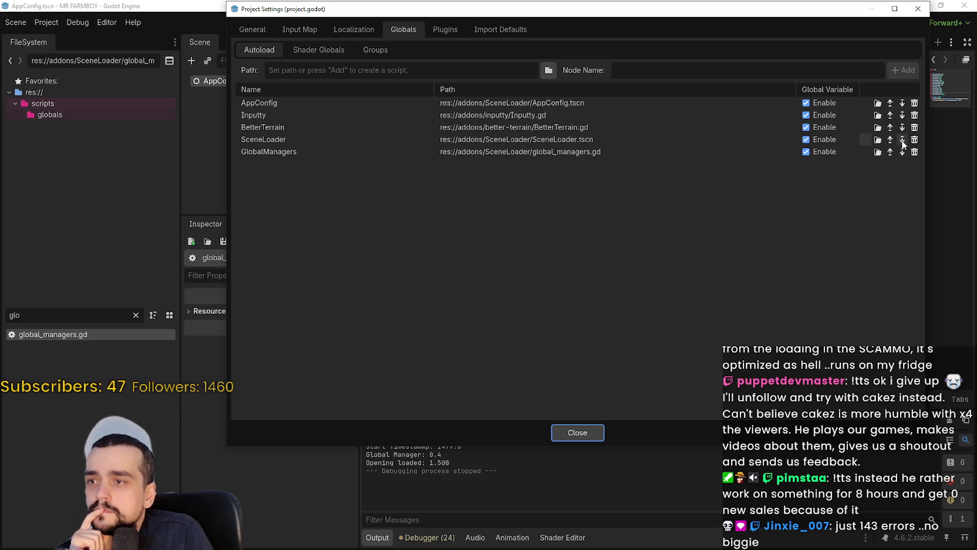
pyautogui.click(903, 142)
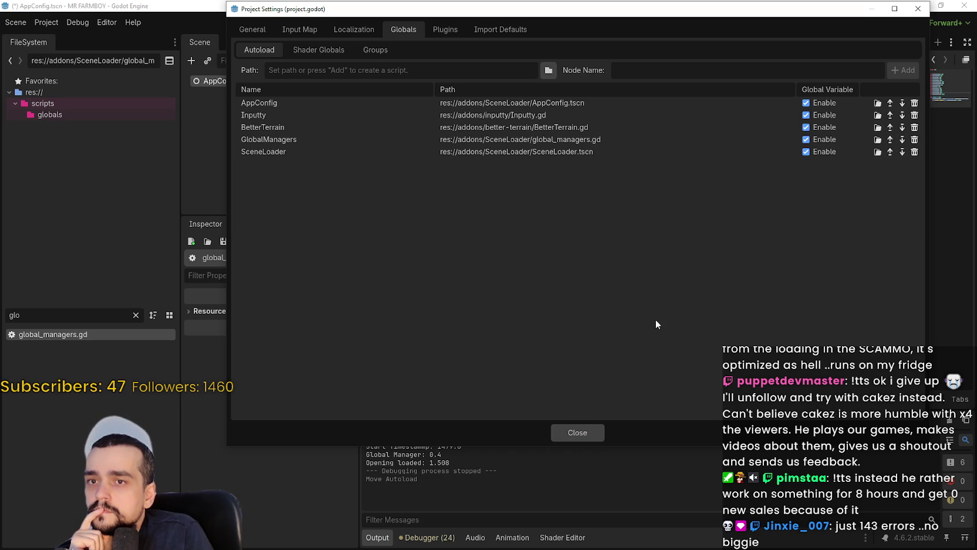
# Step: Rerun the game, which reaches Opening in 1.538 s, then stop it and reopen the autoload settings
pyautogui.click(591, 435)
pyautogui.click(816, 23)
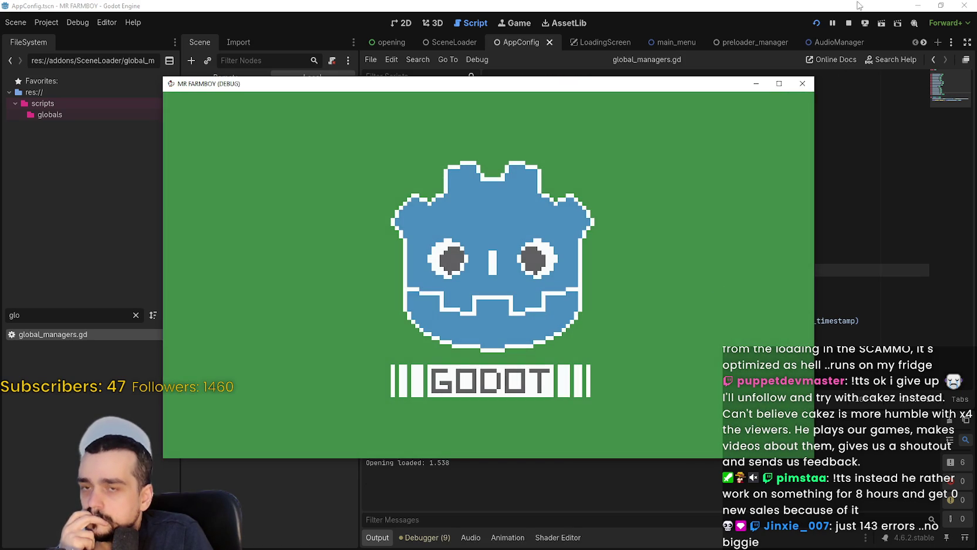
pyautogui.click(849, 23)
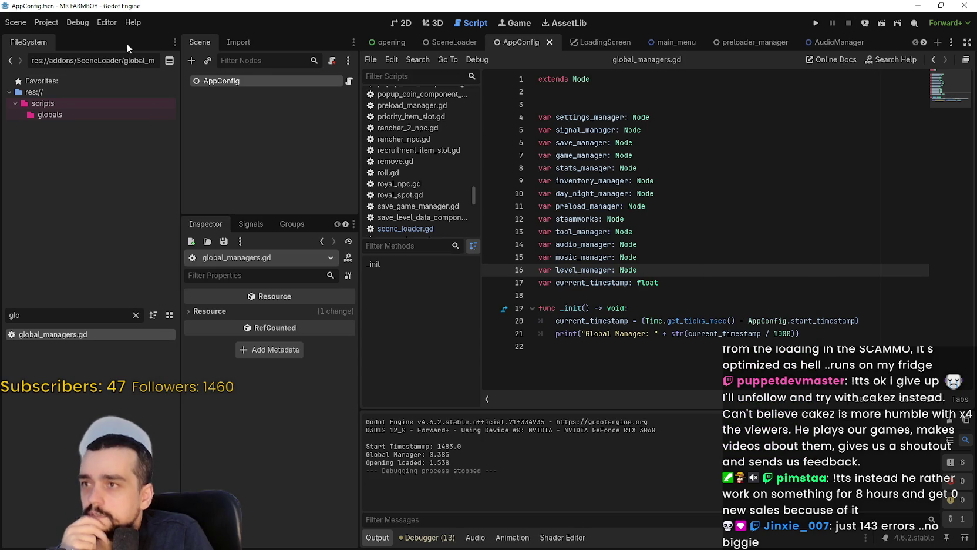
pyautogui.click(50, 24)
pyautogui.click(75, 39)
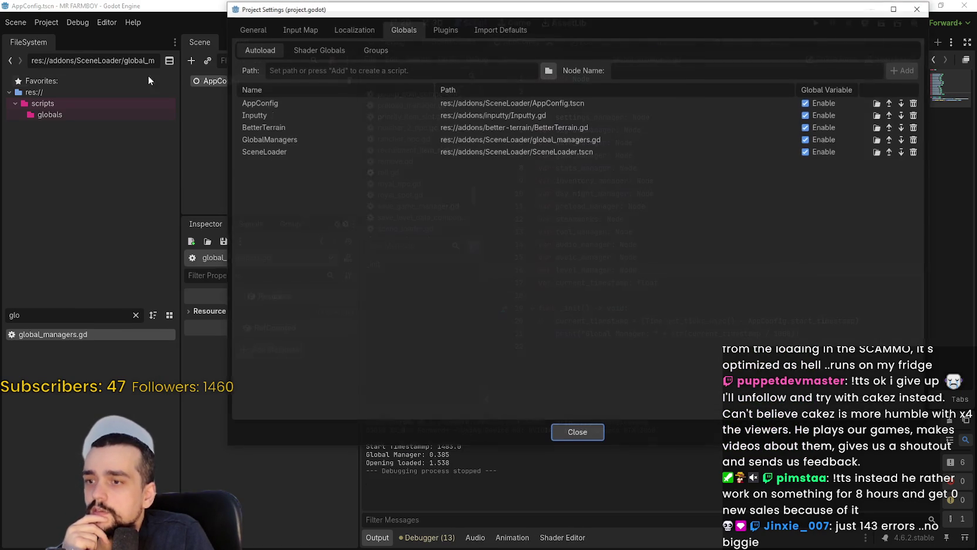
# Step: Move GlobalManagers below SceneLoader, raise SceneLoader above BetterTerrain and Inputty, and save
pyautogui.click(904, 141)
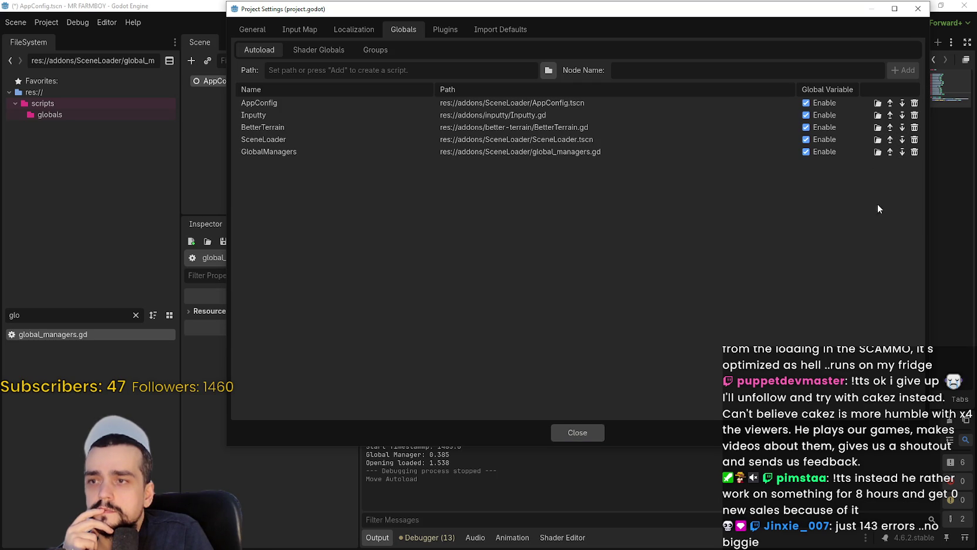
pyautogui.click(891, 139)
pyautogui.click(891, 128)
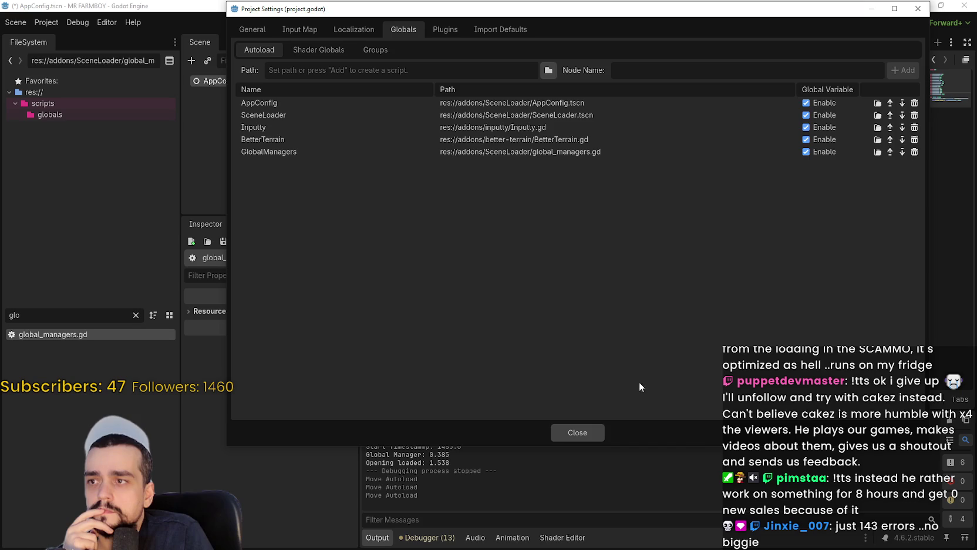
pyautogui.click(588, 431)
pyautogui.hotkey('ctrl', 's')
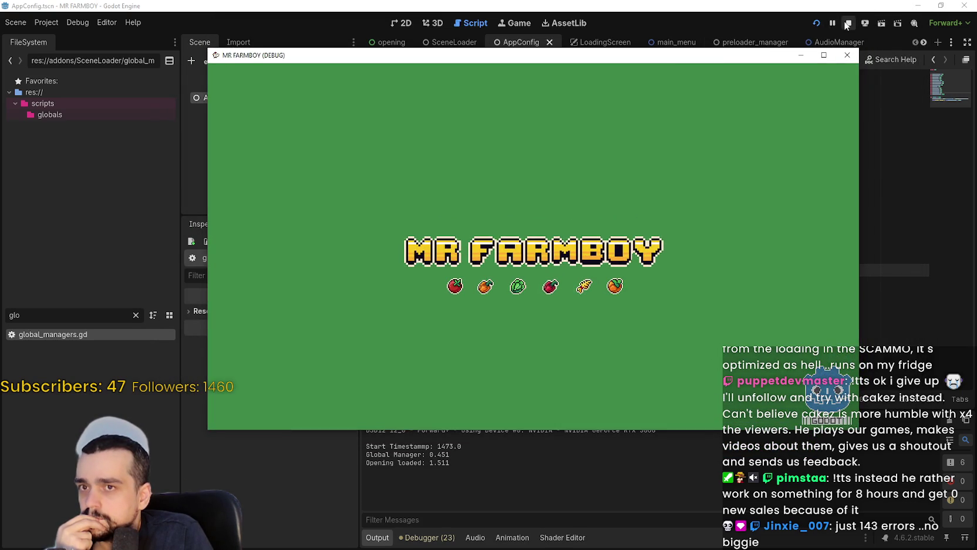
# Step: Stop the game, move SceneLoader back below Inputty and BetterTerrain, and run again
pyautogui.click(848, 23)
pyautogui.click(49, 22)
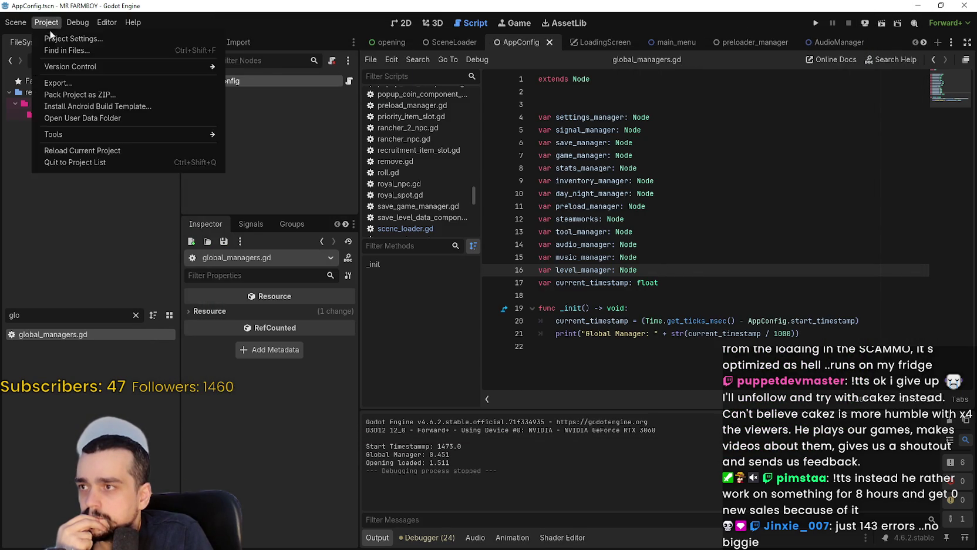
pyautogui.click(64, 36)
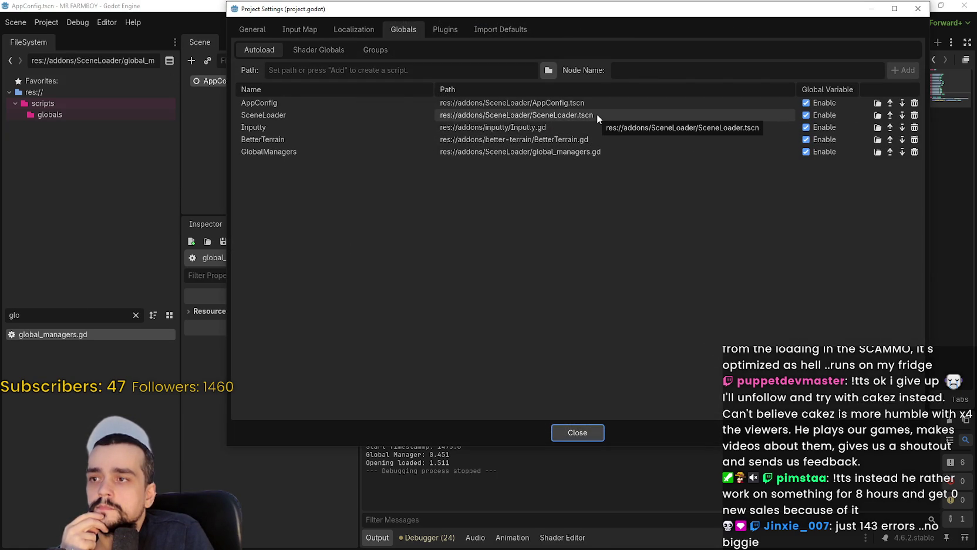
pyautogui.click(902, 116)
pyautogui.click(903, 133)
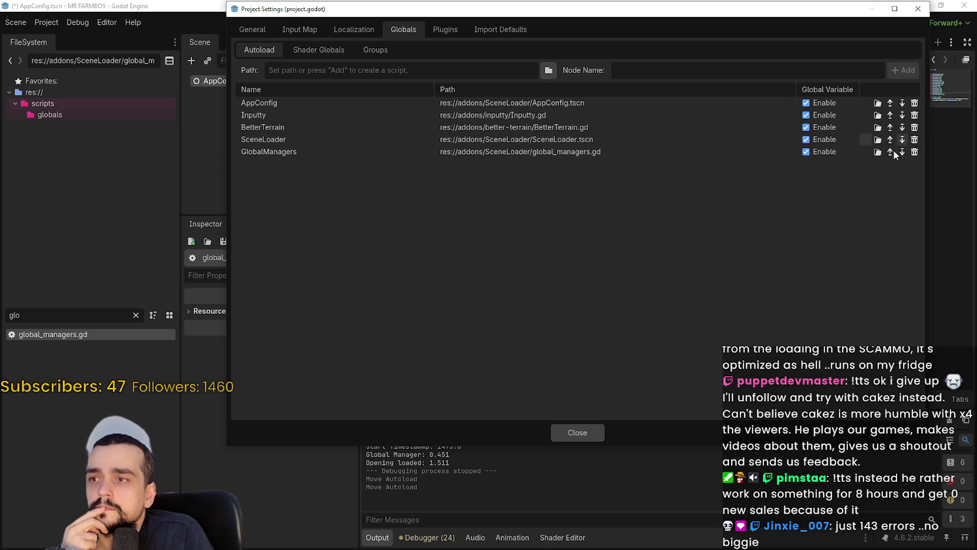
pyautogui.click(584, 424)
pyautogui.click(816, 23)
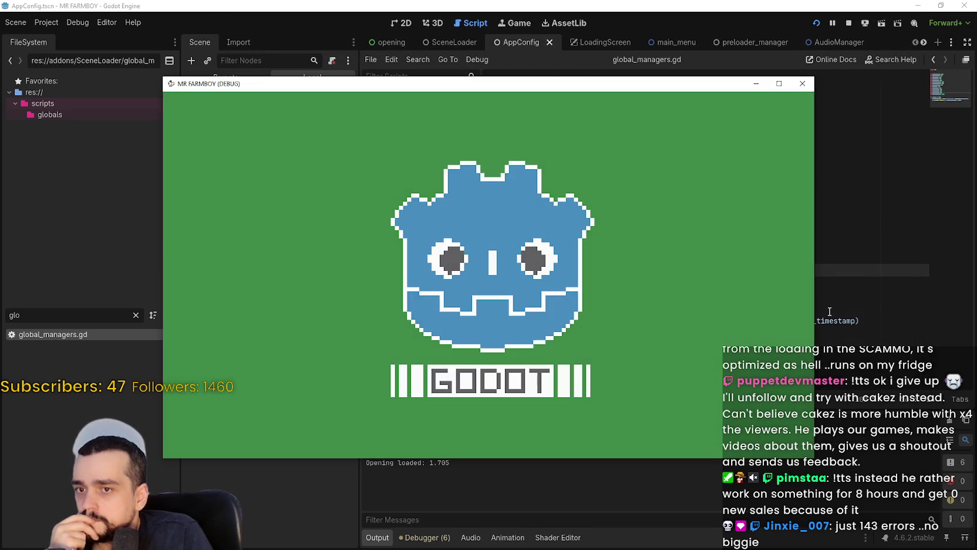
# Step: Stop the game, move SceneLoader up to second place, and rerun
pyautogui.click(830, 311)
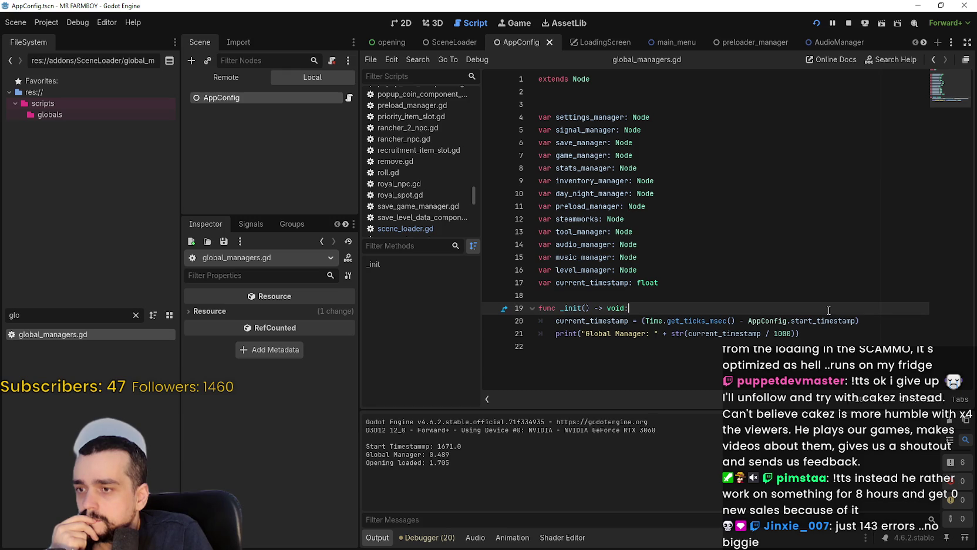
pyautogui.click(848, 23)
pyautogui.click(34, 23)
pyautogui.click(49, 45)
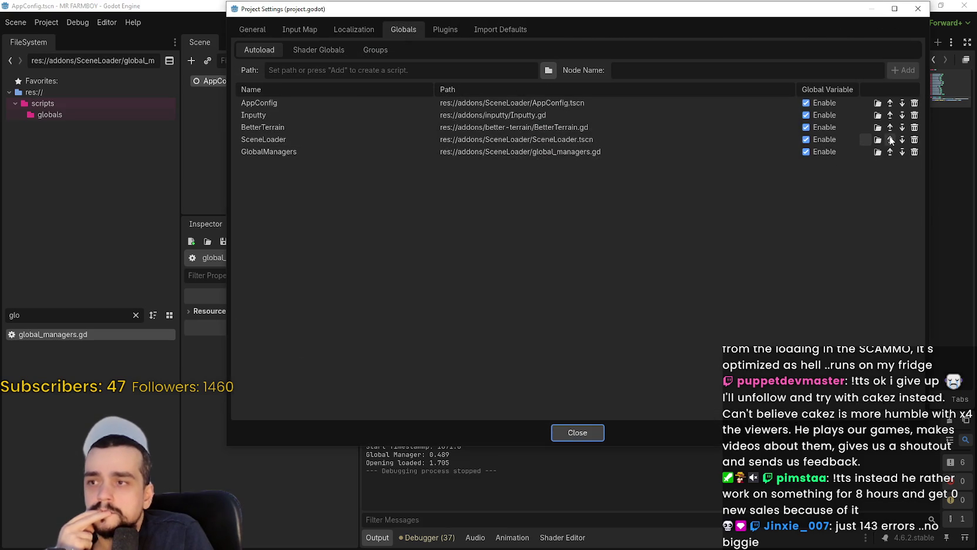
pyautogui.click(890, 139)
pyautogui.click(890, 127)
pyautogui.click(599, 431)
pyautogui.click(818, 23)
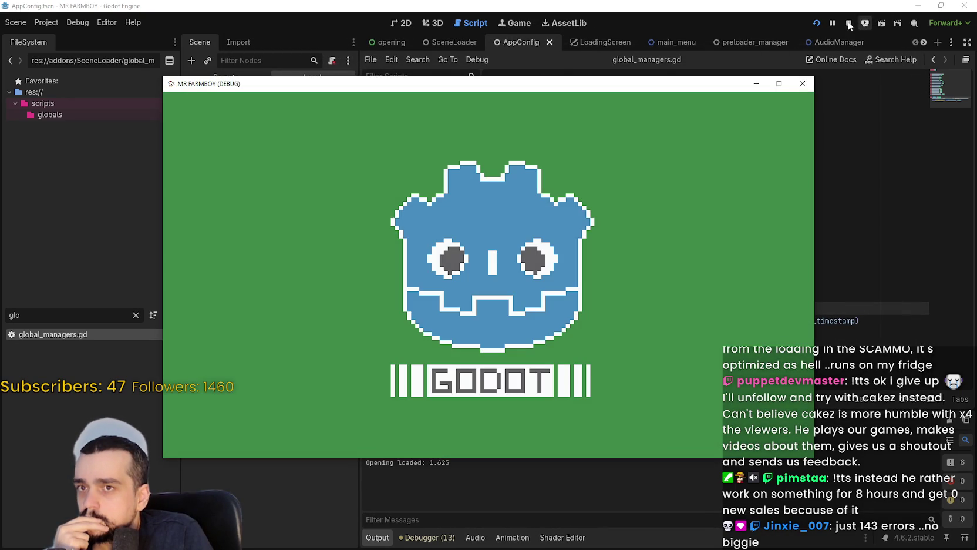
# Step: Stop the game, move SceneLoader below Inputty, save, and run with F5
pyautogui.click(850, 23)
pyautogui.click(43, 22)
pyautogui.click(65, 35)
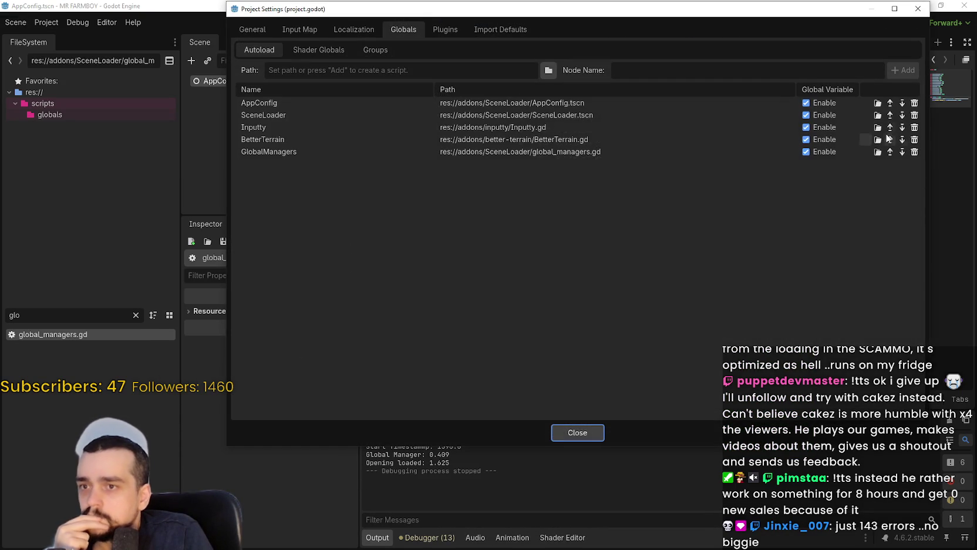
pyautogui.click(903, 115)
pyautogui.click(577, 433)
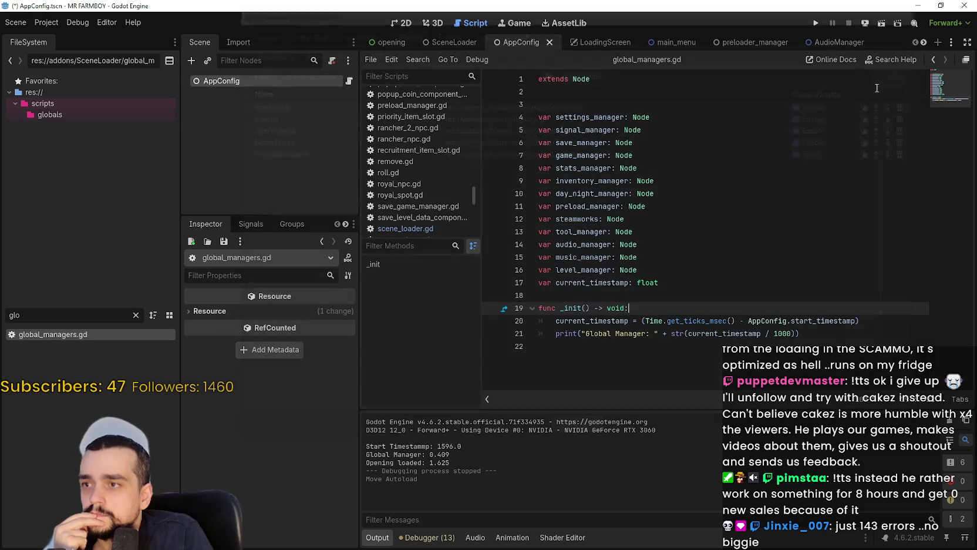
pyautogui.hotkey('ctrl', 's')
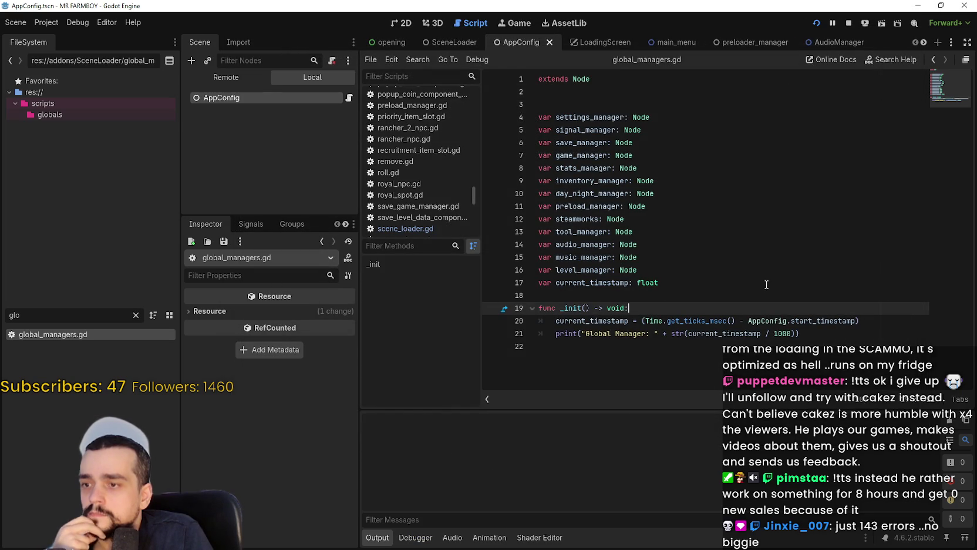
pyautogui.press('F5')
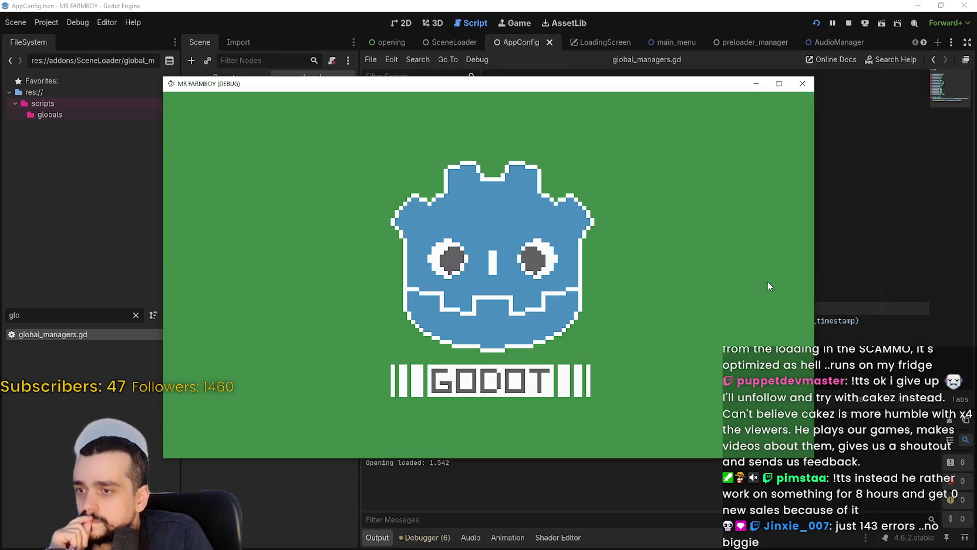
# Step: Stop the game, move Inputty down below SceneLoader and BetterTerrain, and rerun
pyautogui.click(850, 23)
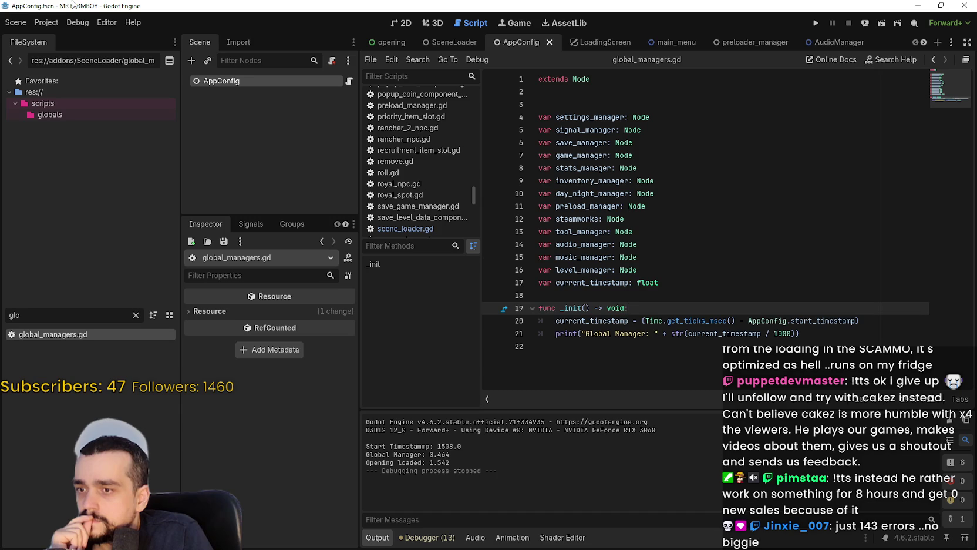
pyautogui.click(46, 23)
pyautogui.click(71, 49)
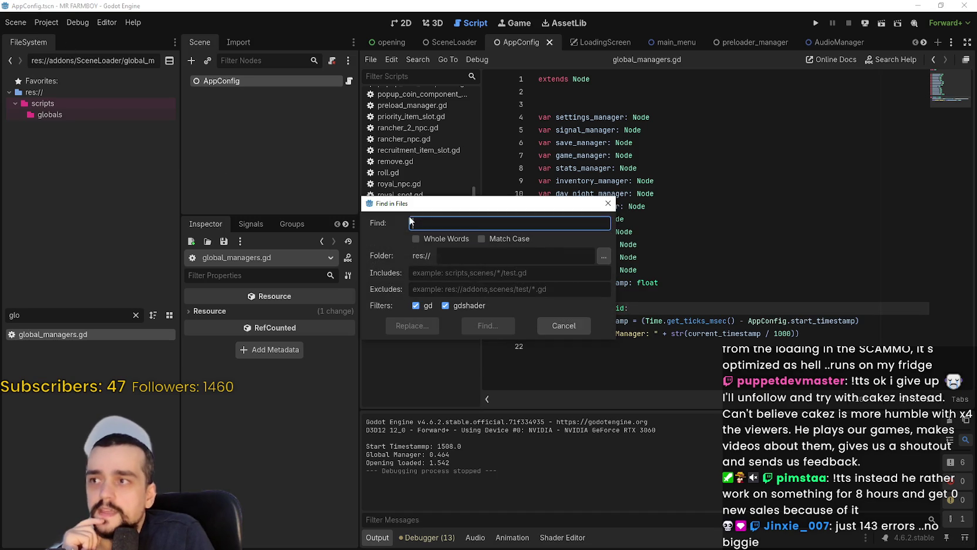
pyautogui.click(575, 323)
pyautogui.click(52, 24)
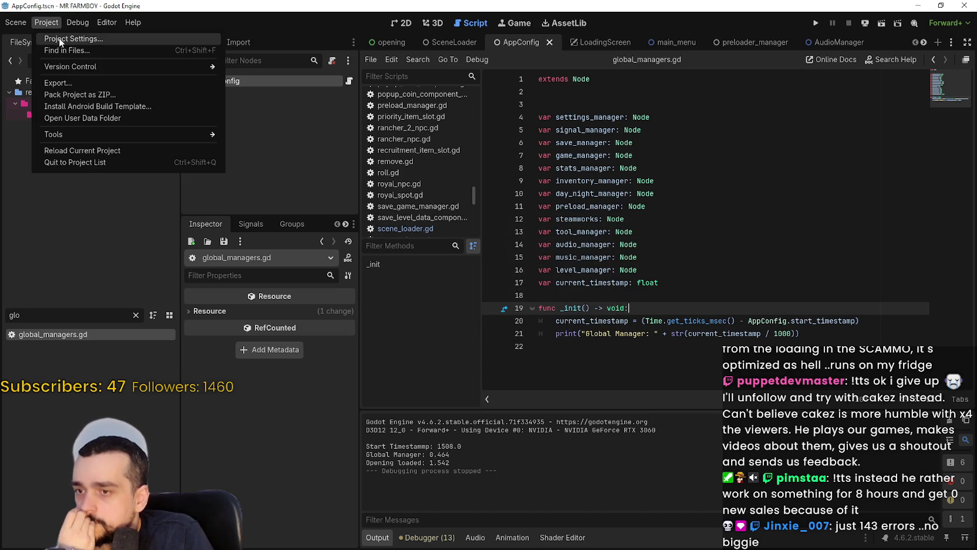
pyautogui.click(59, 38)
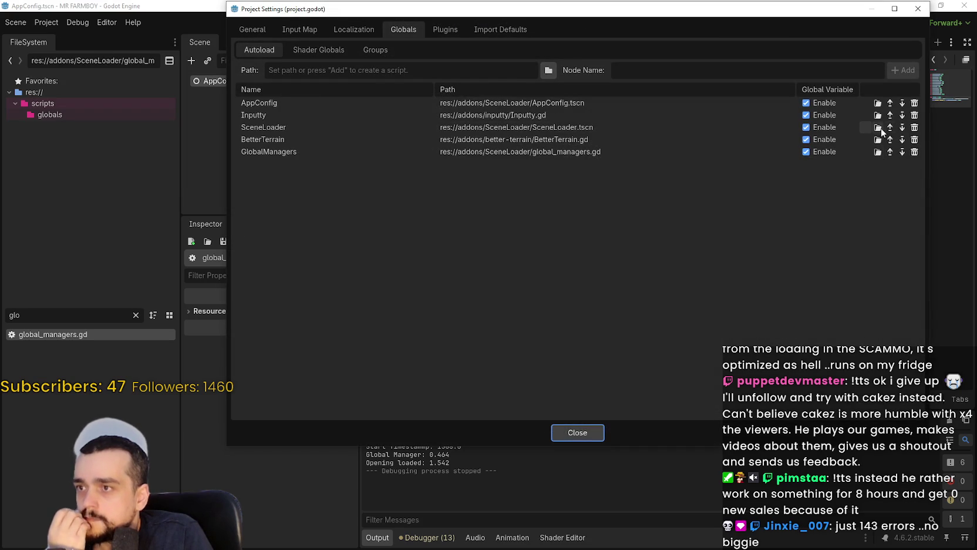
pyautogui.click(903, 116)
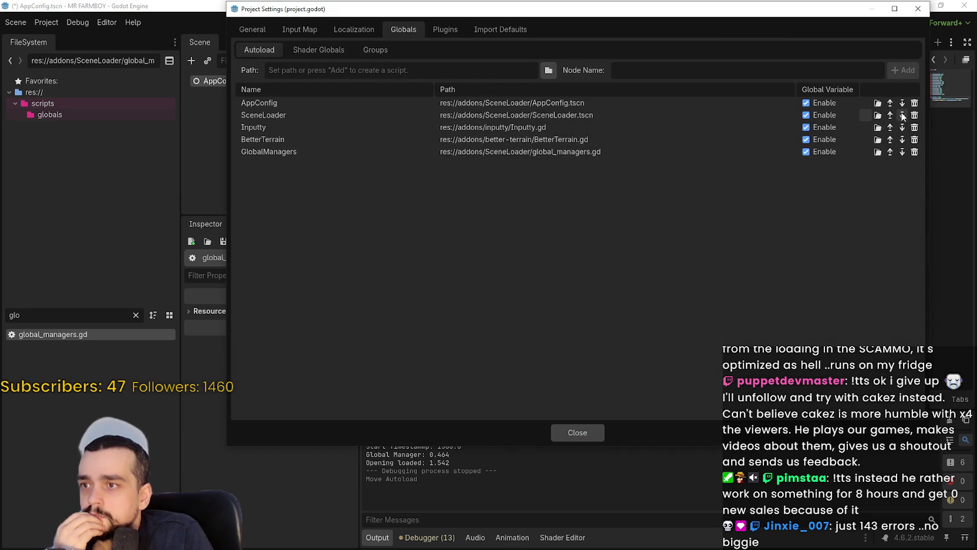
pyautogui.click(903, 116)
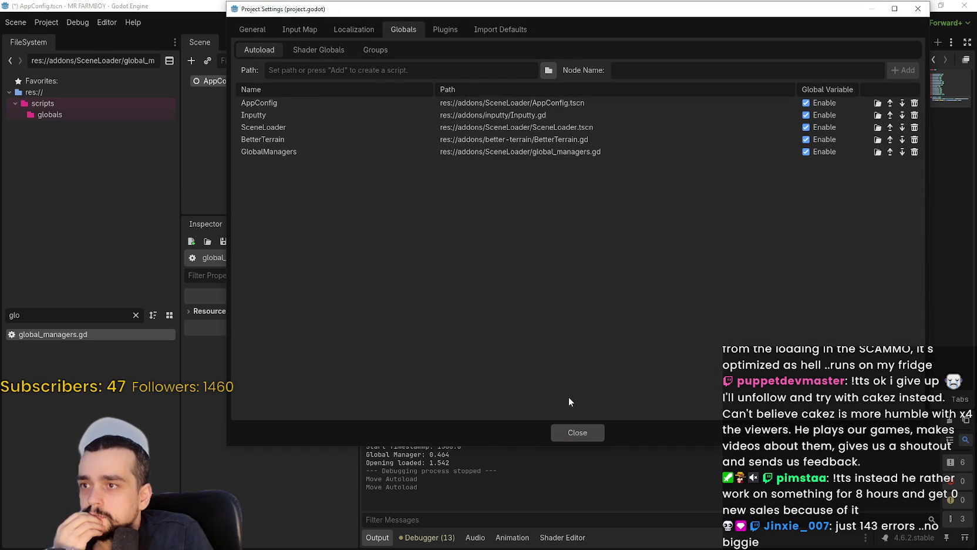
pyautogui.click(903, 115)
pyautogui.click(903, 128)
pyautogui.click(588, 432)
pyautogui.click(816, 24)
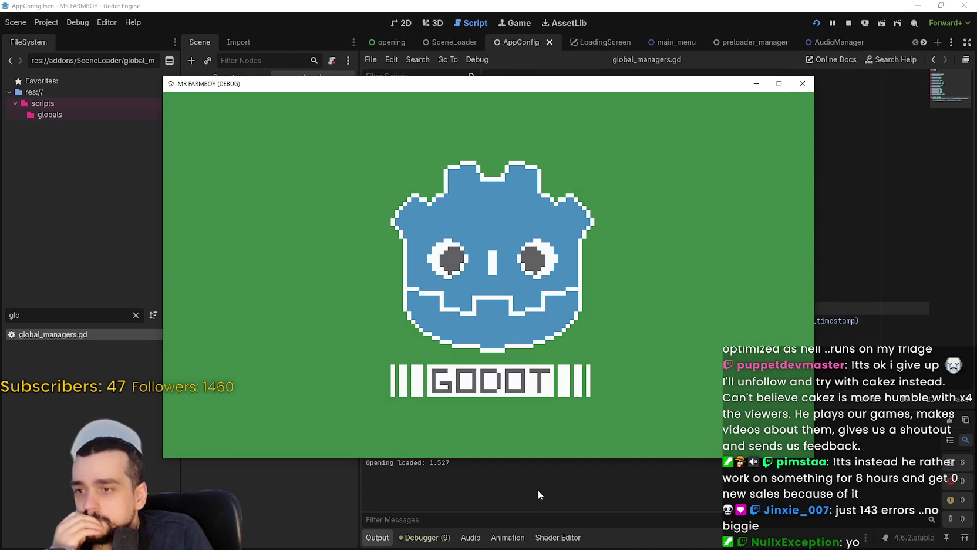
# Step: Set the order AppConfig, BetterTerrain, Inputty, SceneLoader, GlobalManagers and rerun (Opening at 1.529 s)
pyautogui.click(535, 499)
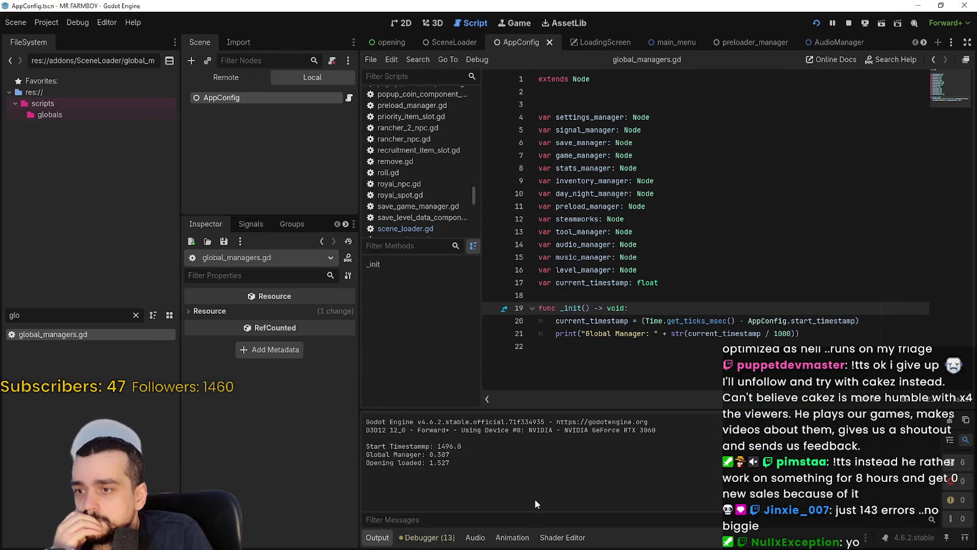
pyautogui.click(849, 23)
pyautogui.click(44, 22)
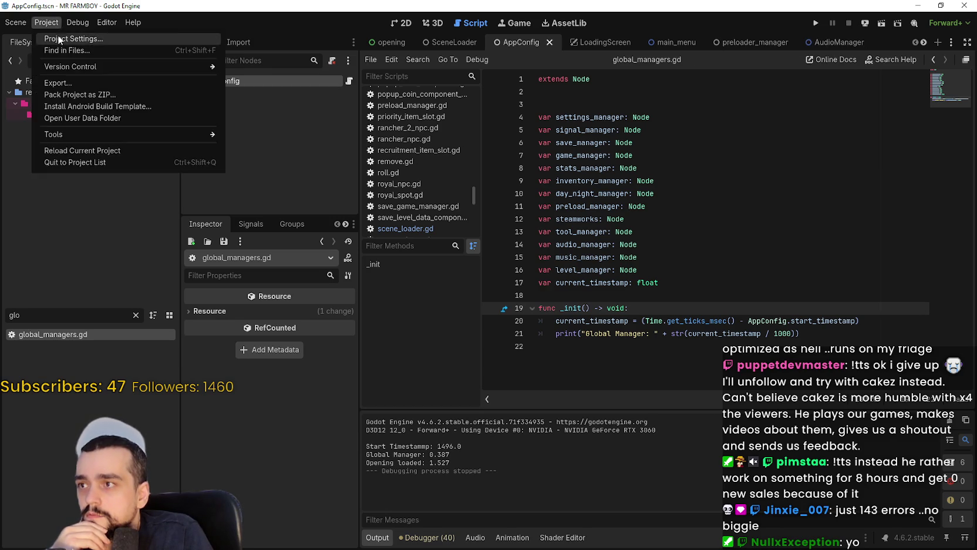
pyautogui.click(58, 36)
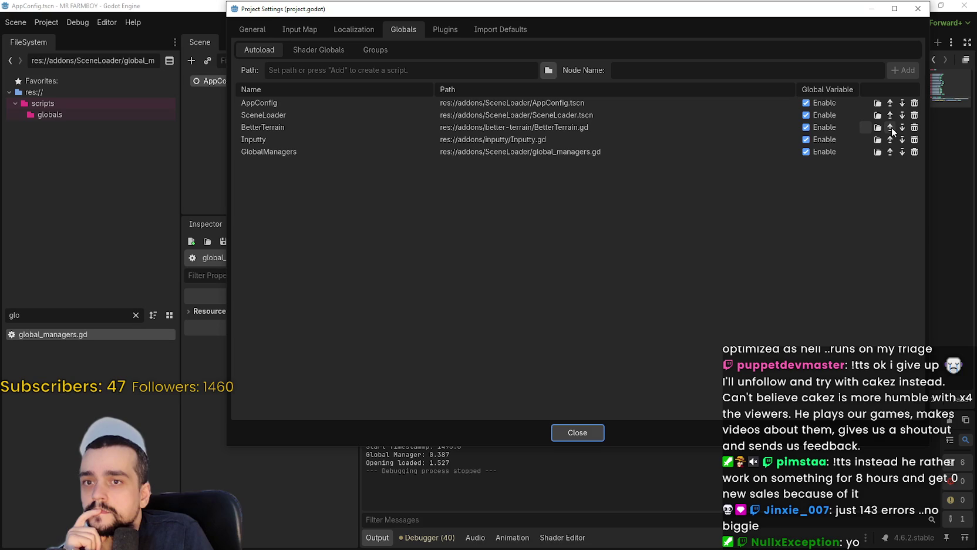
pyautogui.click(891, 125)
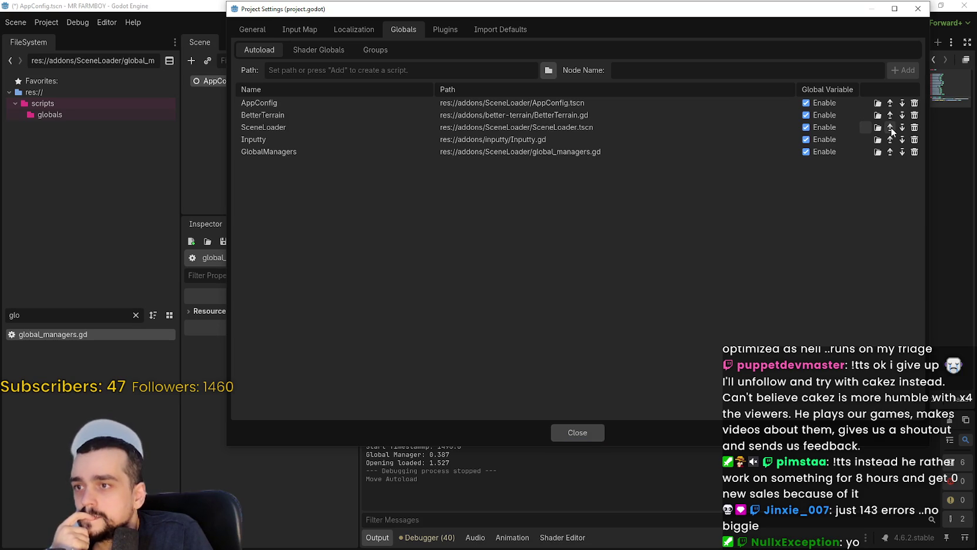
pyautogui.click(890, 139)
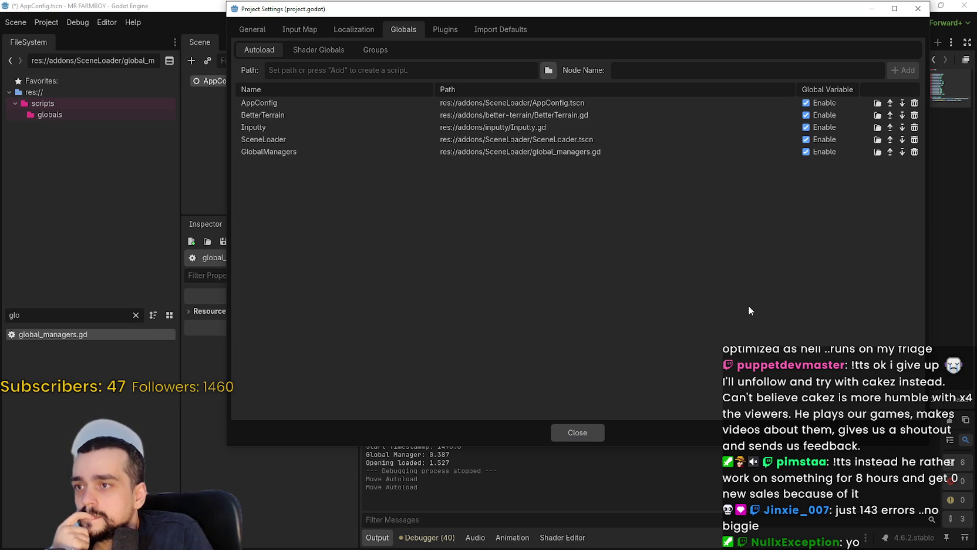
pyautogui.click(577, 433)
pyautogui.click(816, 25)
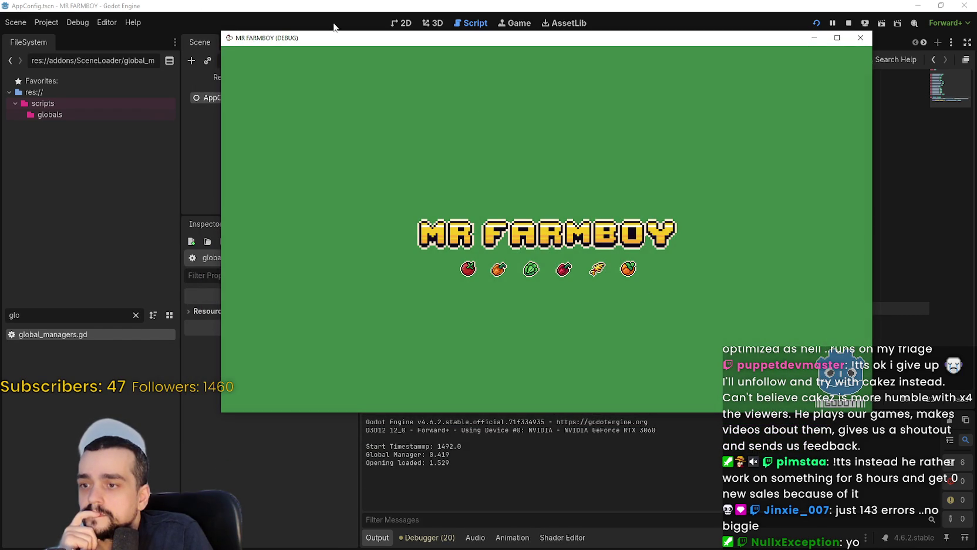
pyautogui.click(47, 23)
# Step: Stop the game, move SceneLoader up two places to second autoload, and run it
pyautogui.click(850, 23)
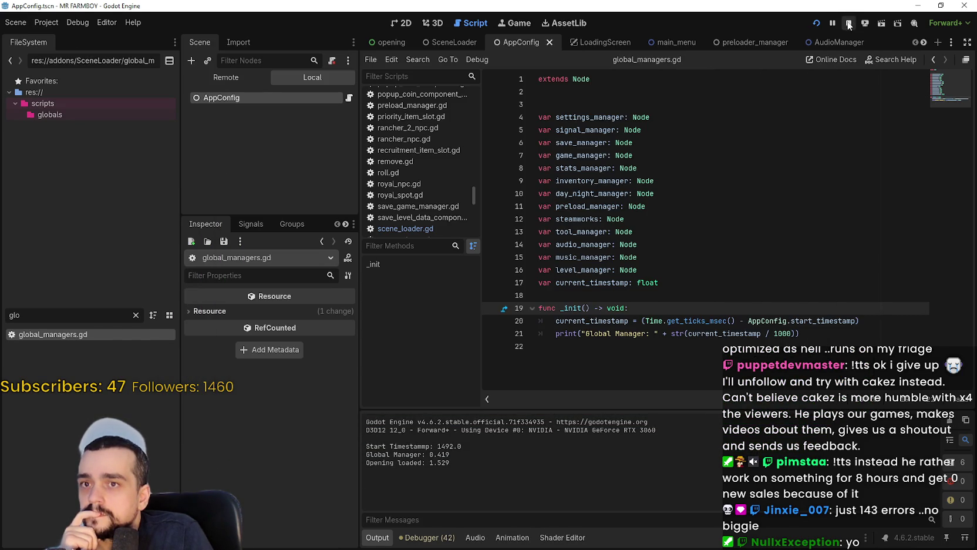
pyautogui.click(47, 23)
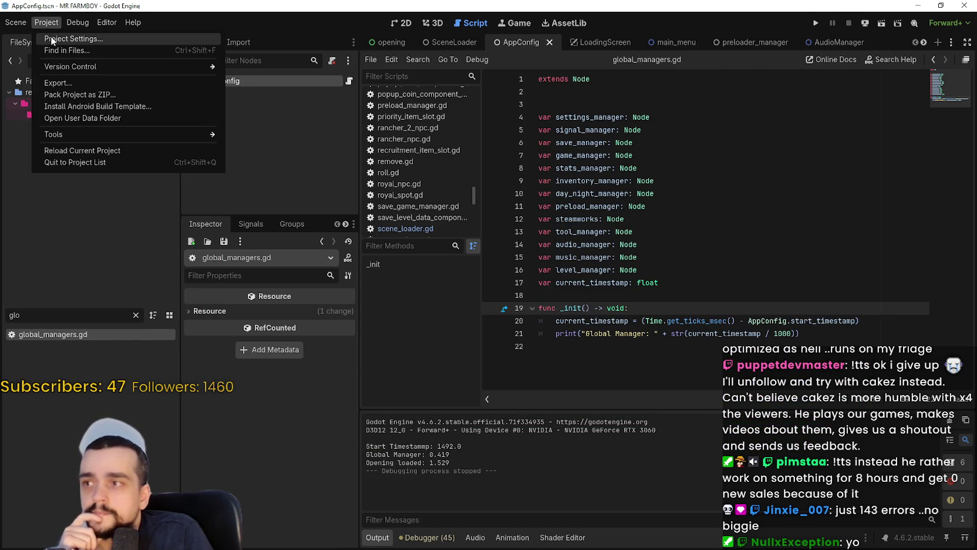
pyautogui.click(82, 43)
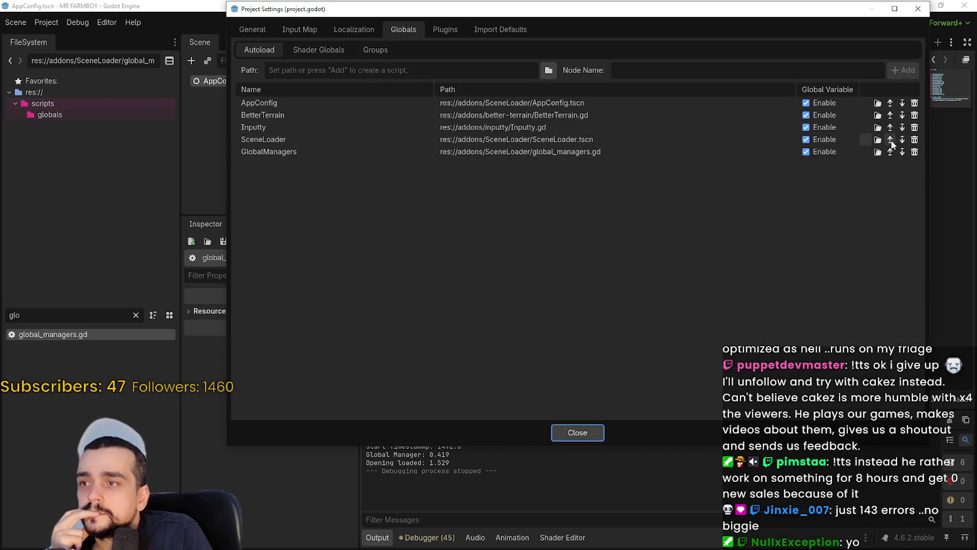
pyautogui.click(890, 141)
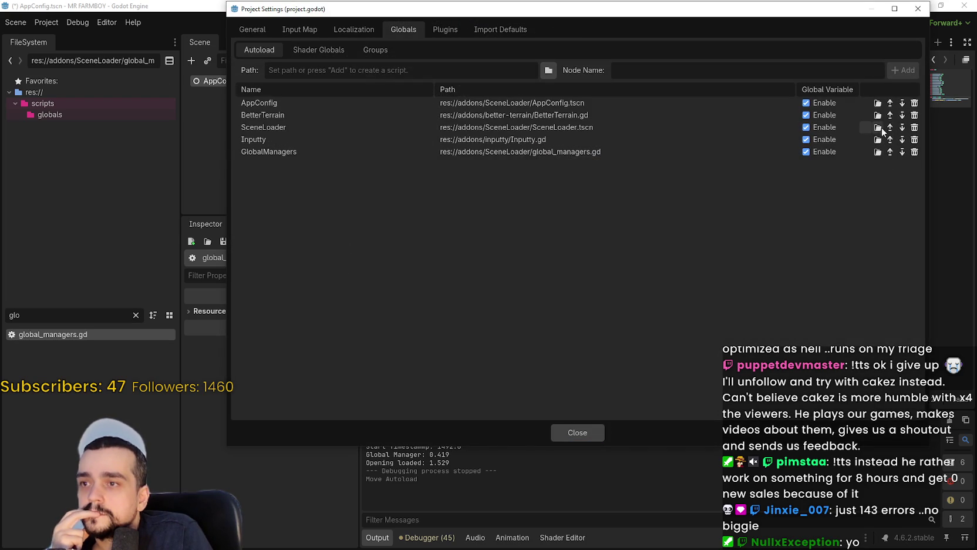
pyautogui.click(890, 128)
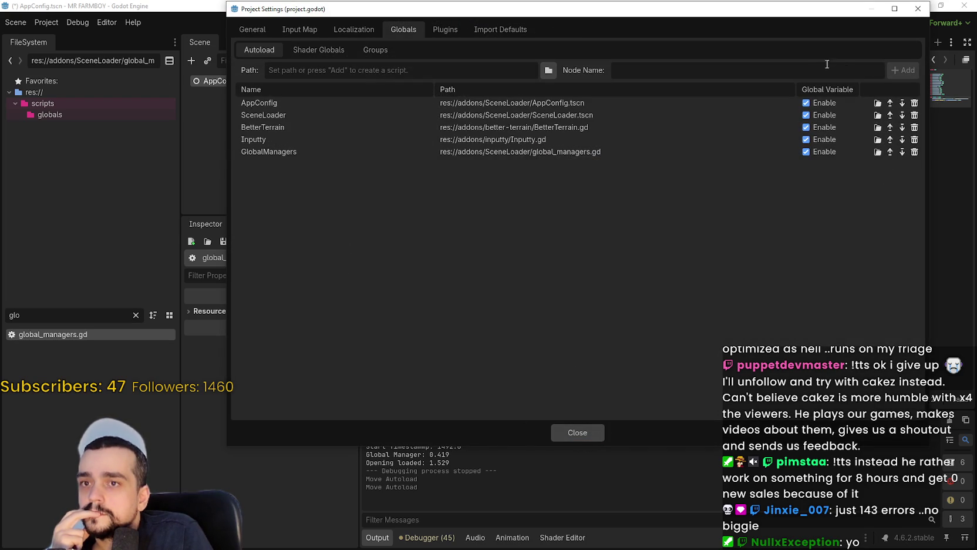
pyautogui.click(569, 432)
pyautogui.click(816, 23)
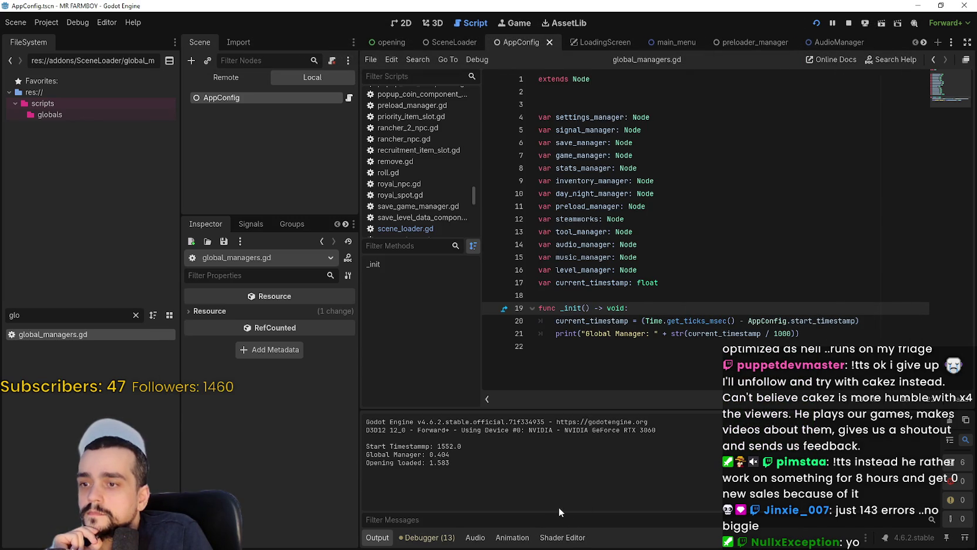
# Step: Stop the game, move SceneLoader back down to fourth place, and run again
pyautogui.click(46, 25)
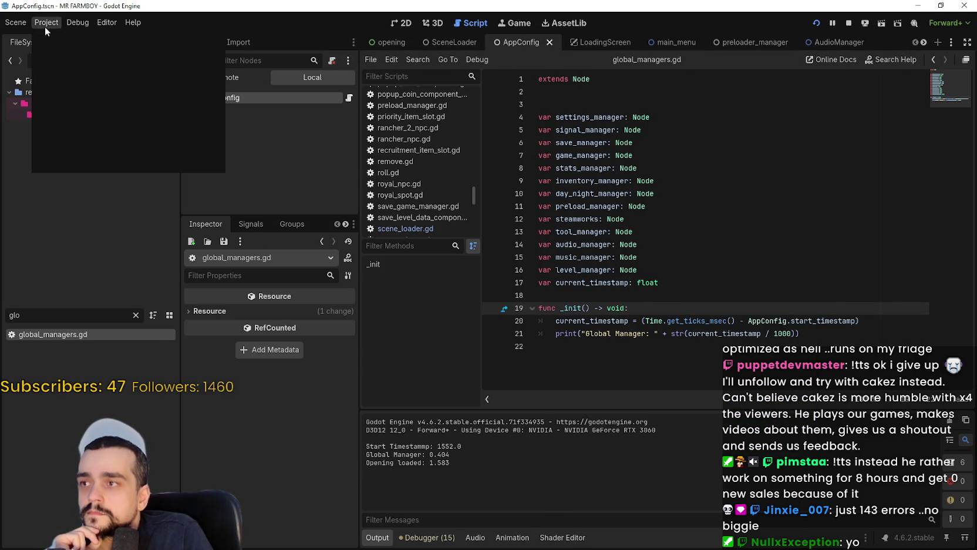
pyautogui.click(846, 24)
pyautogui.click(849, 23)
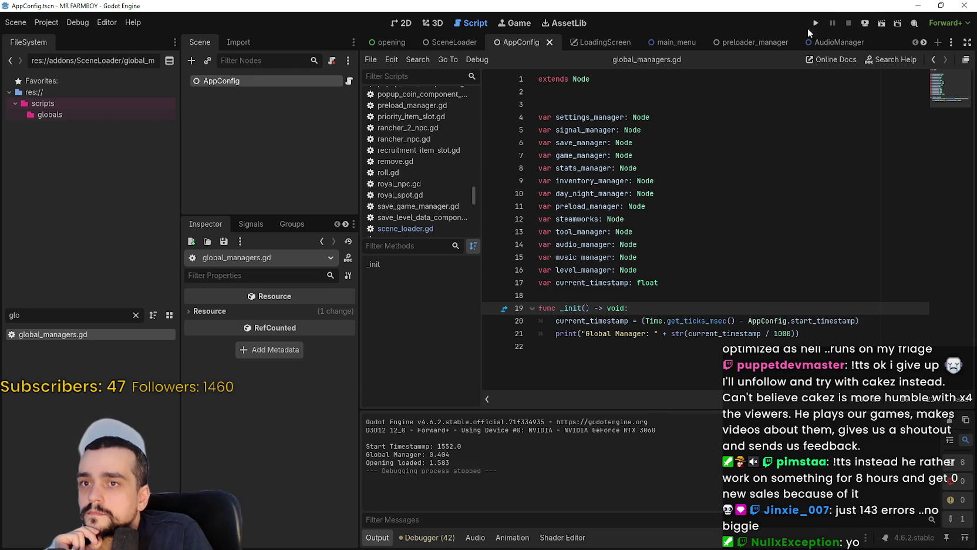
pyautogui.click(48, 26)
pyautogui.click(58, 41)
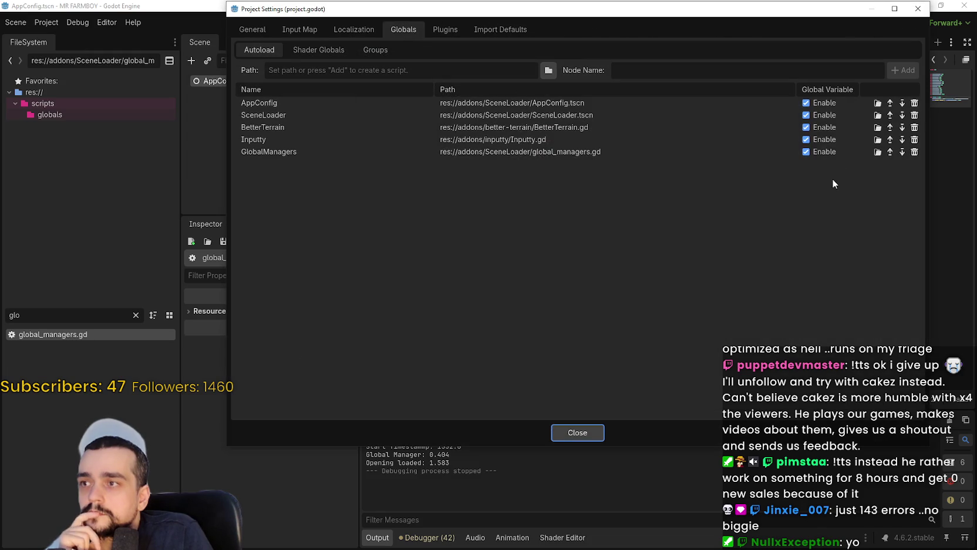
pyautogui.click(903, 116)
pyautogui.click(903, 127)
pyautogui.click(562, 435)
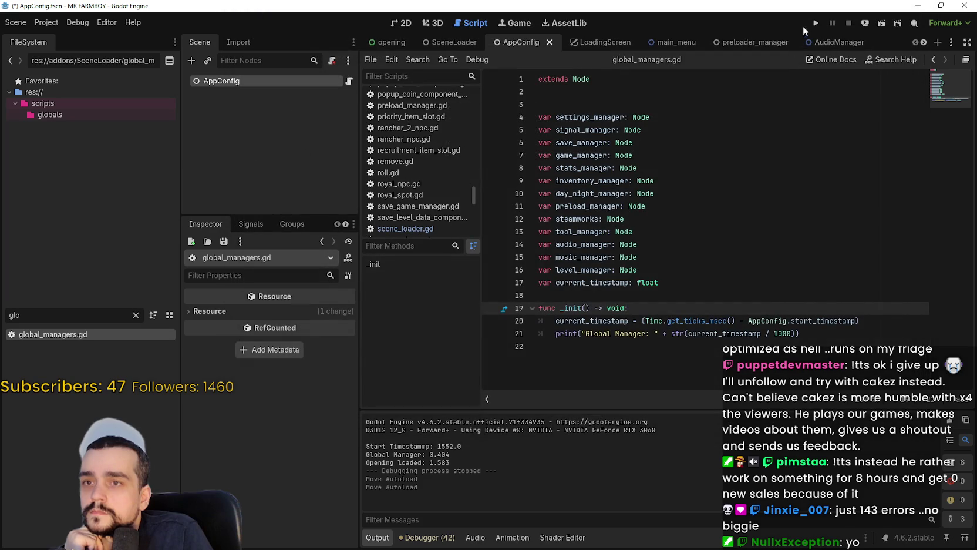
pyautogui.click(816, 23)
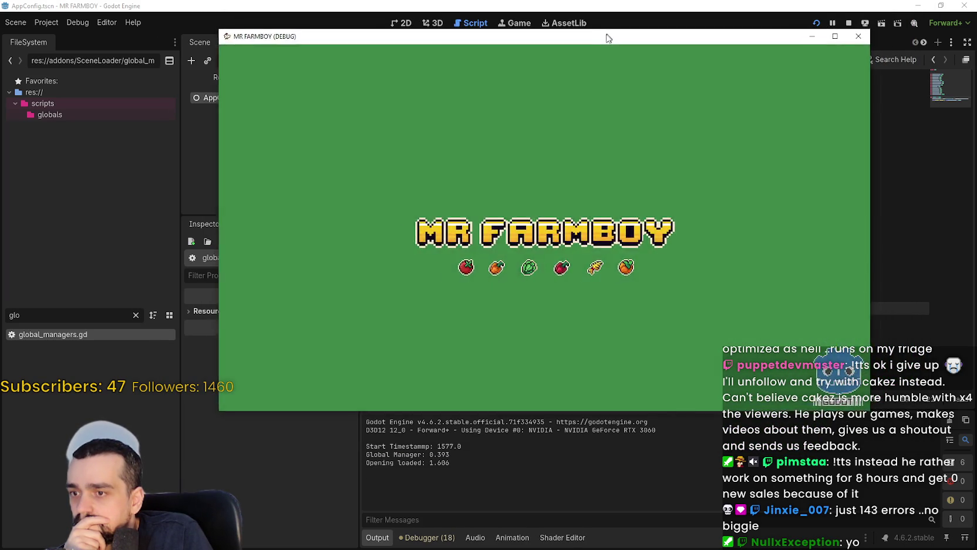
# Step: Let the game reach the main menu (Main Menu at 14.116 s), then close it
pyautogui.moveTo(609, 38); pyautogui.dragTo(565, 56)
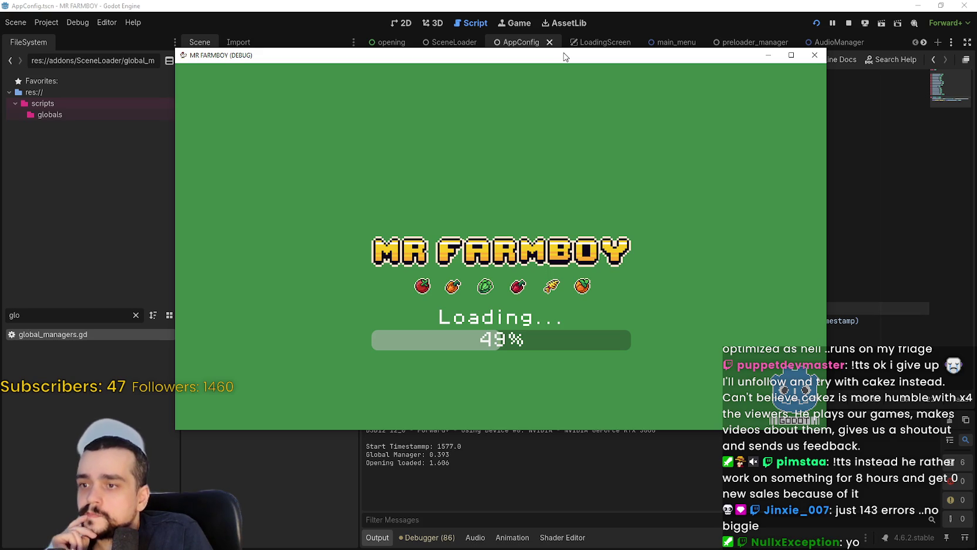
pyautogui.moveTo(564, 57); pyautogui.dragTo(593, 43)
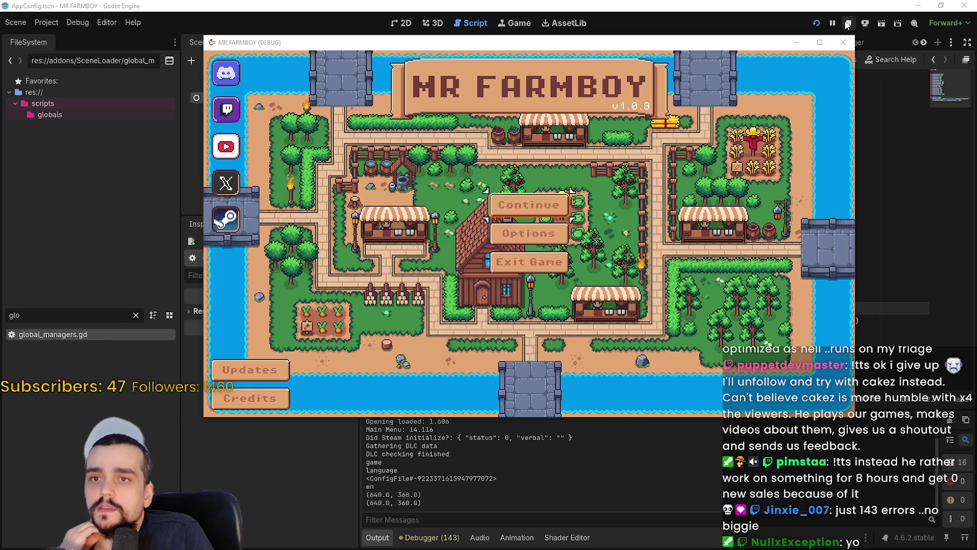
pyautogui.click(849, 23)
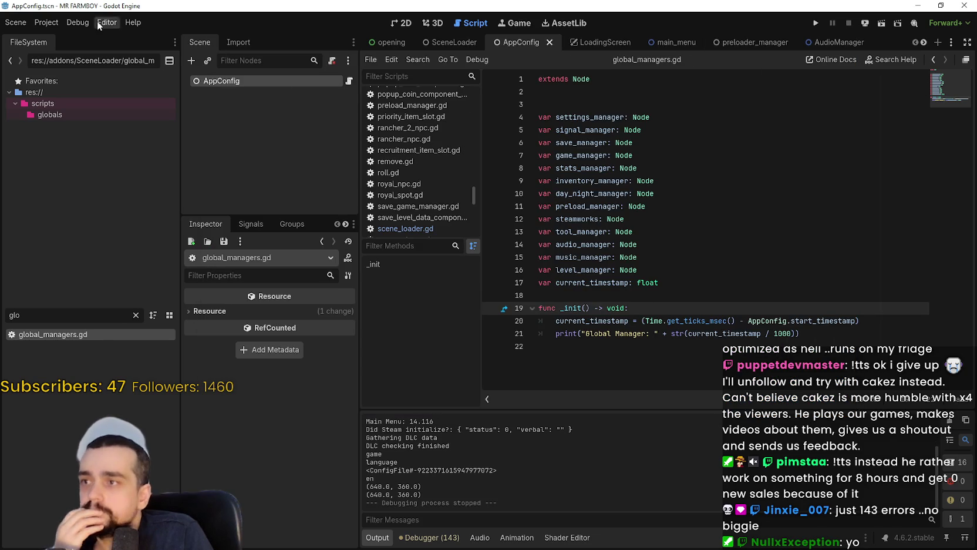
# Step: Move SceneLoader up to second place and Inputty above BetterTerrain, then run the game
pyautogui.click(51, 21)
pyautogui.click(58, 37)
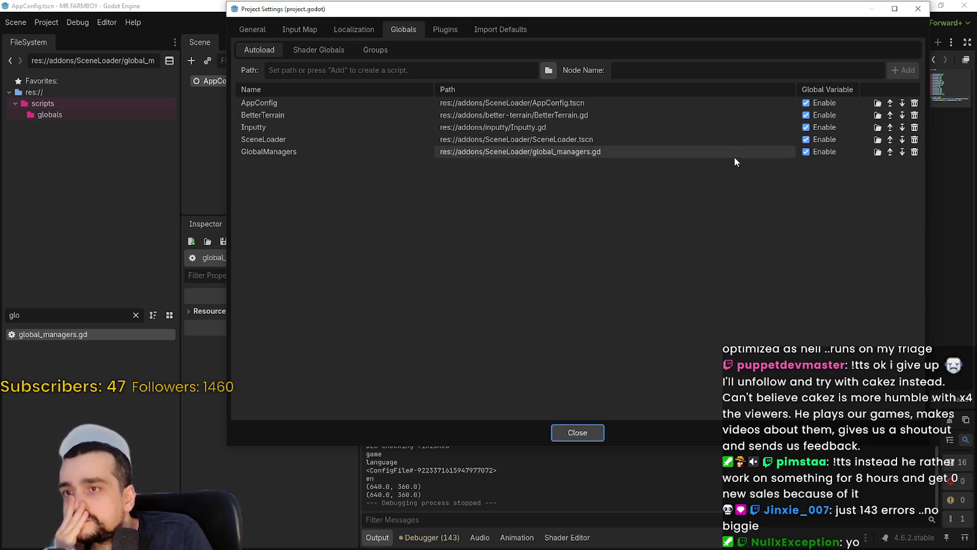
pyautogui.click(891, 140)
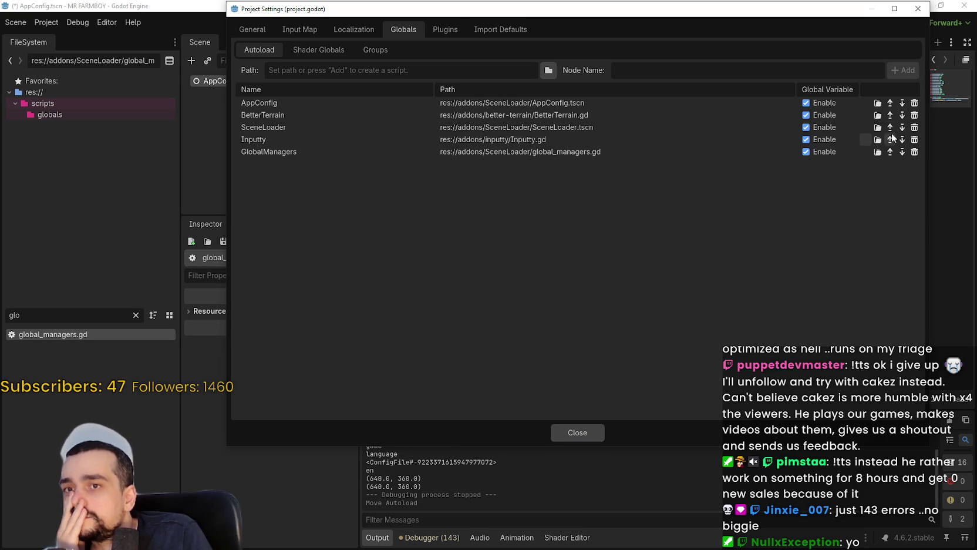
pyautogui.click(891, 127)
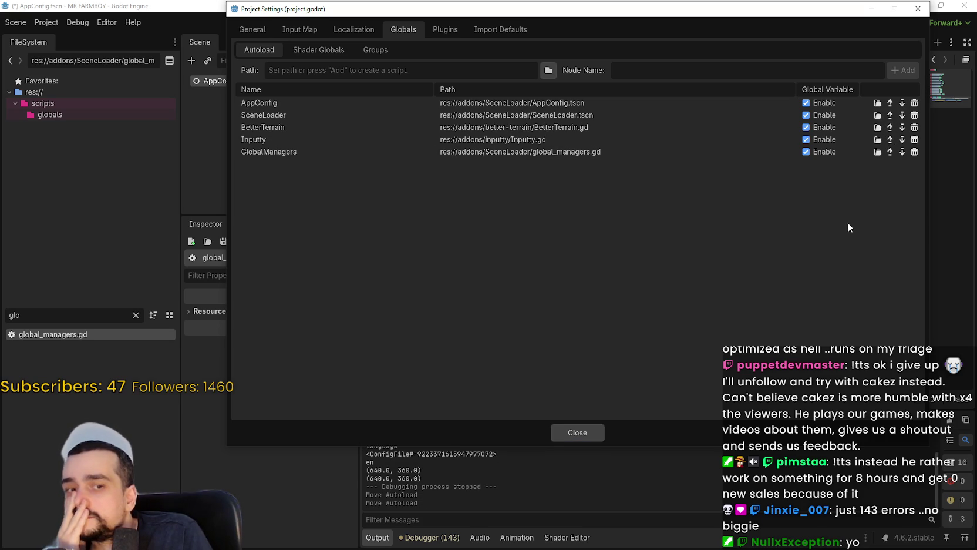
pyautogui.click(891, 140)
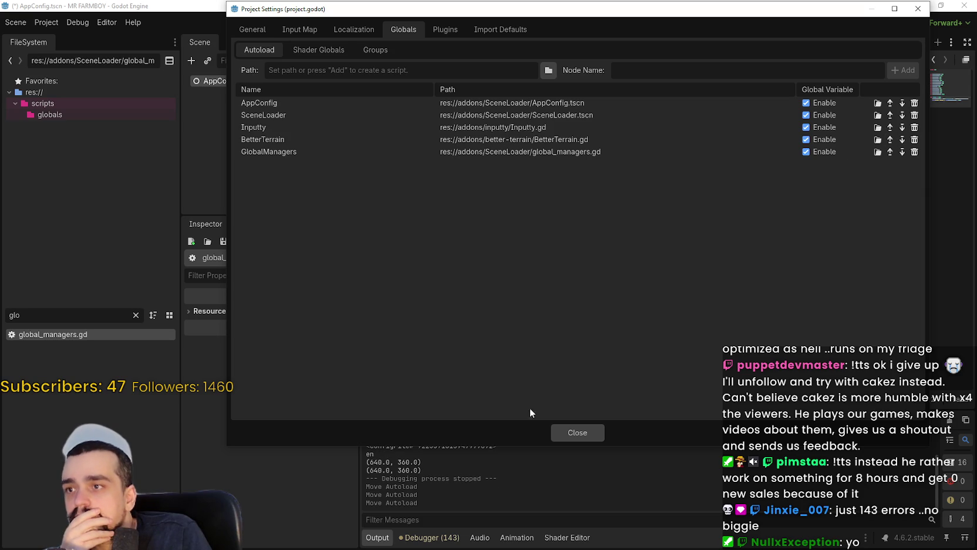
pyautogui.click(583, 432)
pyautogui.click(816, 23)
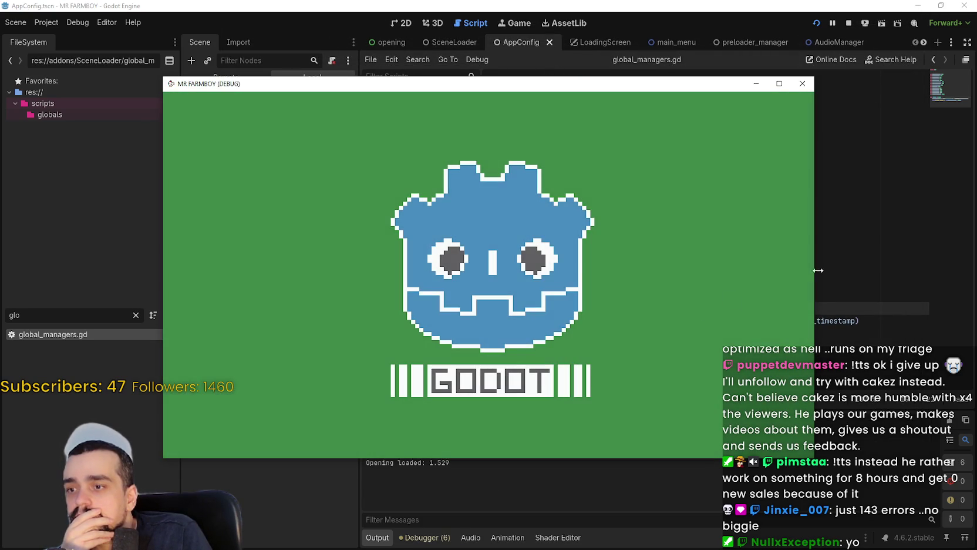
# Step: Let the game reach its main menu (14.495 s), stop it with F8, and switch to main_menu
pyautogui.click(826, 265)
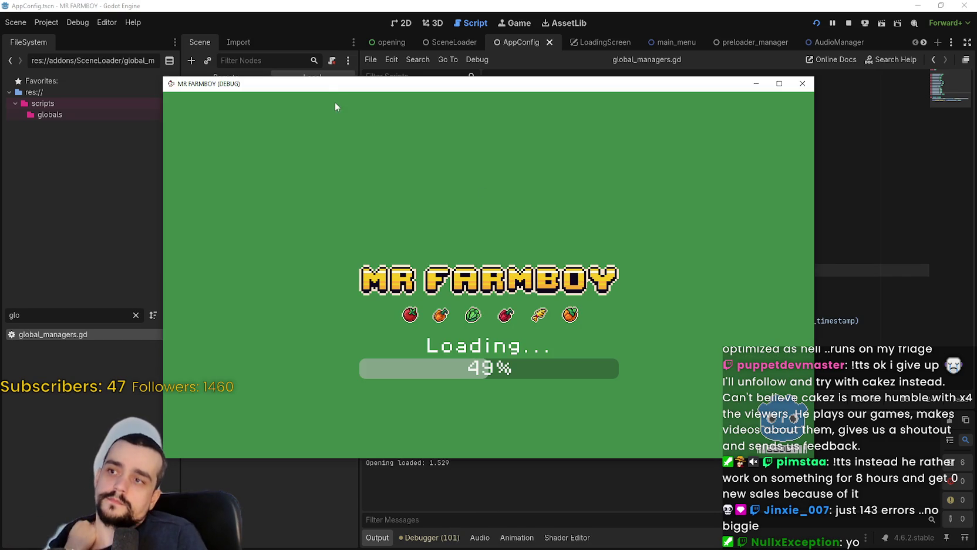
pyautogui.moveTo(322, 87); pyautogui.dragTo(395, 31)
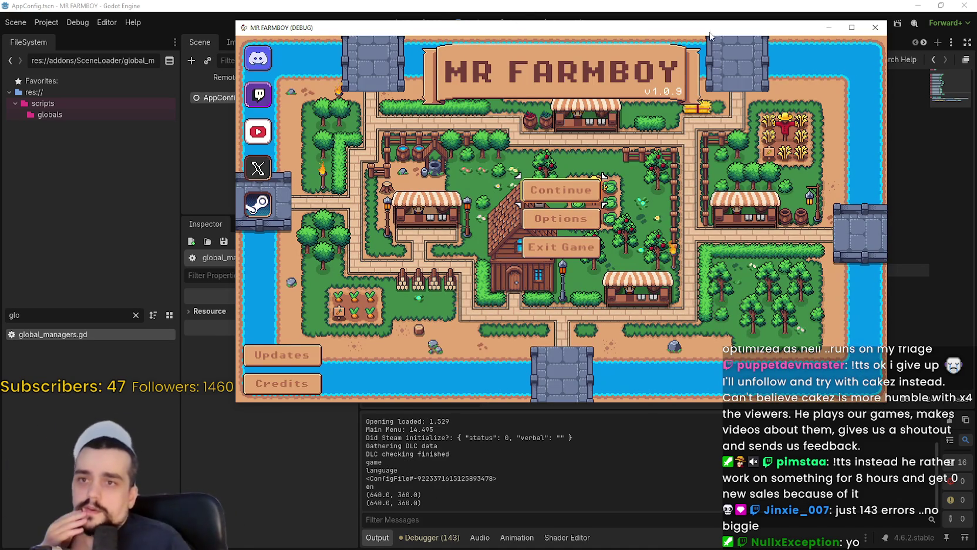
pyautogui.press('F8')
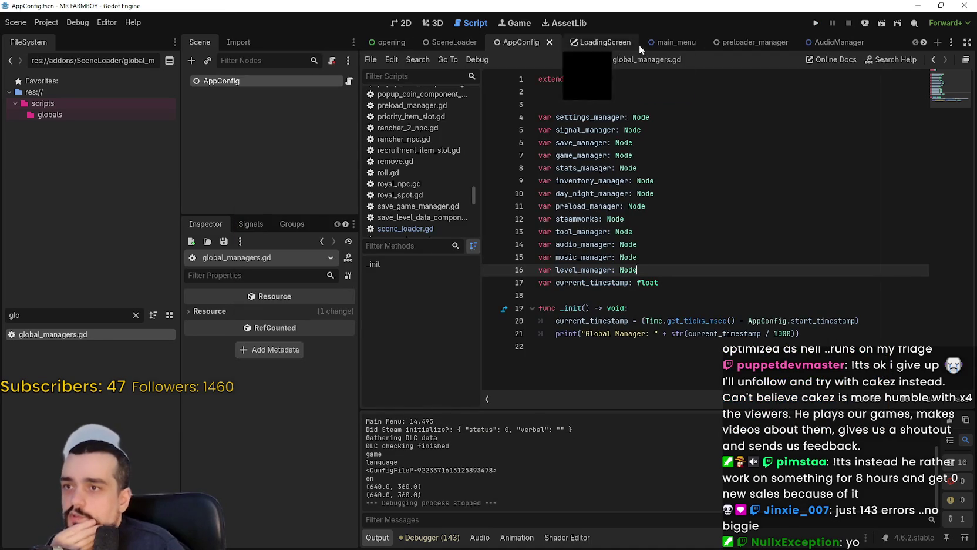
pyautogui.click(665, 43)
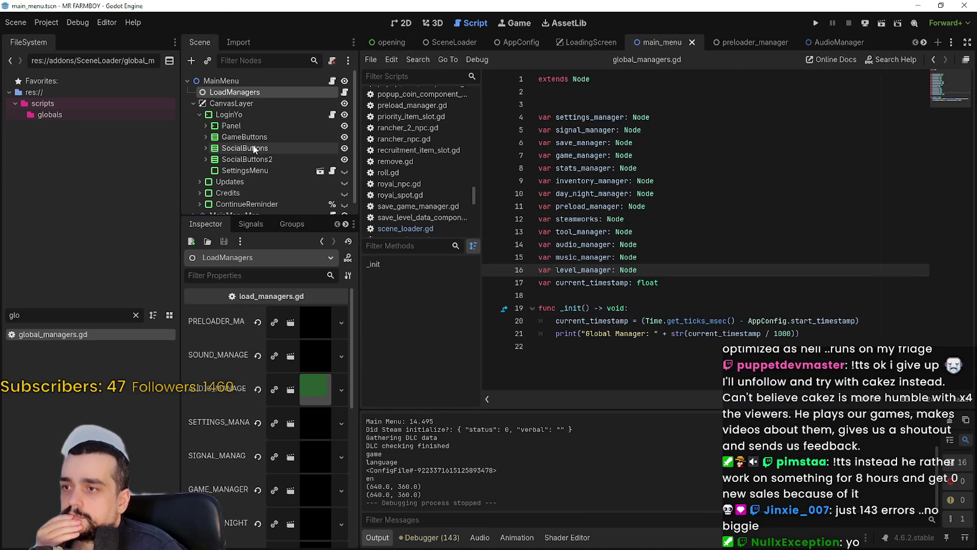
# Step: Collapse CanvasLayer in main_menu's scene tree to expose LoadManagers, then run the project again
pyautogui.scroll(-1, 253, 150)
pyautogui.click(193, 92)
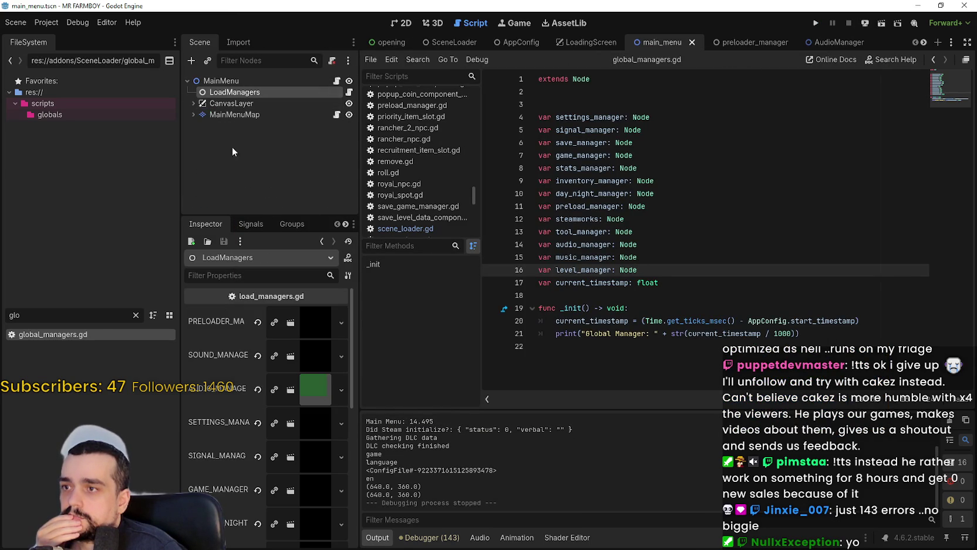
pyautogui.click(816, 23)
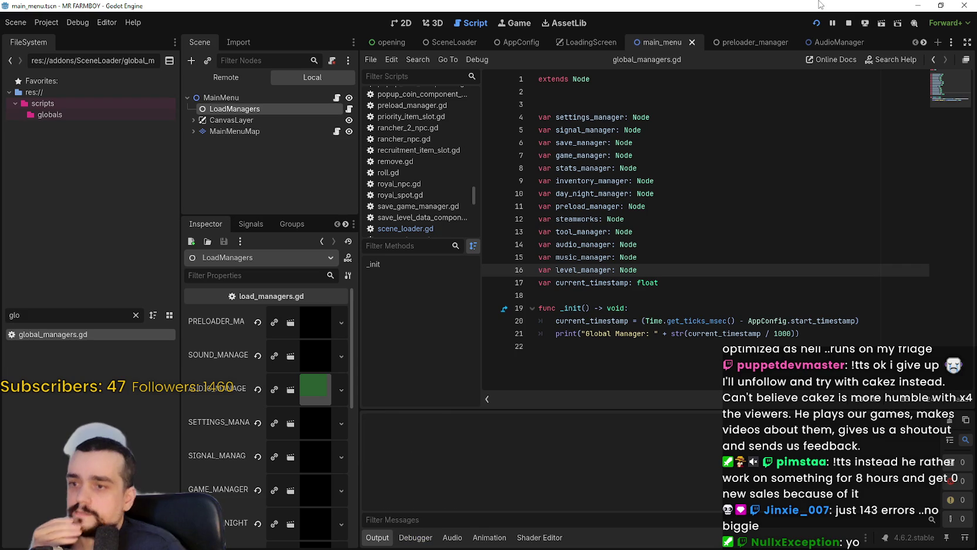
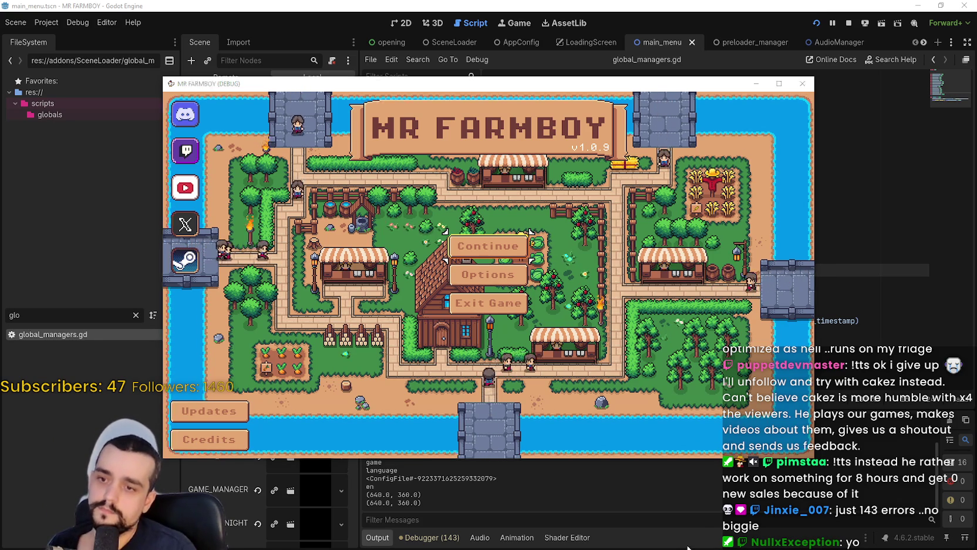
# Step: Stop the running MR FARMBOY game and return to the LoadManagers script
pyautogui.click(703, 523)
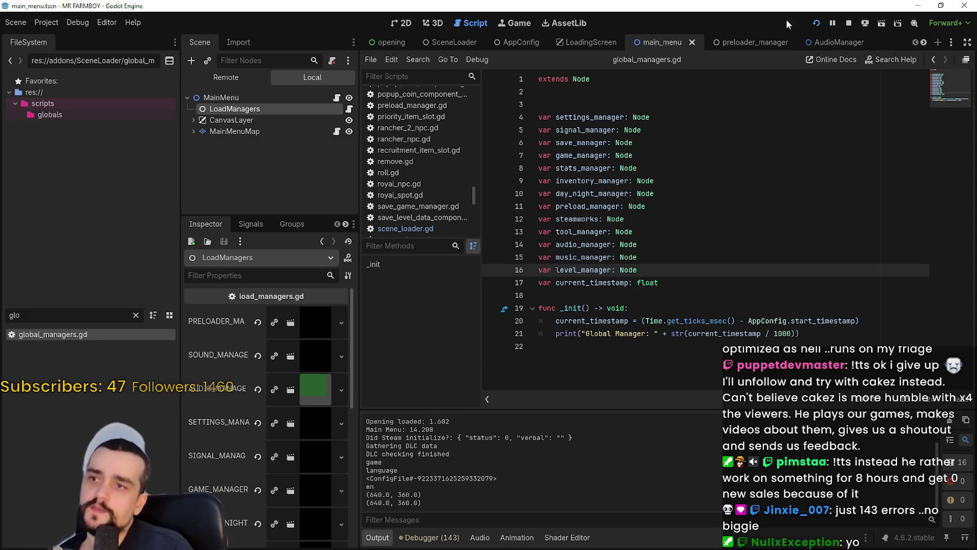
pyautogui.click(848, 20)
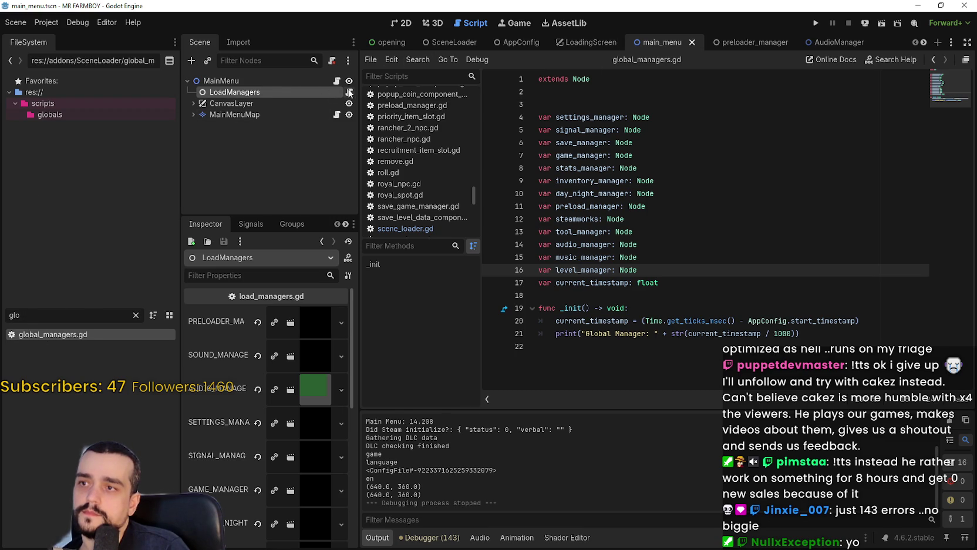
pyautogui.click(351, 92)
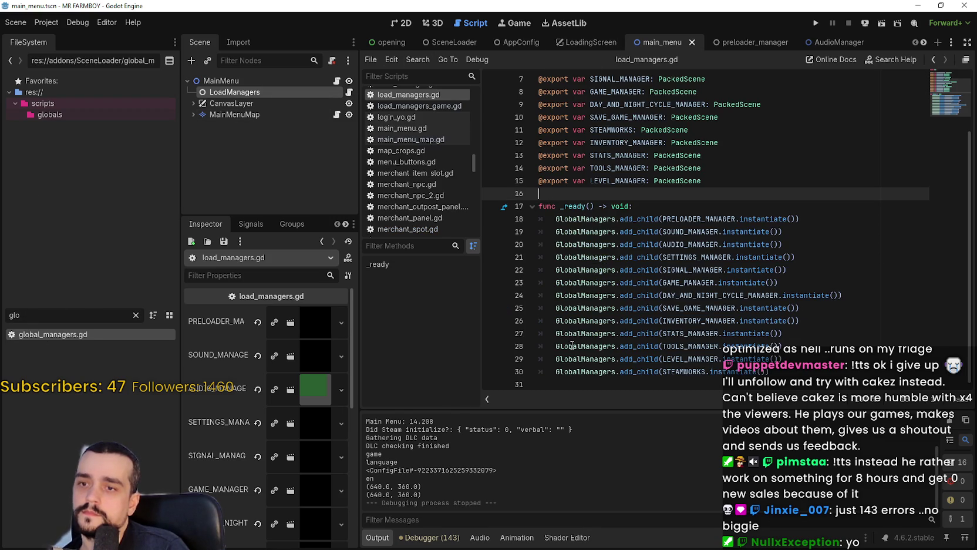
# Step: Comment out the preloader manager line 18 in load_managers.gd, save, and run the game
pyautogui.click(555, 219)
pyautogui.write('#')
pyautogui.click(705, 206)
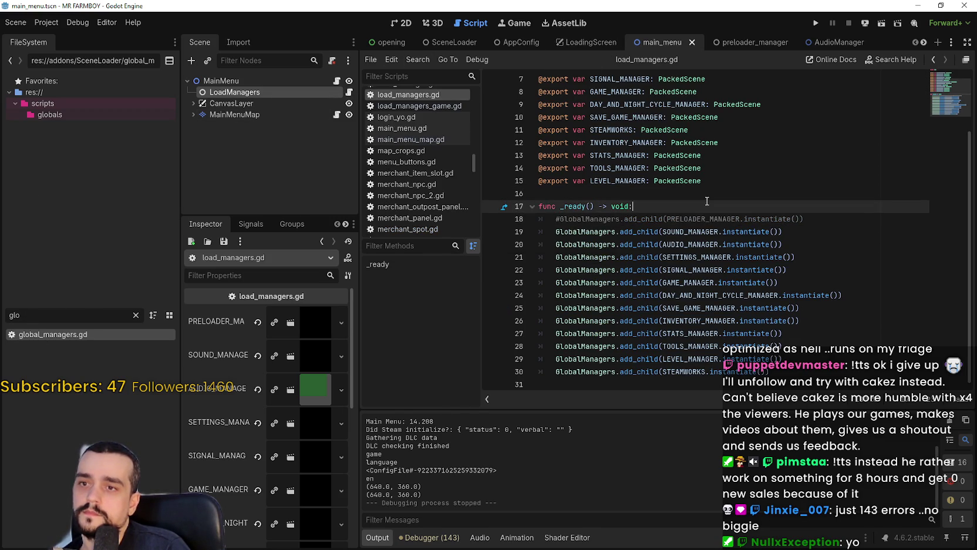
pyautogui.hotkey('ctrl', 's')
pyautogui.click(816, 23)
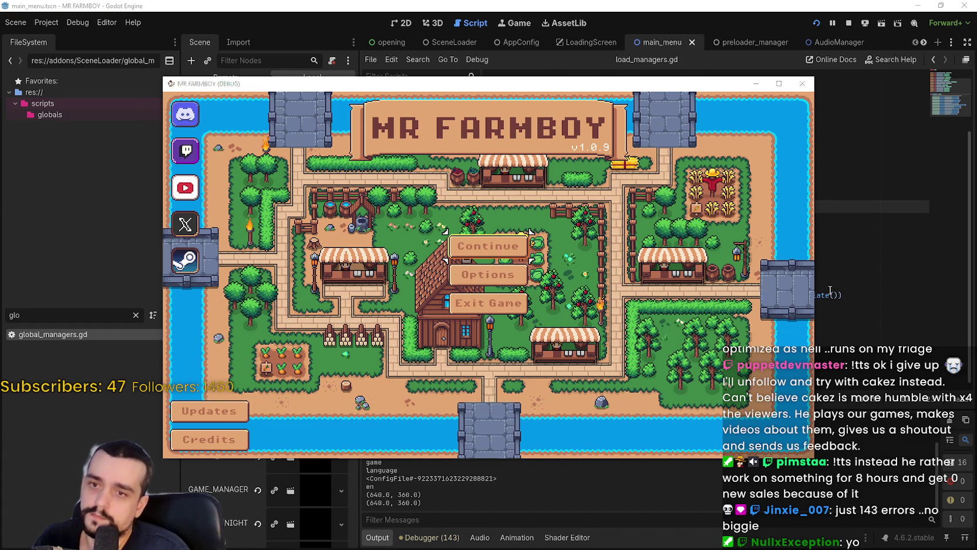
# Step: Close the game window with F8 and stop the debug session
pyautogui.press('F8')
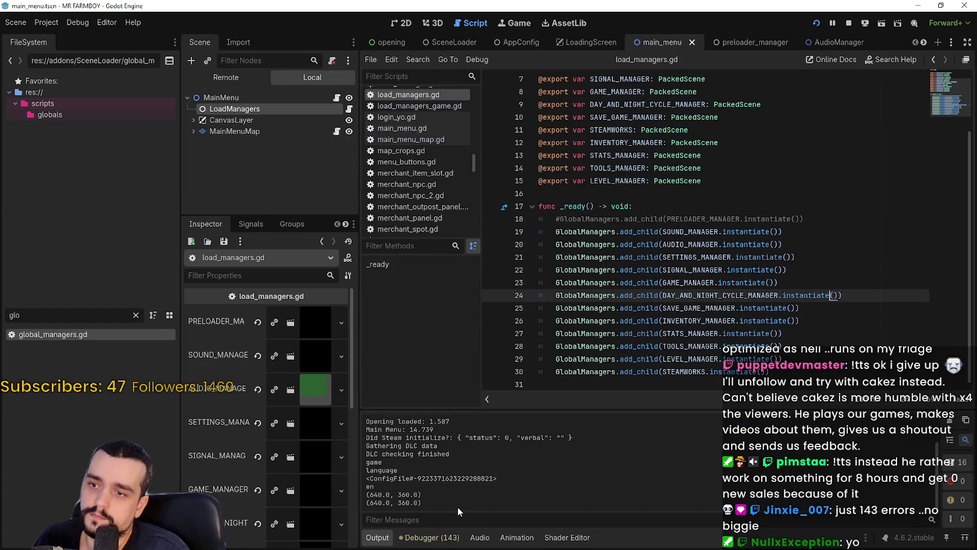
pyautogui.scroll(2, 458, 506)
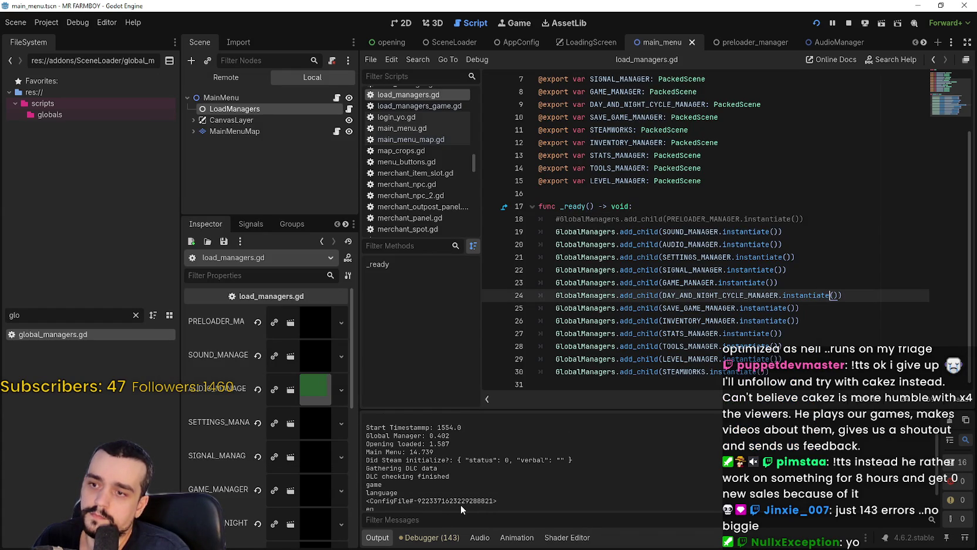
pyautogui.scroll(-1, 461, 504)
pyautogui.click(850, 24)
# Step: Remove the # from line 18 to re-enable the preloader manager, and save
pyautogui.click(695, 206)
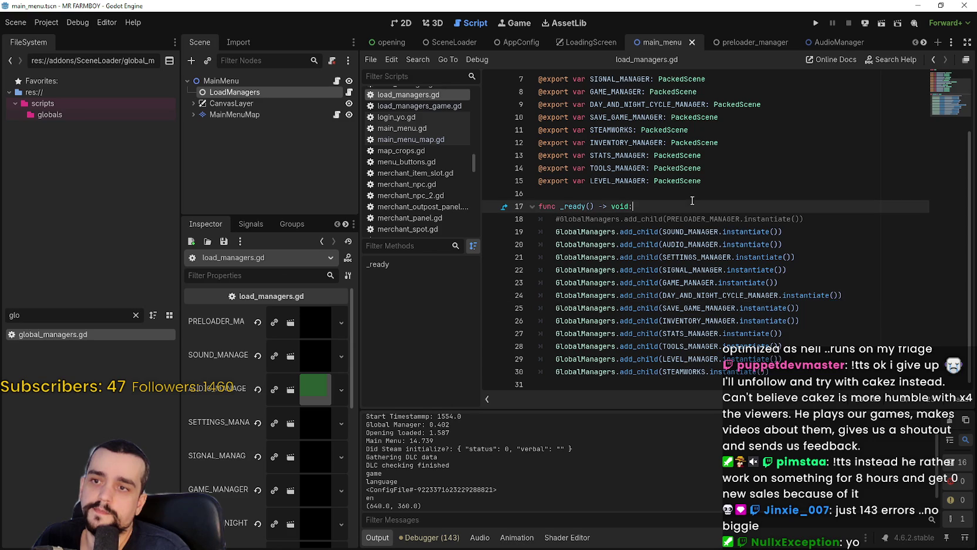
pyautogui.click(556, 214)
pyautogui.press('Delete')
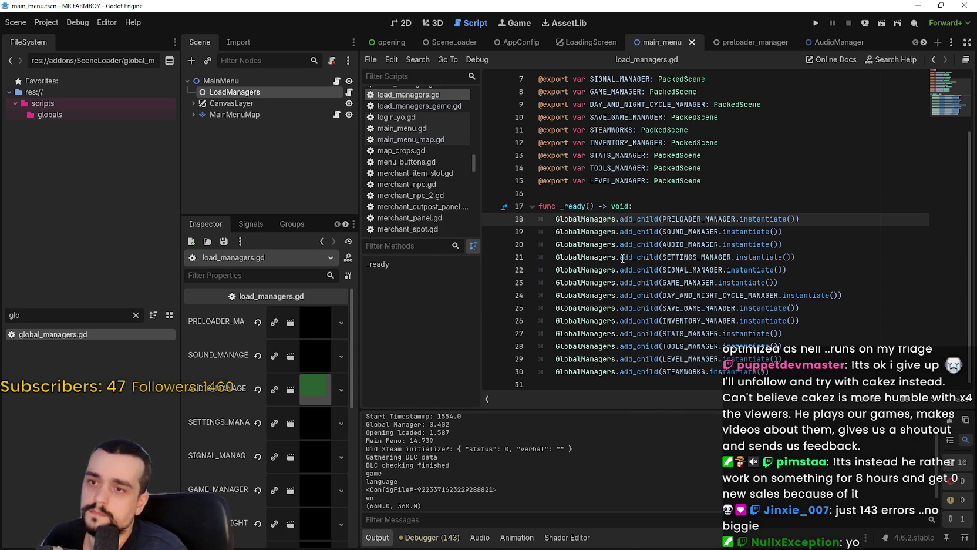
pyautogui.hotkey('ctrl', 's')
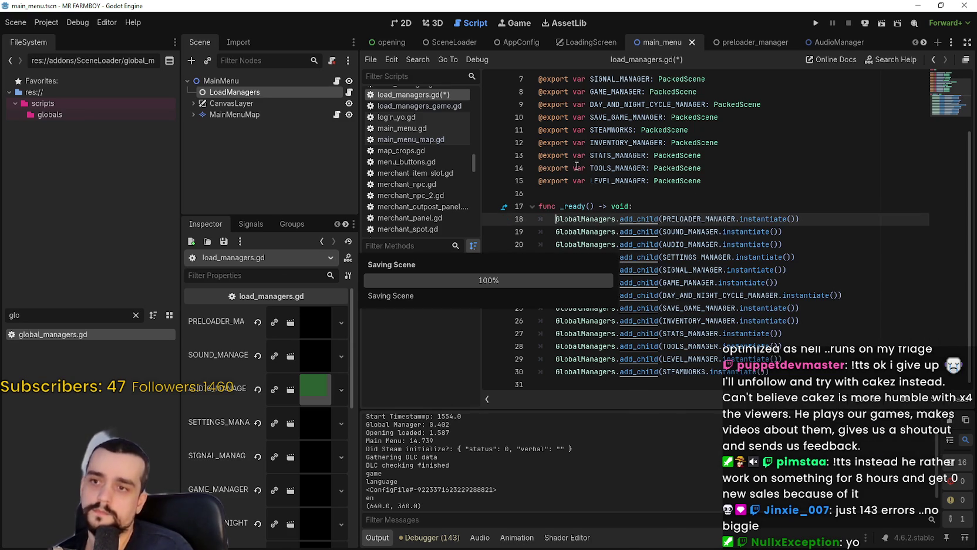
pyautogui.click(585, 194)
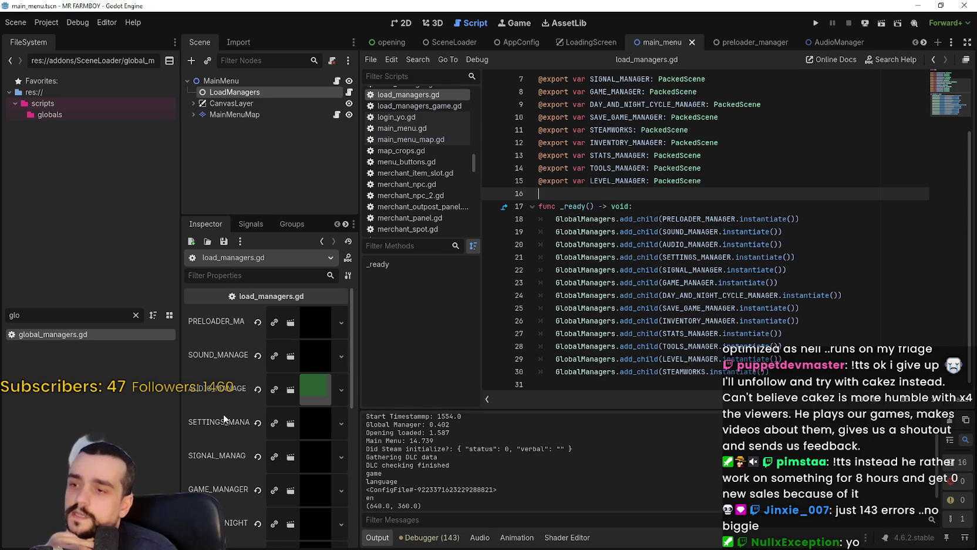
# Step: Widen the side docks and comment out the preloader manager line 18 again
pyautogui.moveTo(359, 401)
pyautogui.mouseDown()
pyautogui.moveTo(453, 398)
pyautogui.moveTo(403, 397)
pyautogui.mouseUp()
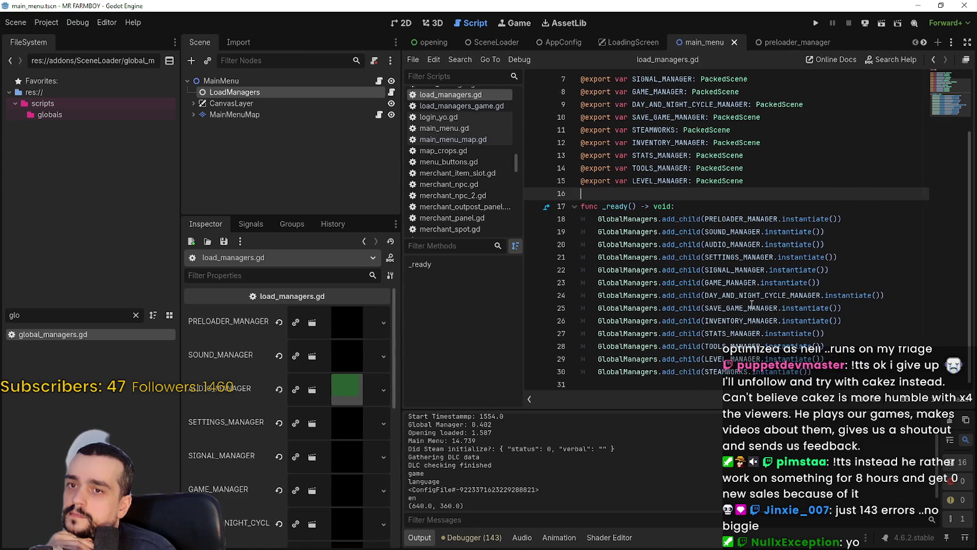
pyautogui.click(598, 219)
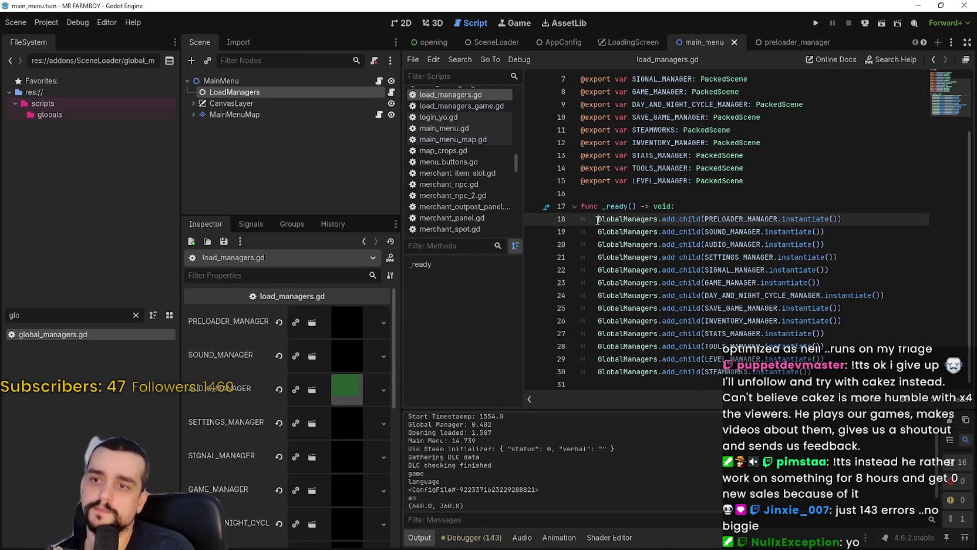
pyautogui.write('#')
# Step: Add 'await get_tree().physics_frame' after the last add_child call in _ready
pyautogui.click(848, 369)
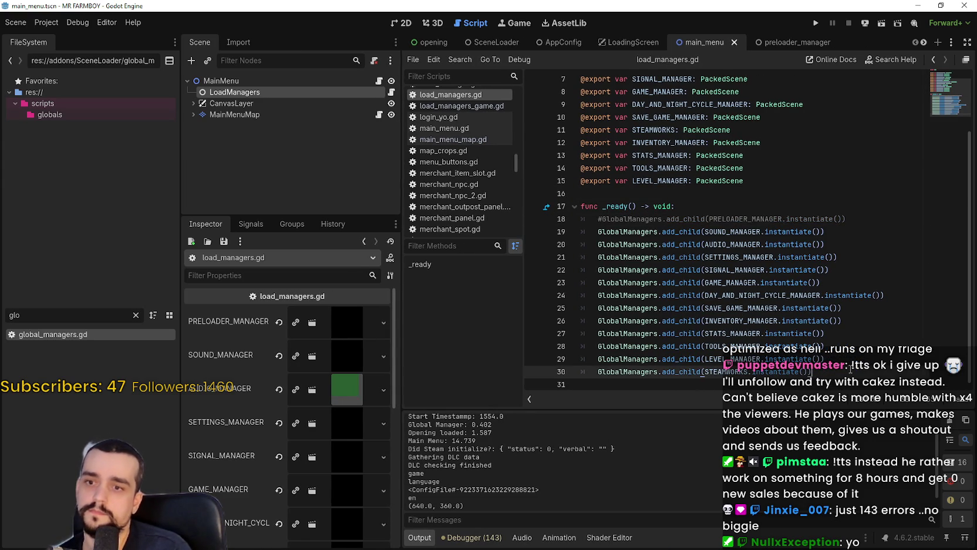
pyautogui.press('Return')
pyautogui.write('await')
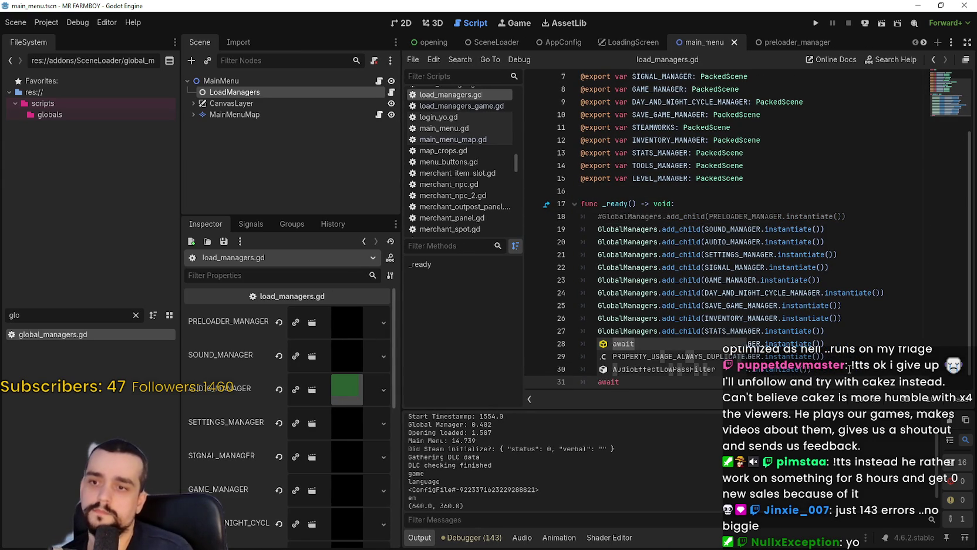
pyautogui.write(' ph')
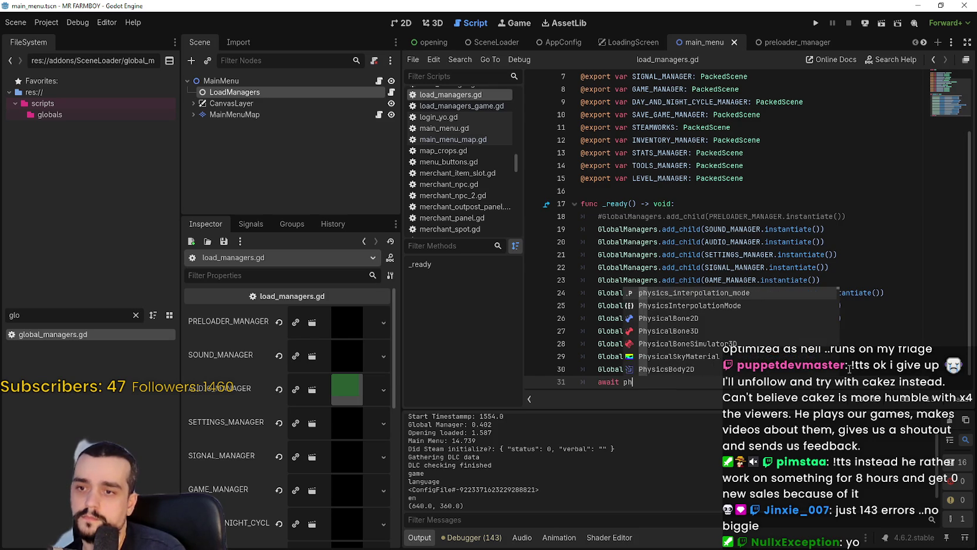
pyautogui.write('ysicks')
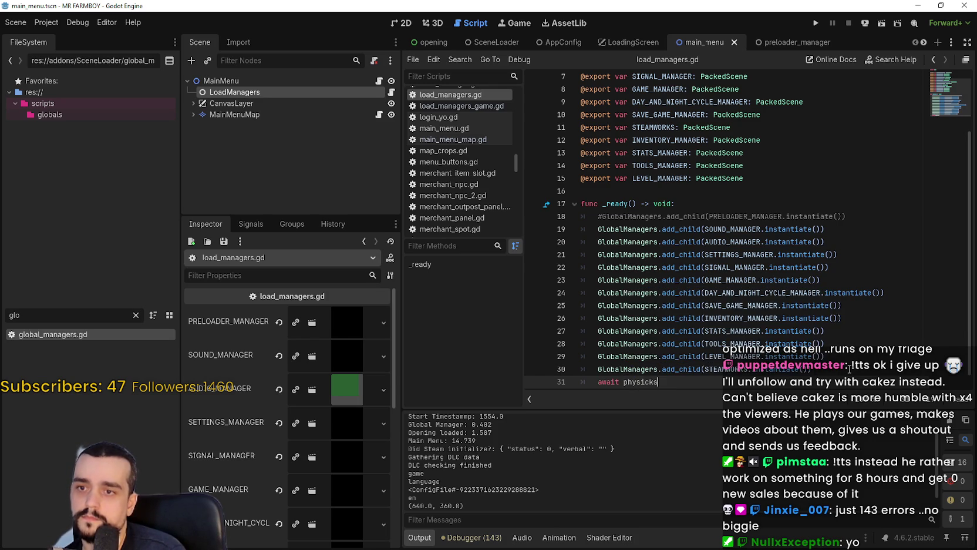
pyautogui.press('BackSpace')
pyautogui.press('BackSpace')
pyautogui.press('BackSpace')
pyautogui.press('BackSpace')
pyautogui.press('BackSpace')
pyautogui.press('BackSpace')
pyautogui.press('BackSpace')
pyautogui.press('BackSpace')
pyautogui.write('get')
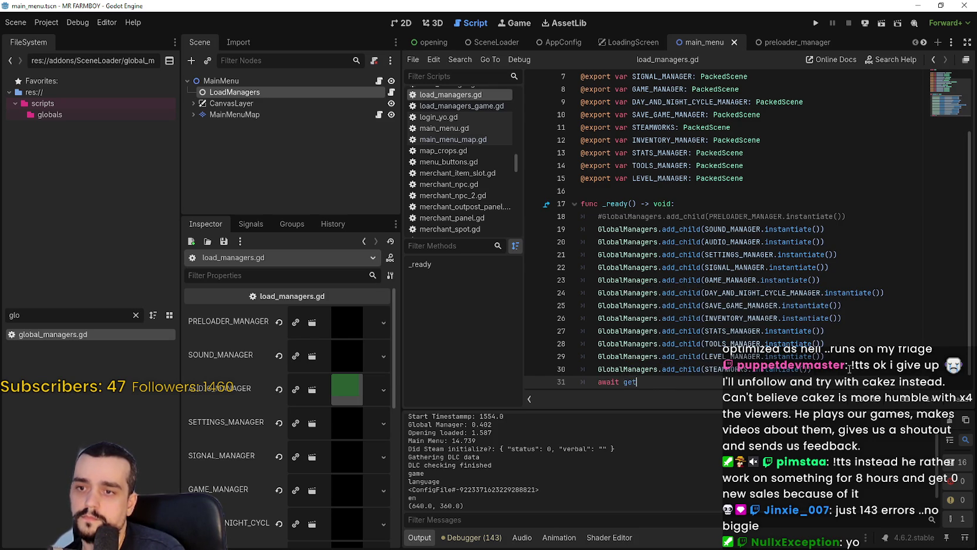
pyautogui.write('_tr')
pyautogui.press('Return')
pyautogui.write('ph')
pyautogui.press('Return')
pyautogui.press('Return')
pyautogui.press('Return')
pyautogui.press('Up')
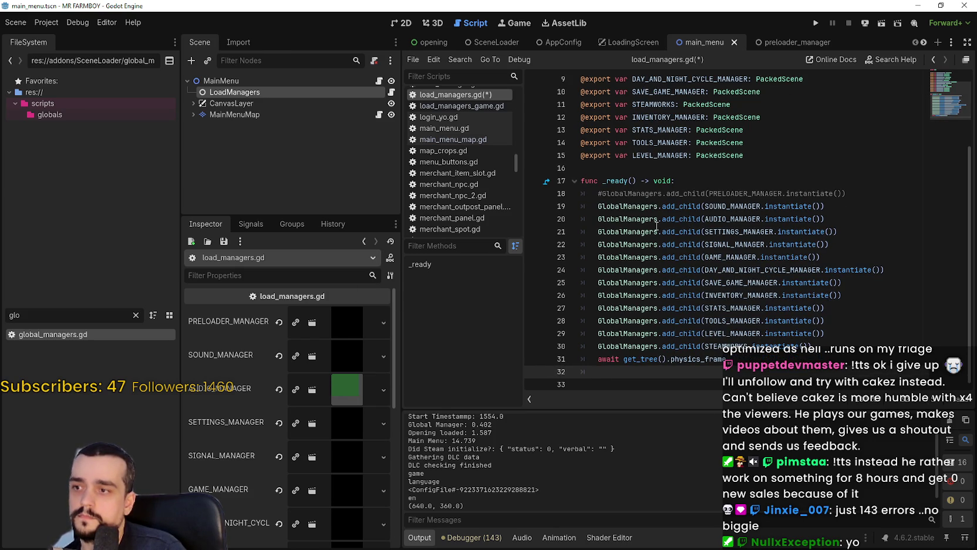
pyautogui.scroll(3, 652, 127)
pyautogui.doubleClick(659, 107)
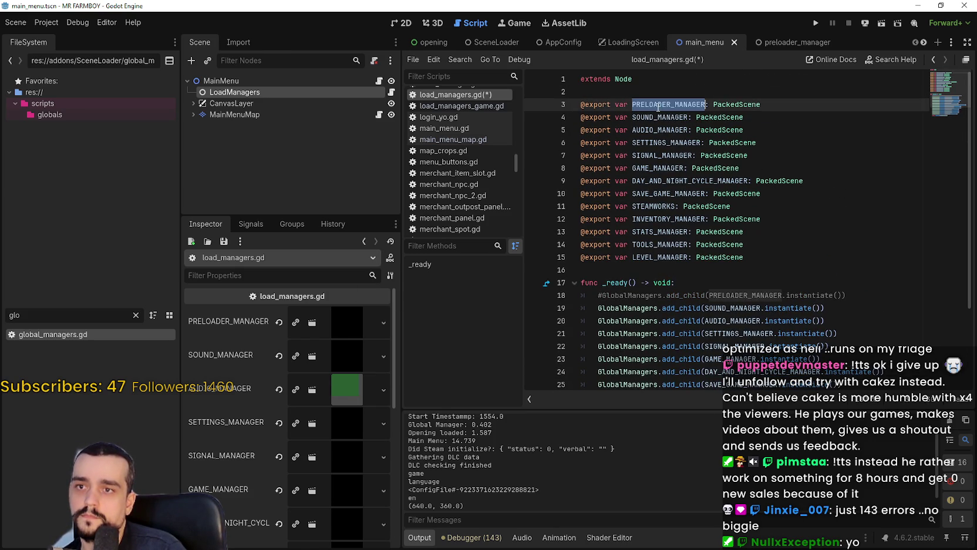
# Step: Add a PRELOADER_MANAGER const preloading preloader_manager.tscn below the await line
pyautogui.hotkey('ctrl', 'c')
pyautogui.scroll(-3, 712, 309)
pyautogui.click(739, 372)
pyautogui.hotkey('ctrl', 'v')
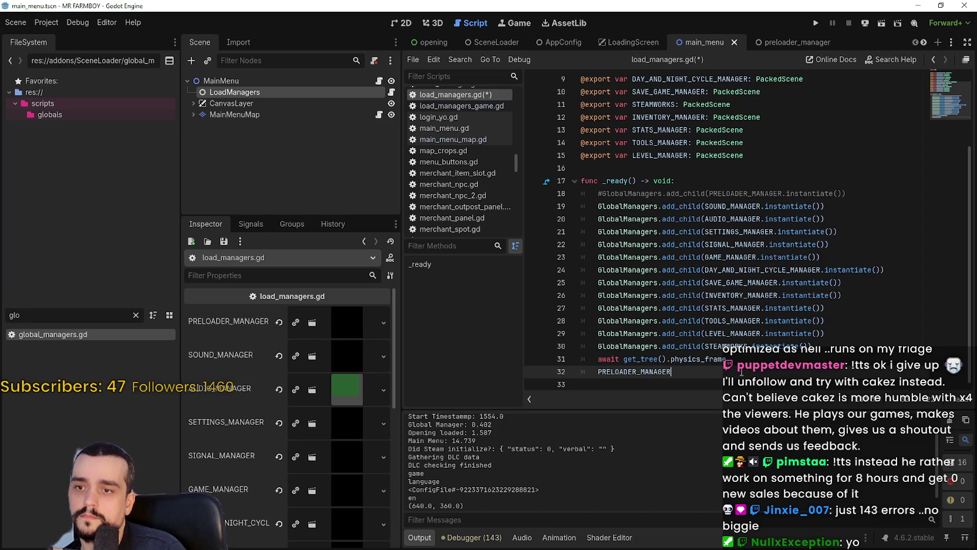
pyautogui.click(734, 233)
pyautogui.click(722, 206)
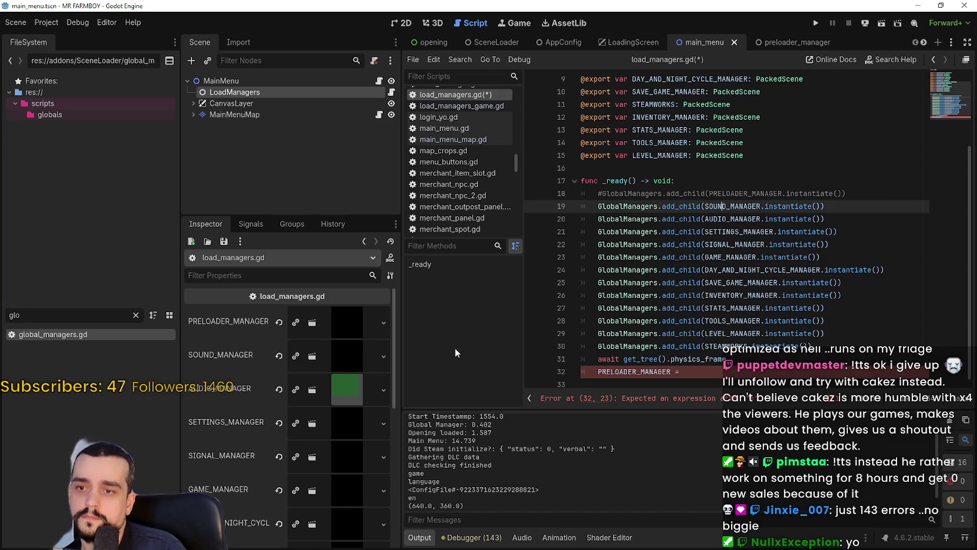
pyautogui.doubleClick(7, 316)
pyautogui.write('preload')
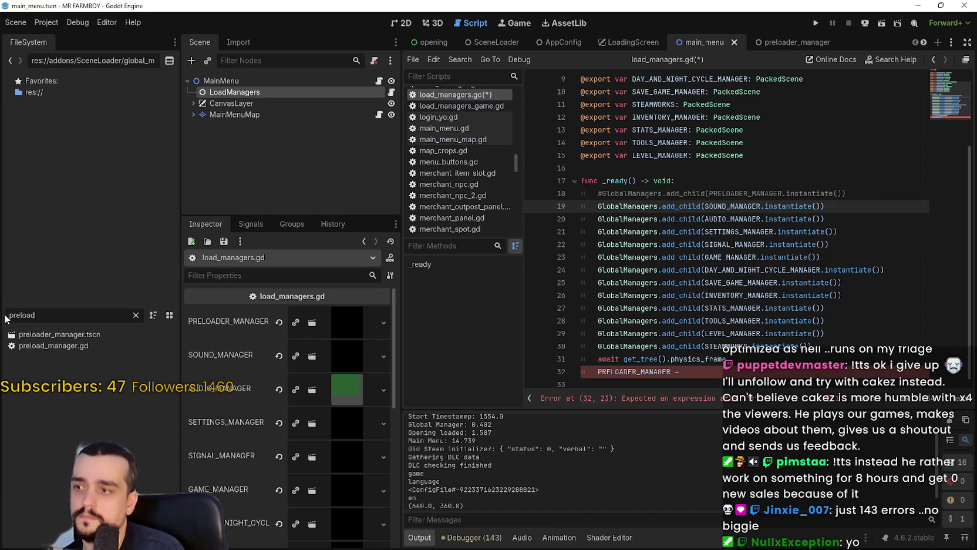
pyautogui.click(751, 359)
pyautogui.press('Return')
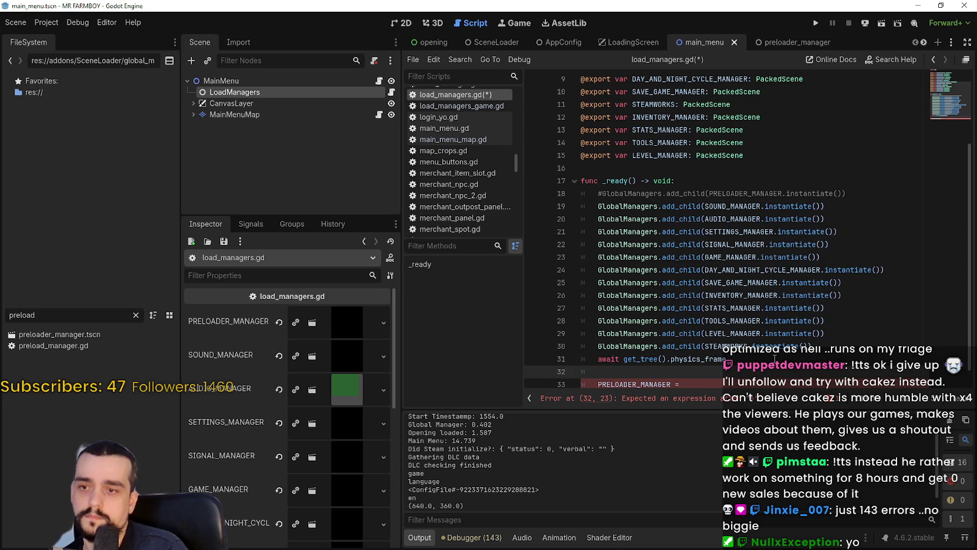
pyautogui.moveTo(24, 334); pyautogui.dragTo(675, 376)
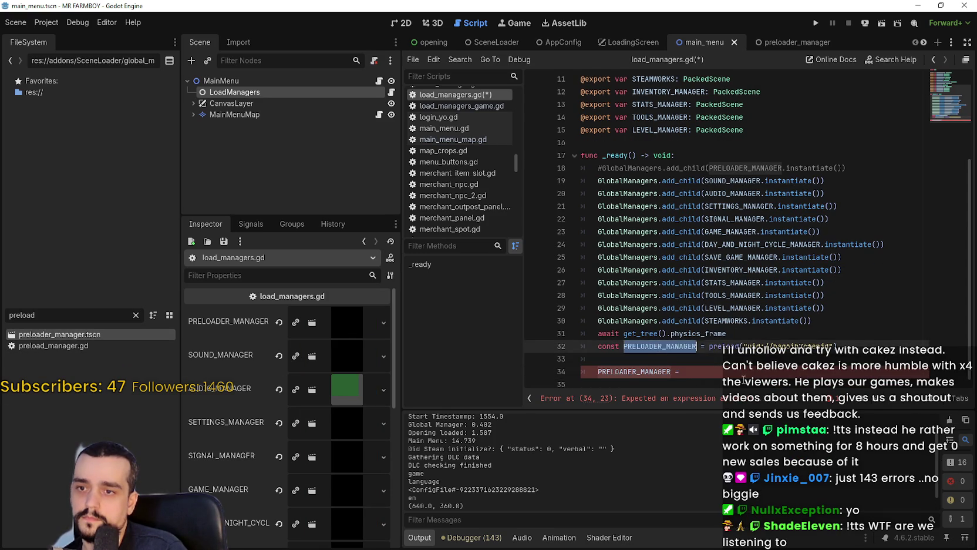
# Step: Add the line 'PRELOADER_MANAGER = PRELOADER_MANAGER.instantiate()' below the preload constant
pyautogui.press('Return')
pyautogui.click(743, 367)
pyautogui.write('PRELOADER_MANAGER')
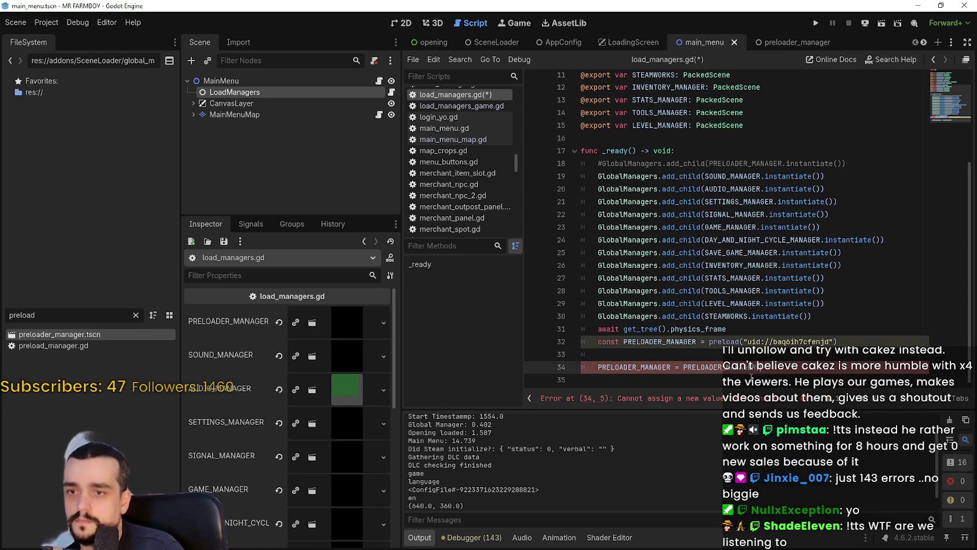
pyautogui.write('.inst')
pyautogui.press('Return')
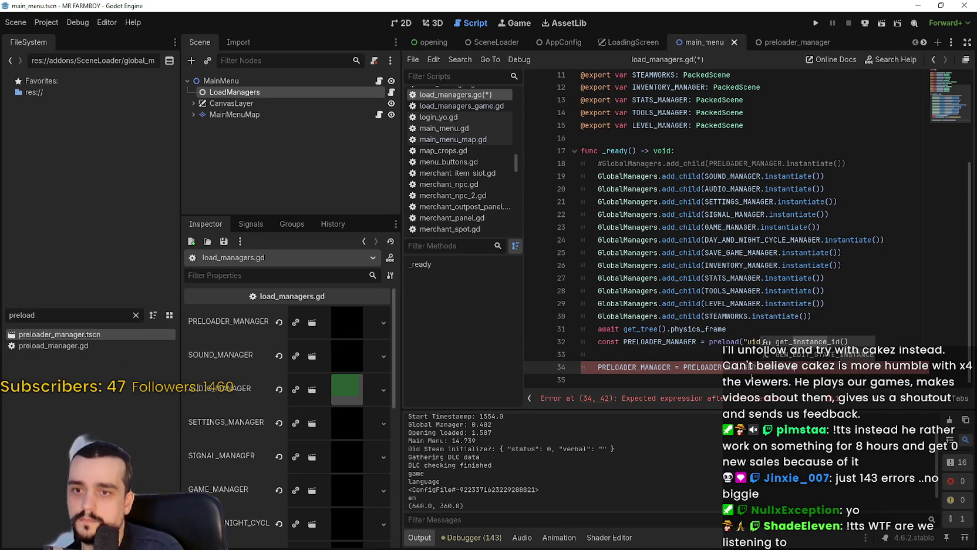
pyautogui.press('BackSpace')
pyautogui.press('BackSpace')
pyautogui.press('BackSpace')
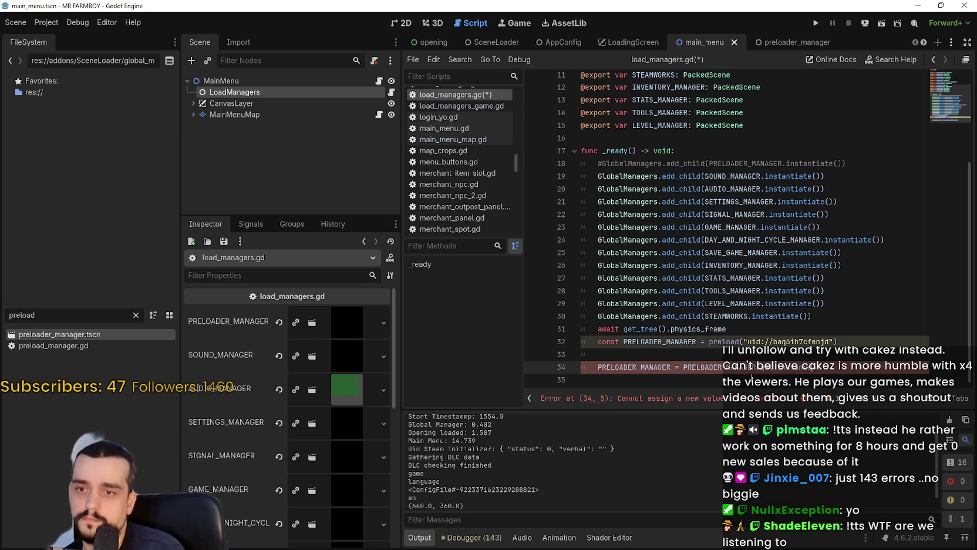
pyautogui.write('.instantiate()')
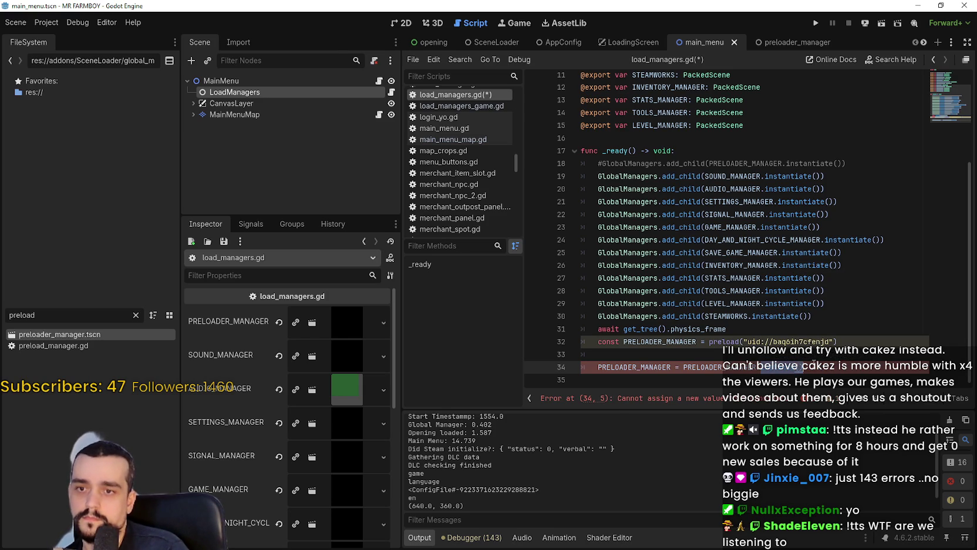
pyautogui.hotkey('ctrl', 'space')
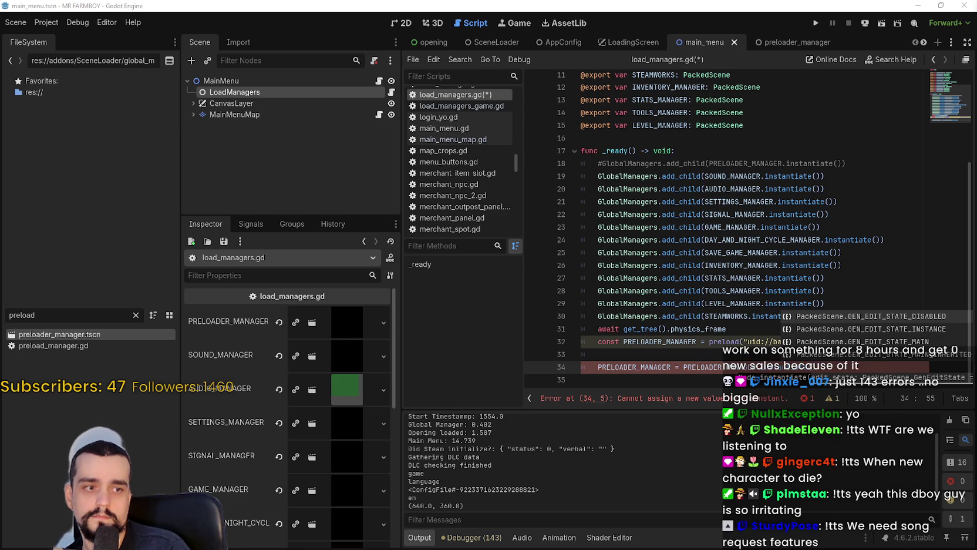
pyautogui.scroll(1, 647, 304)
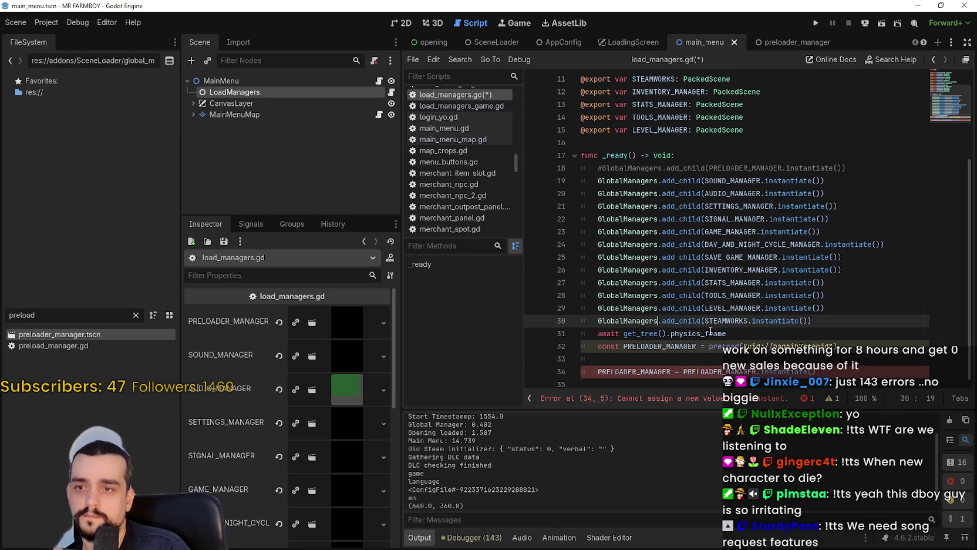
pyautogui.click(675, 354)
# Step: Rename the preload constant to PRELOADER_MANAGER_ and update its reference on line 33
pyautogui.press('BackSpace')
pyautogui.press('BackSpace')
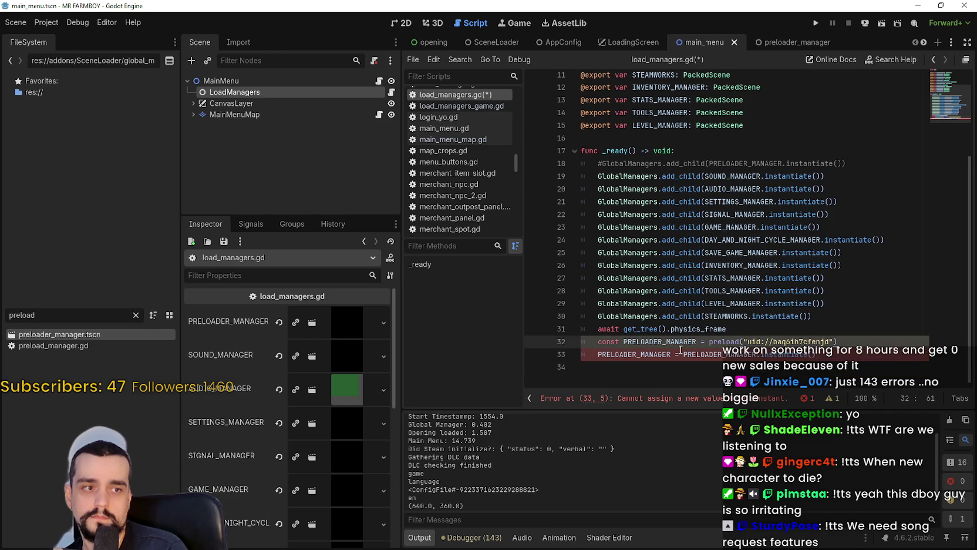
pyautogui.scroll(1, 680, 349)
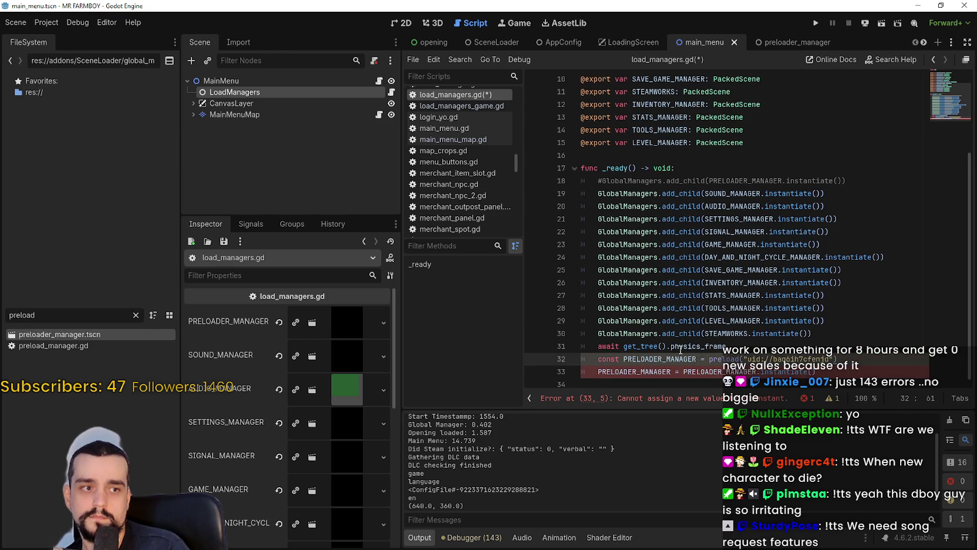
pyautogui.click(697, 372)
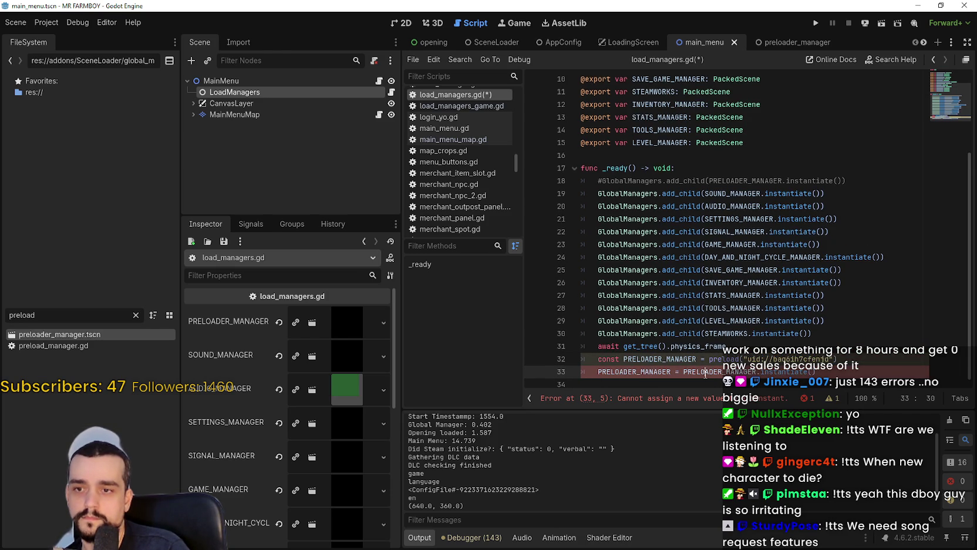
pyautogui.moveTo(683, 372); pyautogui.dragTo(722, 372)
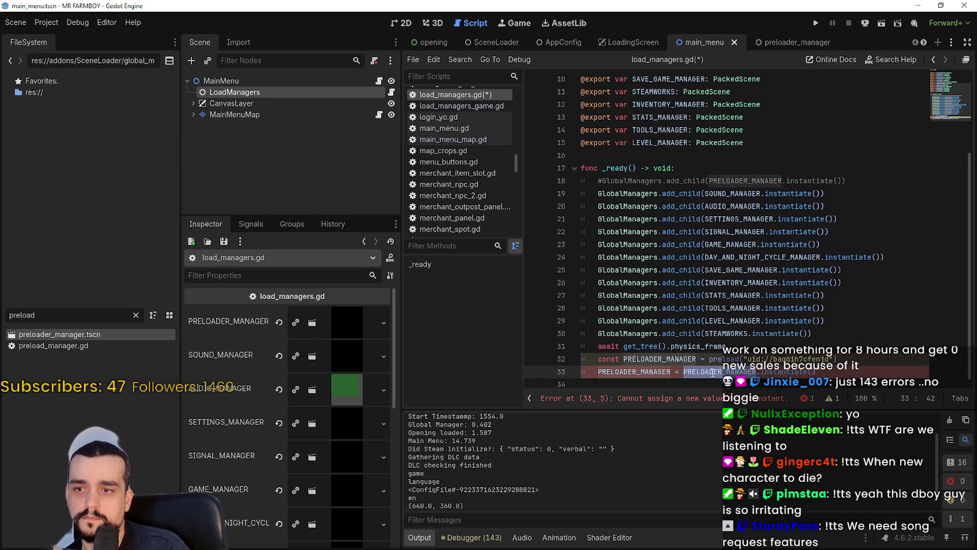
pyautogui.click(697, 359)
pyautogui.write('_')
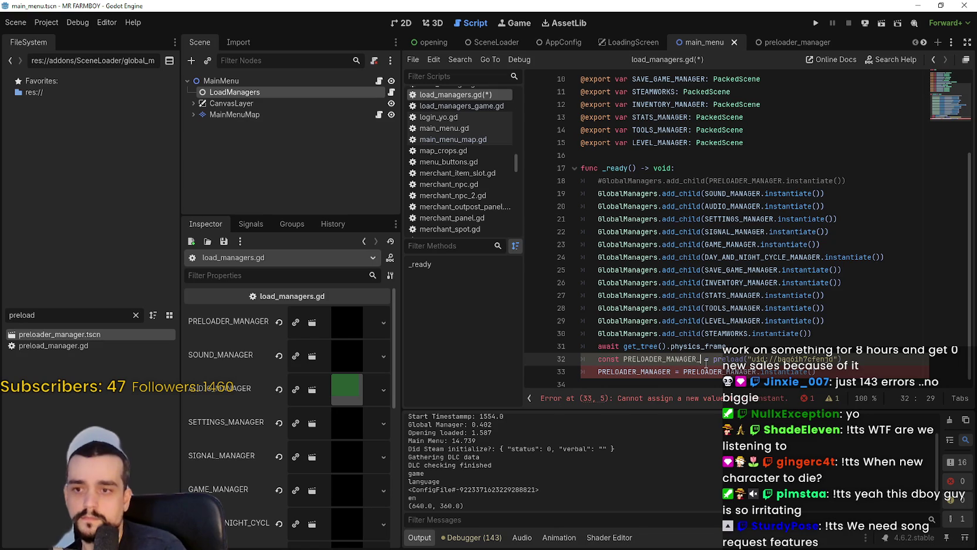
pyautogui.doubleClick(728, 358)
pyautogui.click(757, 371)
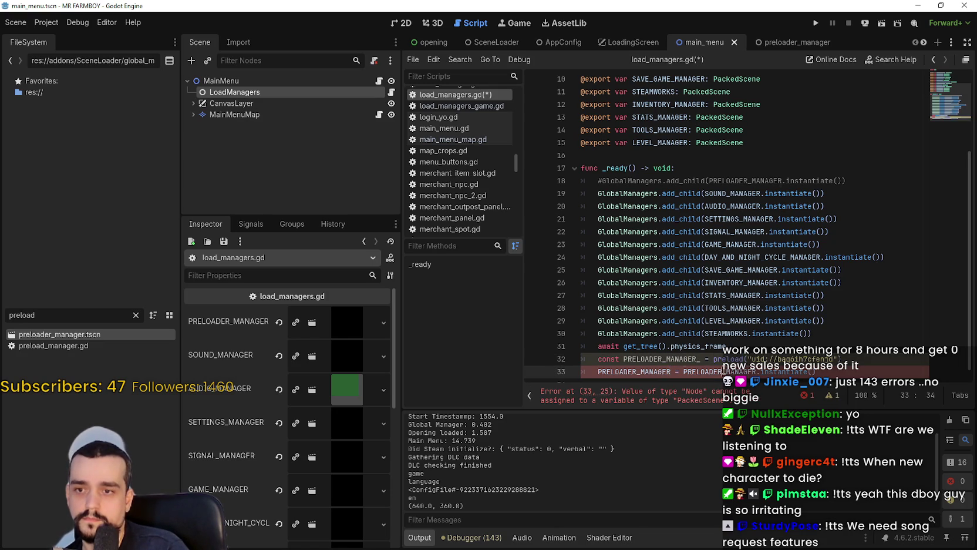
pyautogui.write('_')
pyautogui.click(890, 350)
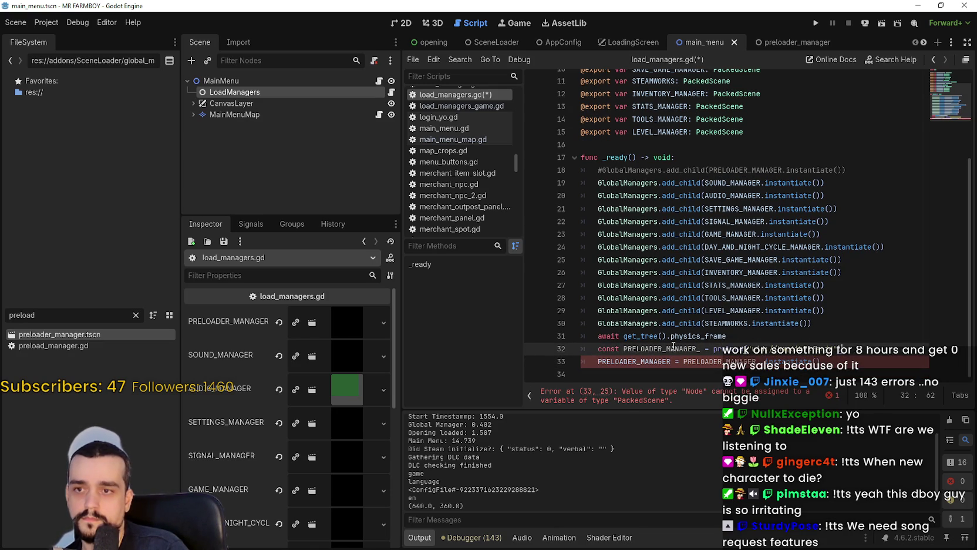
pyautogui.click(760, 361)
# Step: Drop .instantiate() so line 33 reads PRELOADER_MANAGER = PRELOADER_MANAGER_
pyautogui.moveTo(764, 360); pyautogui.dragTo(843, 360)
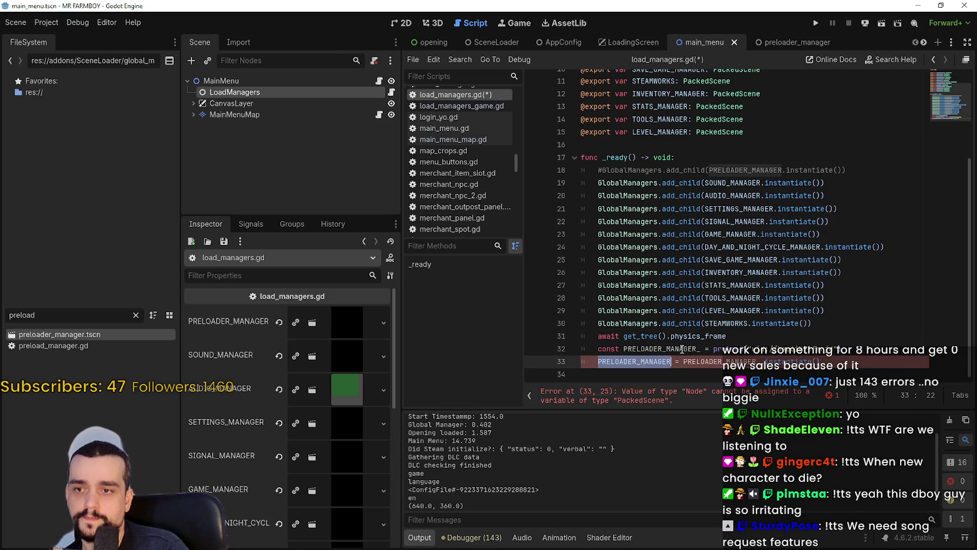
pyautogui.doubleClick(646, 349)
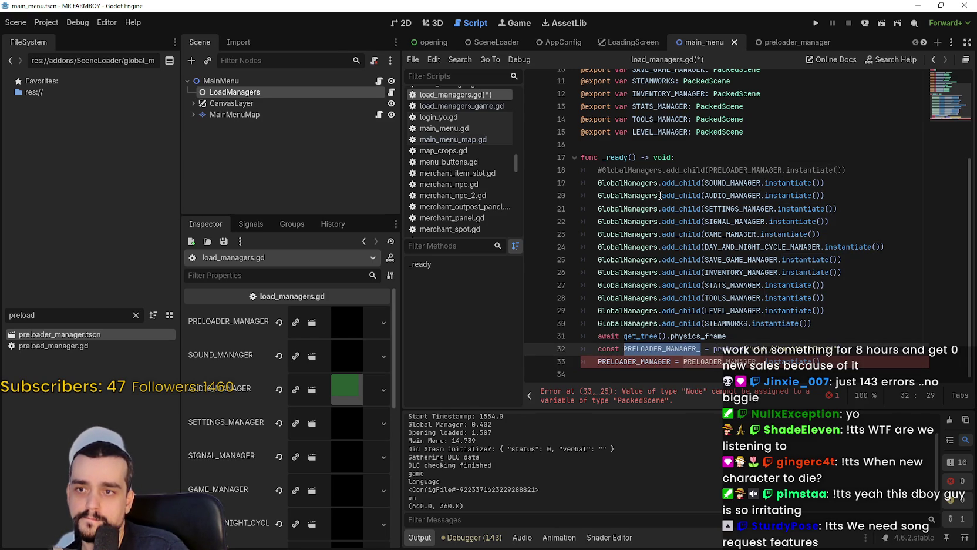
pyautogui.moveTo(683, 361); pyautogui.dragTo(823, 361)
pyautogui.moveTo(633, 360)
pyautogui.click(867, 350)
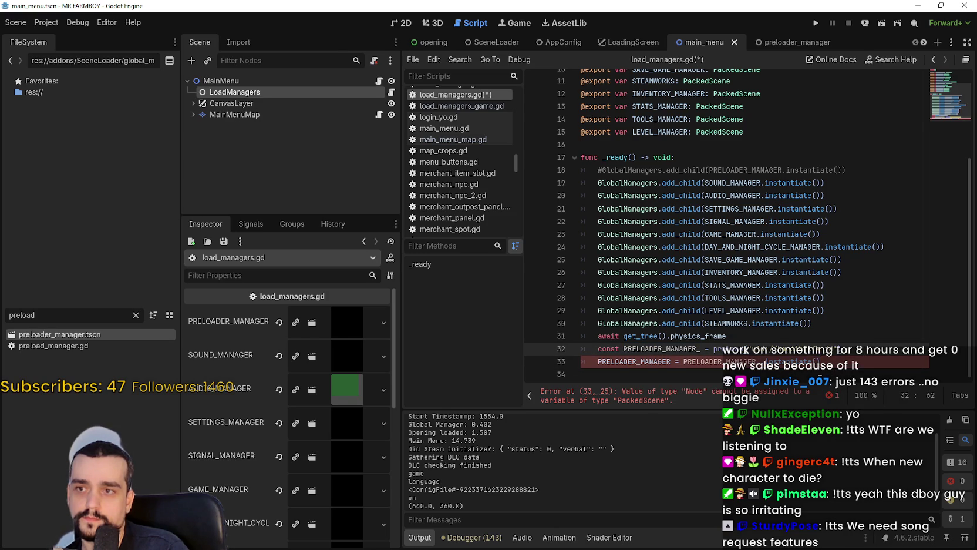
pyautogui.scroll(3, 820, 378)
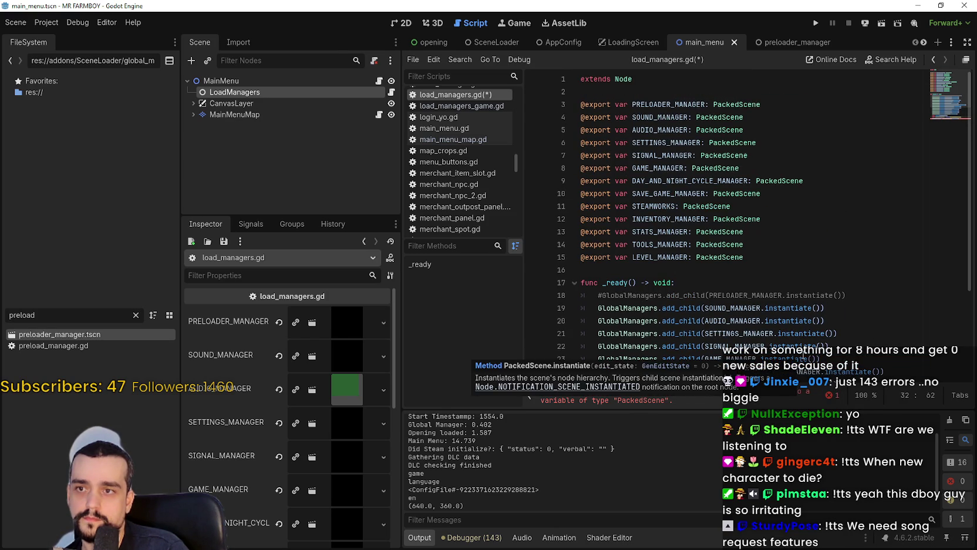
pyautogui.scroll(-3, 740, 224)
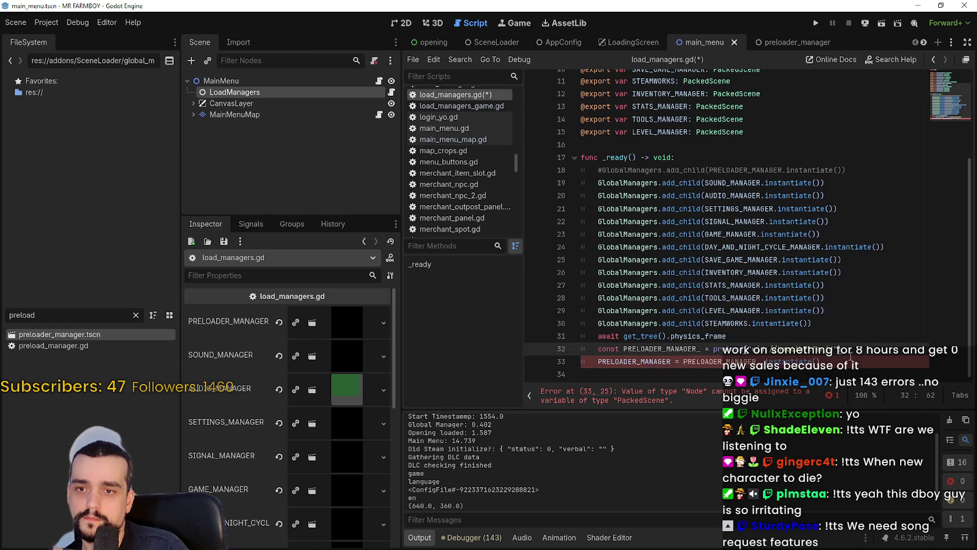
pyautogui.press('Return')
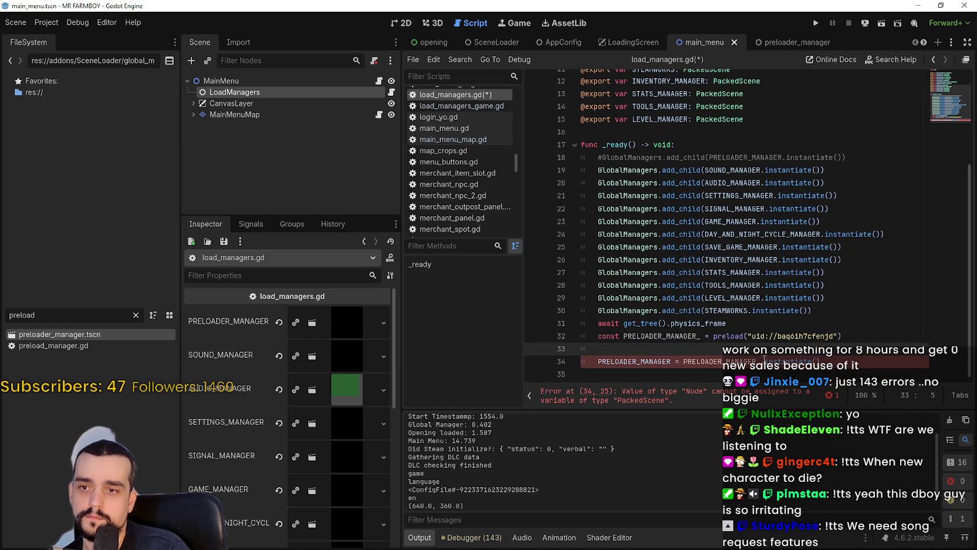
pyautogui.click(864, 360)
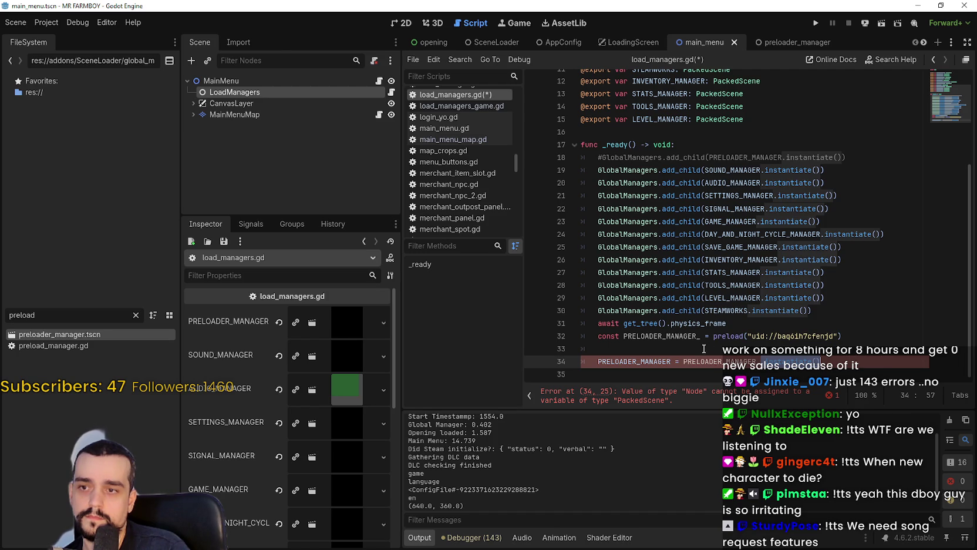
pyautogui.press('Up')
pyautogui.moveTo(758, 362); pyautogui.dragTo(850, 360)
pyautogui.press('BackSpace')
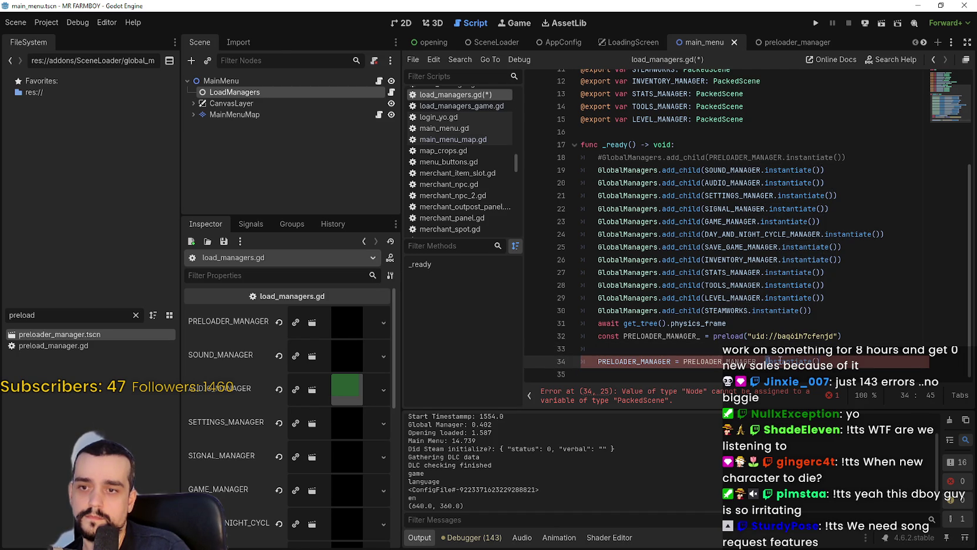
pyautogui.click(885, 350)
pyautogui.press('BackSpace')
pyautogui.press('BackSpace')
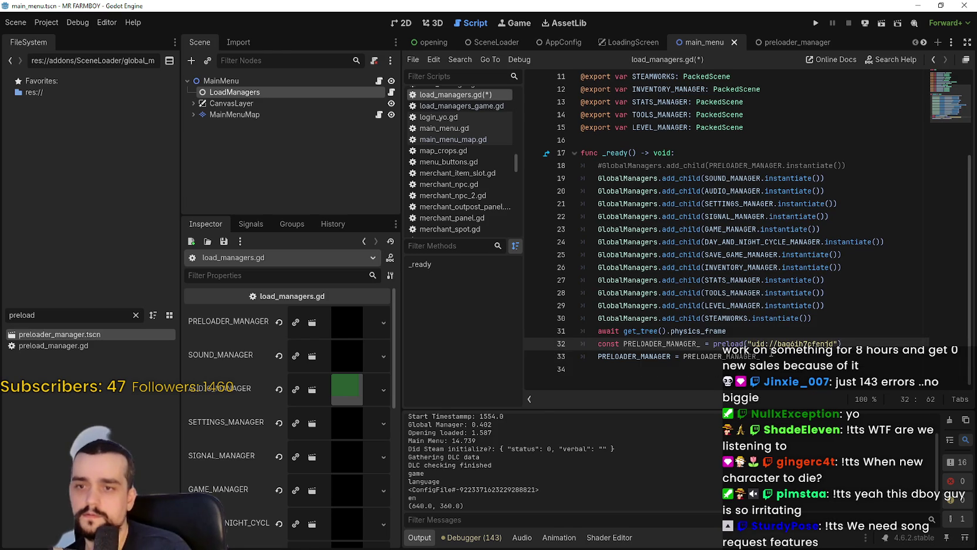
pyautogui.click(771, 355)
# Step: Duplicate the await get_tree().physics_frame line below the assignment
pyautogui.doubleClick(607, 332)
pyautogui.hotkey('shift', 'End')
pyautogui.hotkey('ctrl', 'c')
pyautogui.click(767, 356)
pyautogui.press('Return')
pyautogui.hotkey('ctrl', 'v')
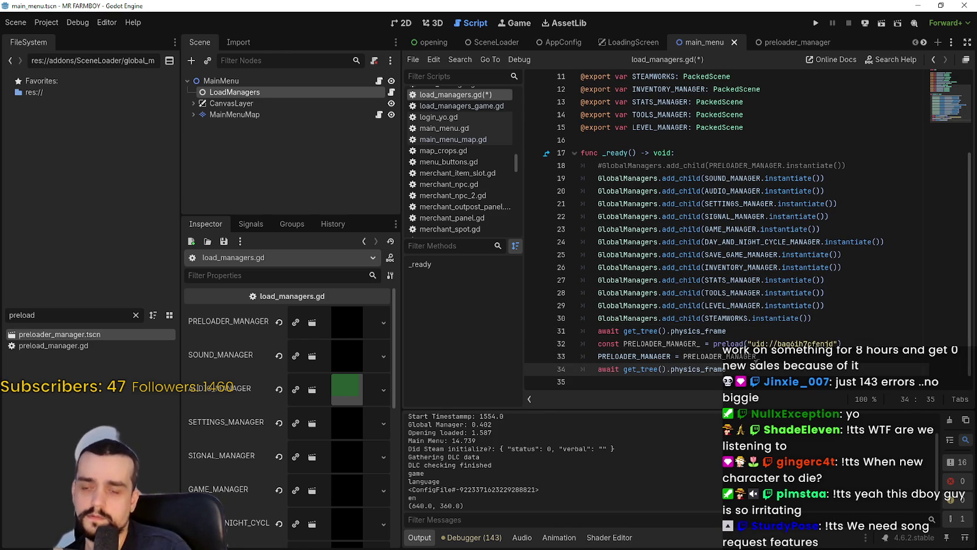
pyautogui.press('Return')
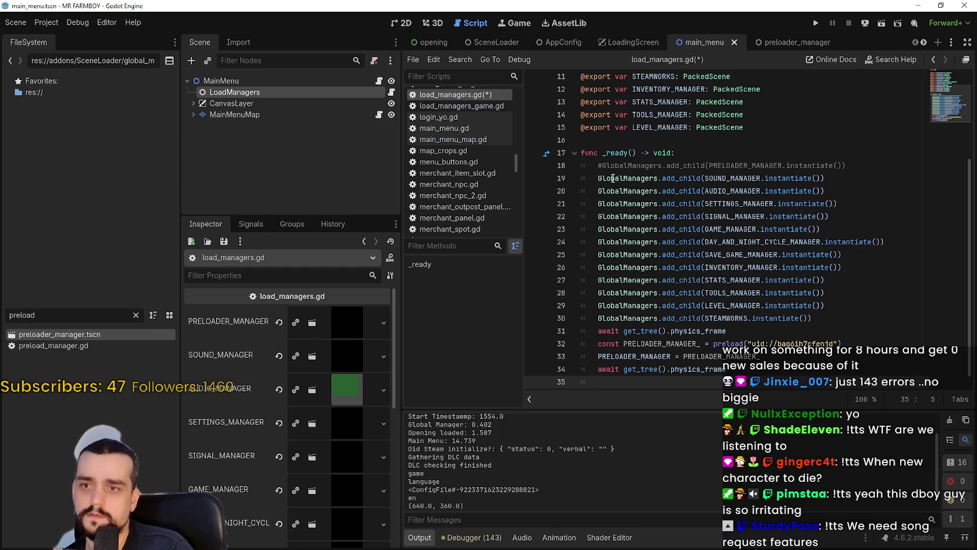
# Step: Paste line 18's preloader add_child call onto line 35 and save
pyautogui.moveTo(658, 178)
pyautogui.mouseDown()
pyautogui.moveTo(602, 165)
pyautogui.moveTo(892, 166)
pyautogui.mouseUp()
pyautogui.hotkey('ctrl', 'c')
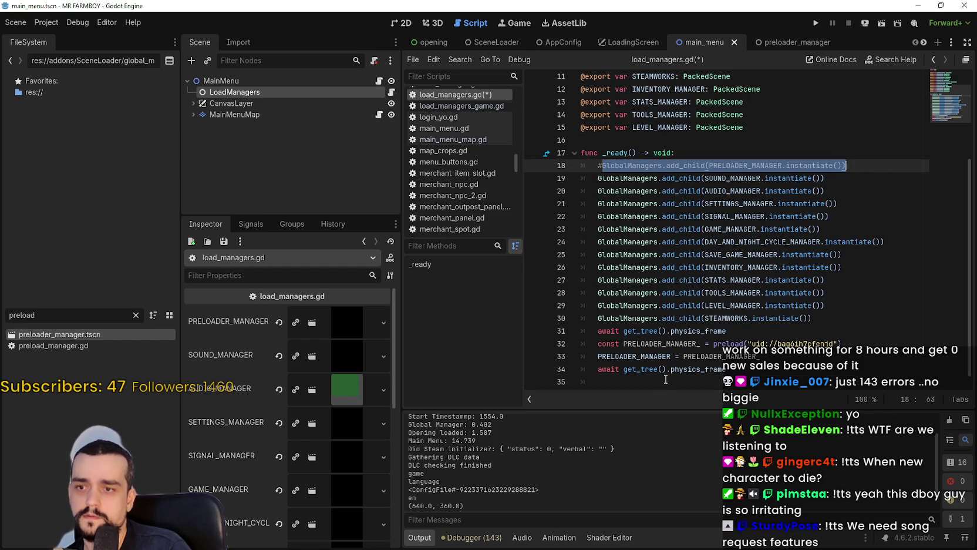
pyautogui.click(666, 382)
pyautogui.hotkey('ctrl', 'v')
pyautogui.hotkey('ctrl', 's')
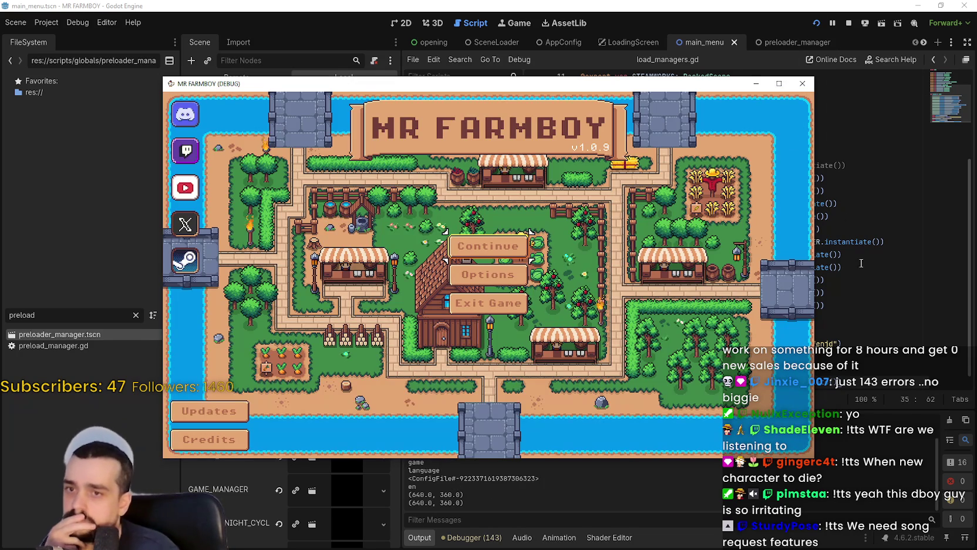
# Step: Close the game at the main menu and check the 14.104 Main Menu time in Output
pyautogui.click(849, 23)
pyautogui.scroll(2, 514, 485)
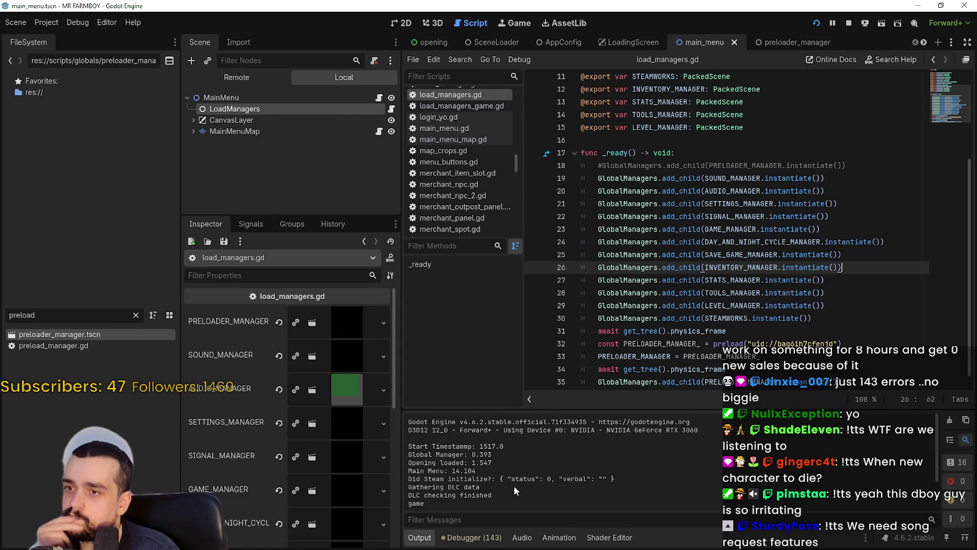
pyautogui.scroll(-2, 510, 483)
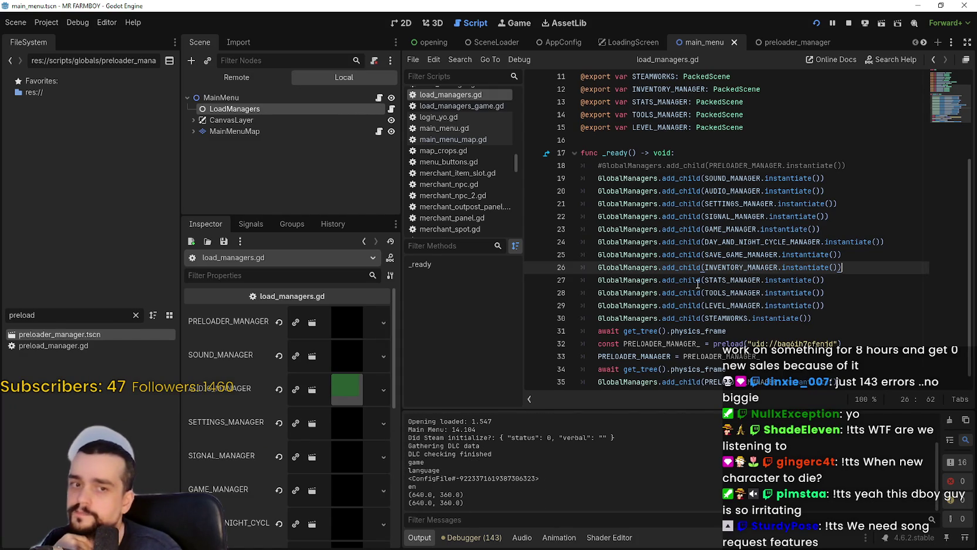
pyautogui.scroll(-1, 764, 323)
pyautogui.click(841, 372)
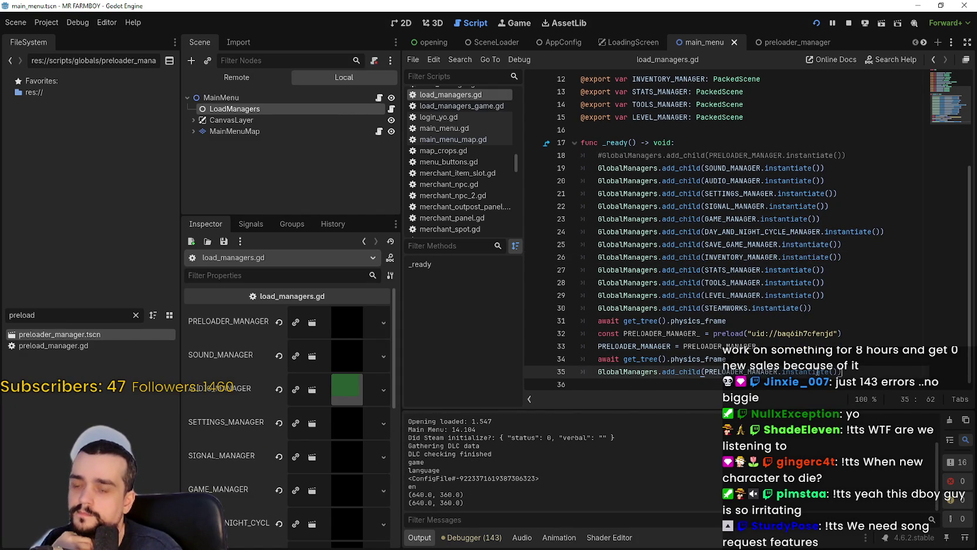
pyautogui.doubleClick(710, 346)
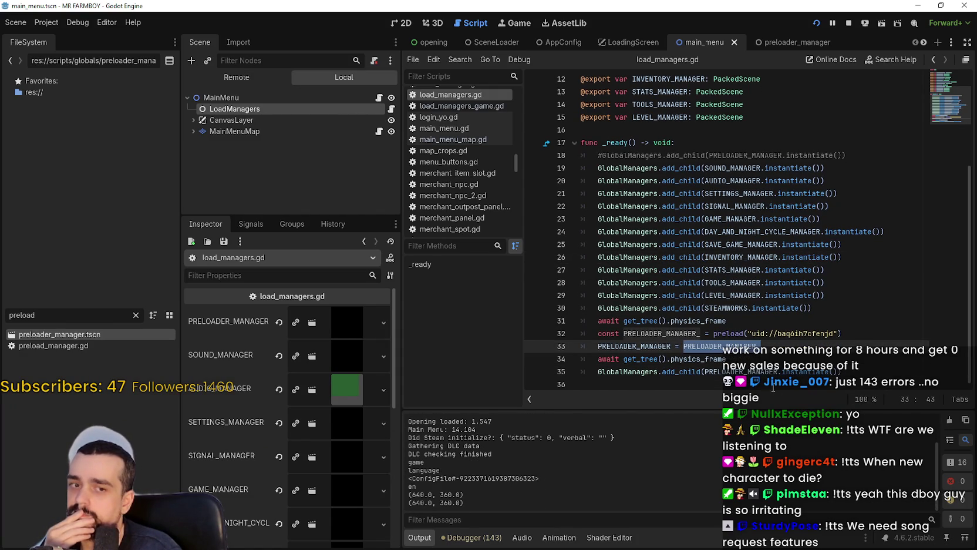
pyautogui.moveTo(722, 317)
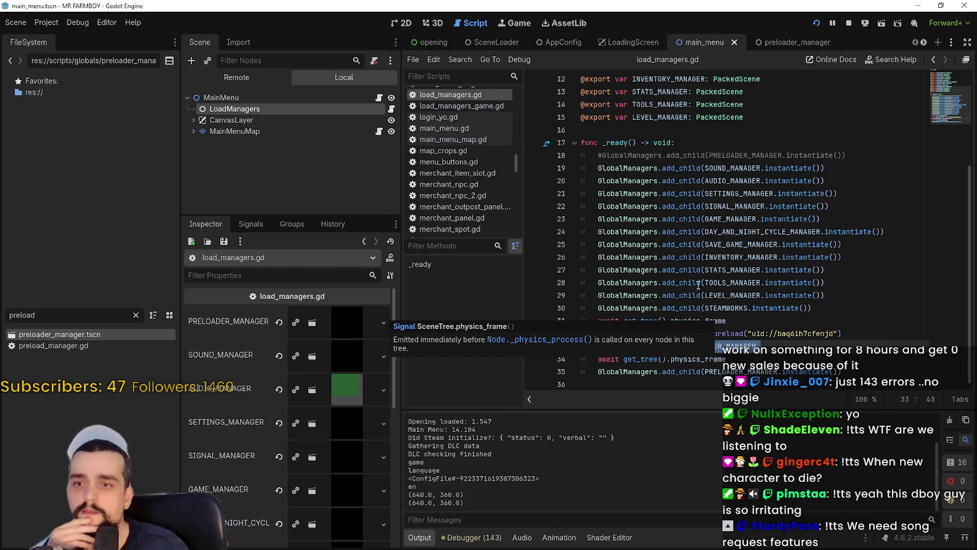
pyautogui.moveTo(720, 296)
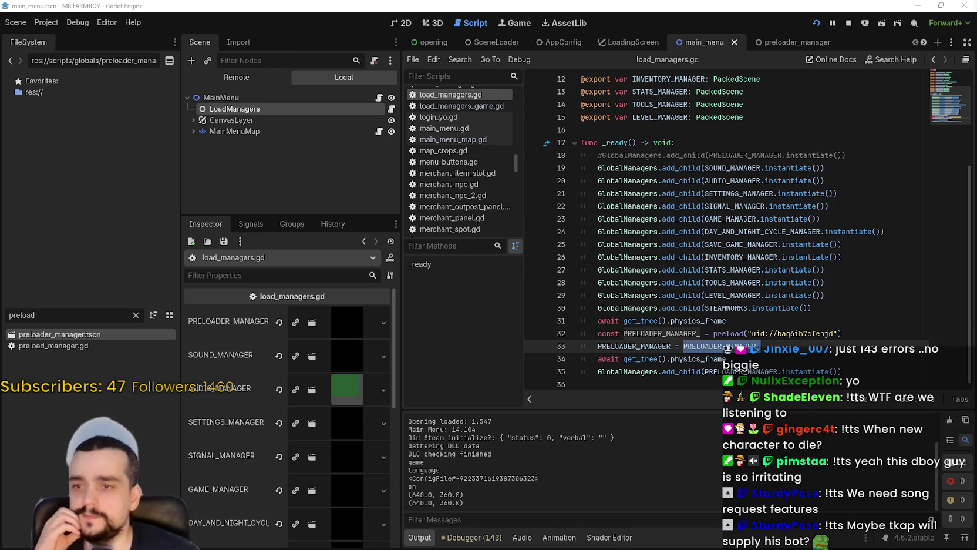
pyautogui.click(743, 360)
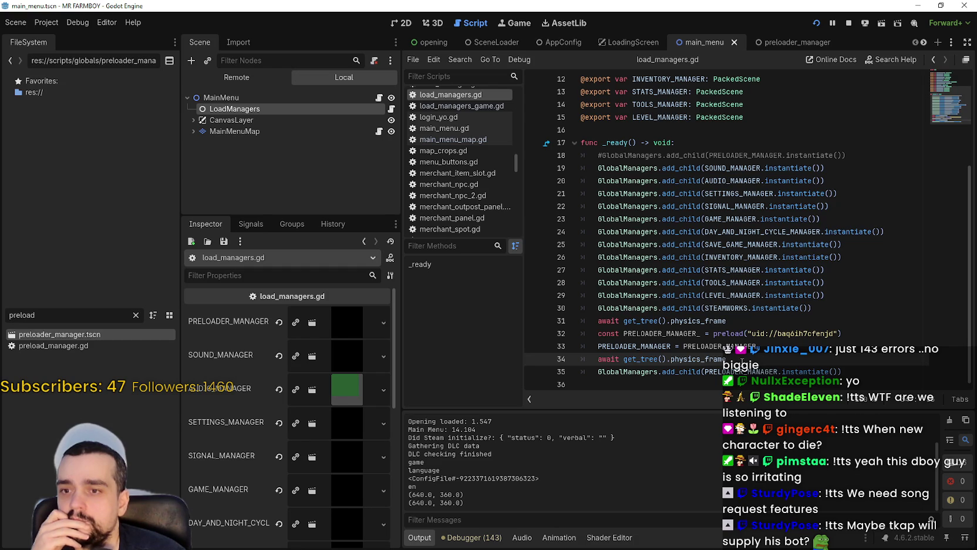
# Step: Delete the empty trailing line 36 after the last add_child call
pyautogui.press('Down')
pyautogui.press('Down')
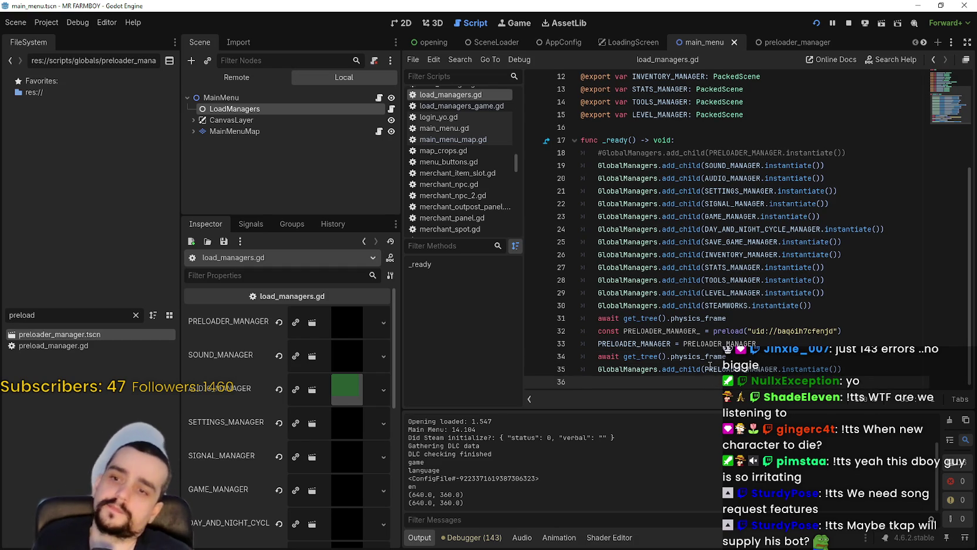
pyautogui.press('BackSpace')
pyautogui.click(739, 356)
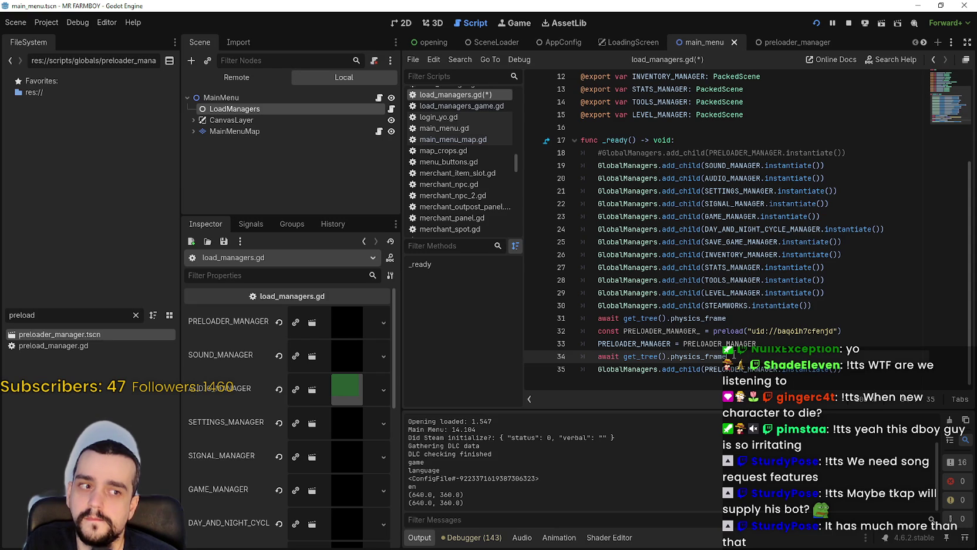
pyautogui.click(710, 343)
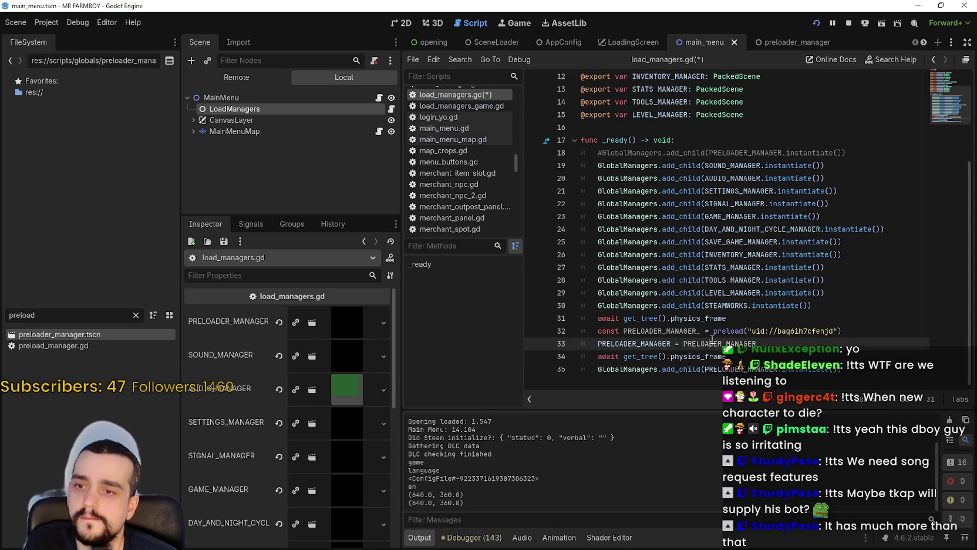
pyautogui.doubleClick(683, 330)
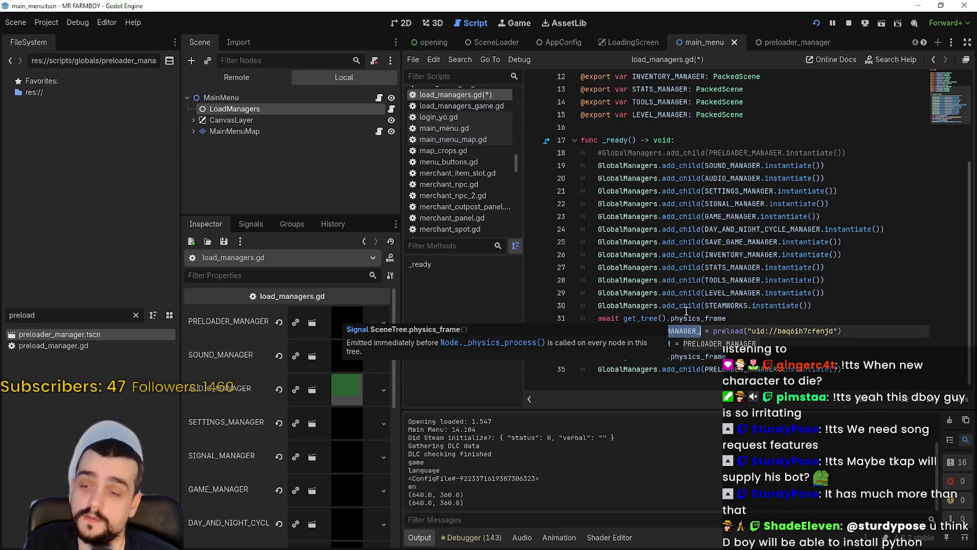
# Step: Inspect the PRELOADER_MANAGER_ preload expression on line 32 of load_managers.gd
pyautogui.press('Up')
pyautogui.press('Up')
pyautogui.scroll(1, 679, 324)
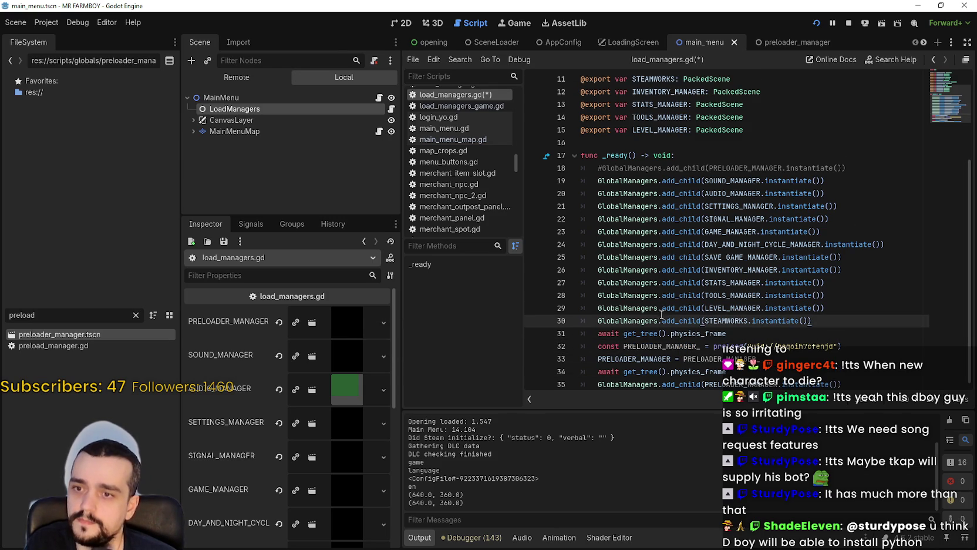
pyautogui.click(722, 348)
pyautogui.click(840, 383)
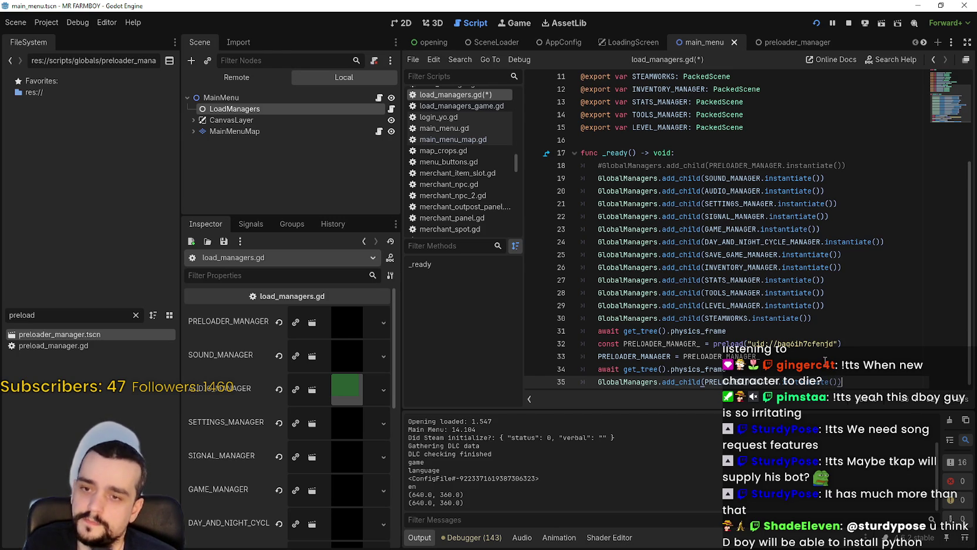
pyautogui.moveTo(855, 343); pyautogui.dragTo(598, 344)
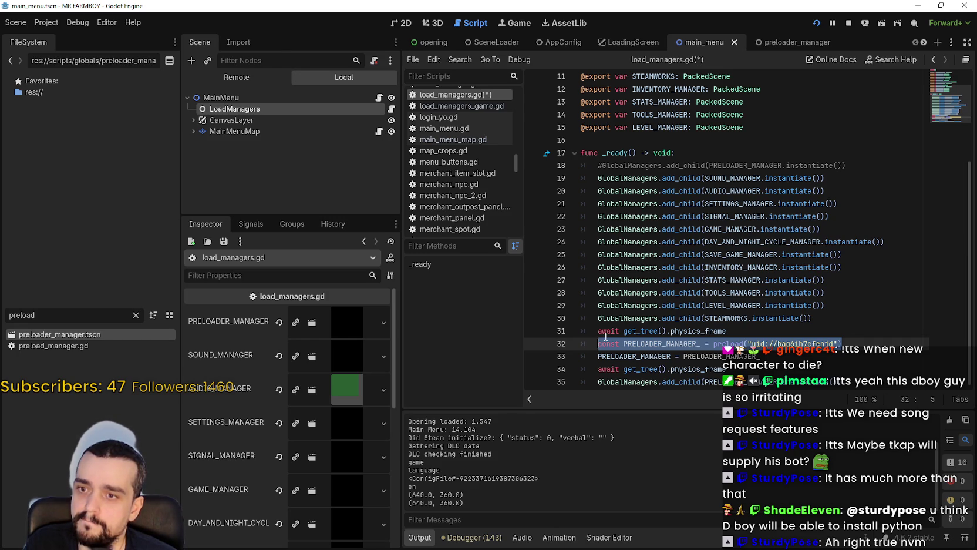
pyautogui.click(820, 320)
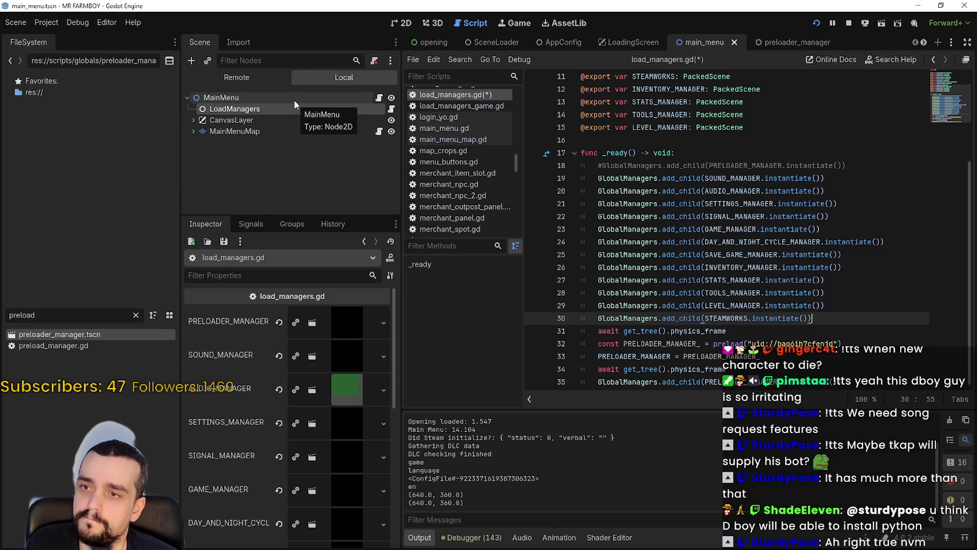
pyautogui.scroll(5, 733, 260)
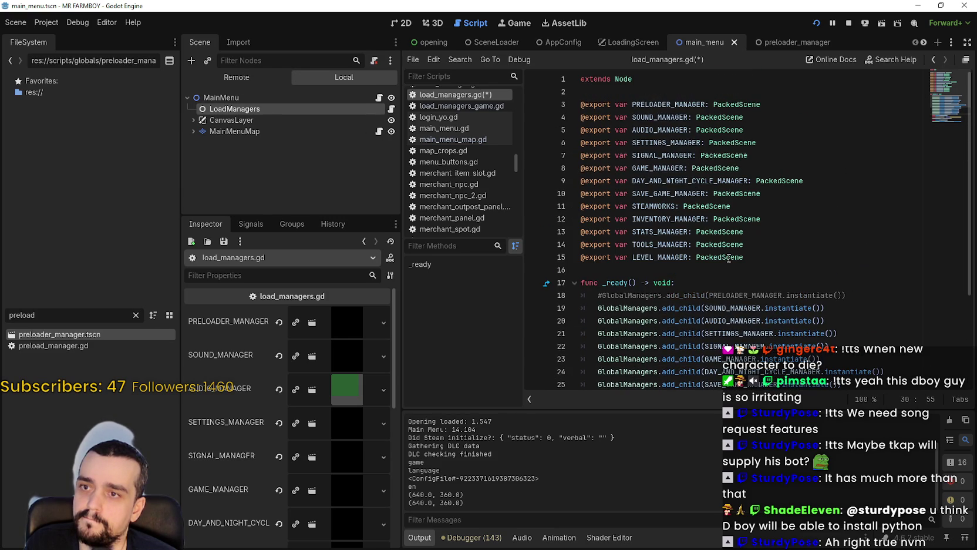
# Step: Reset the PRELOADER_MANAGER export to empty in the Inspector
pyautogui.scroll(-3, 727, 257)
pyautogui.scroll(-1, 719, 251)
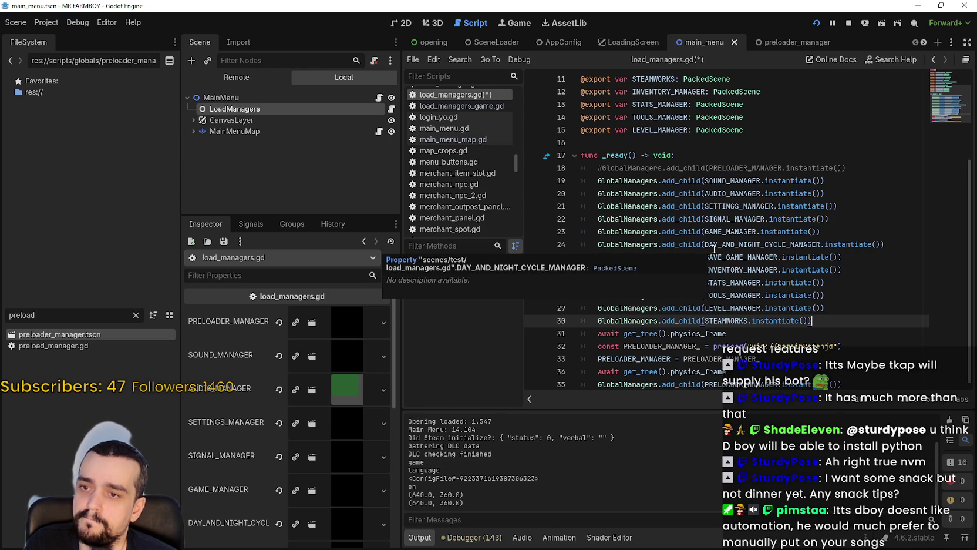
pyautogui.scroll(3, 714, 249)
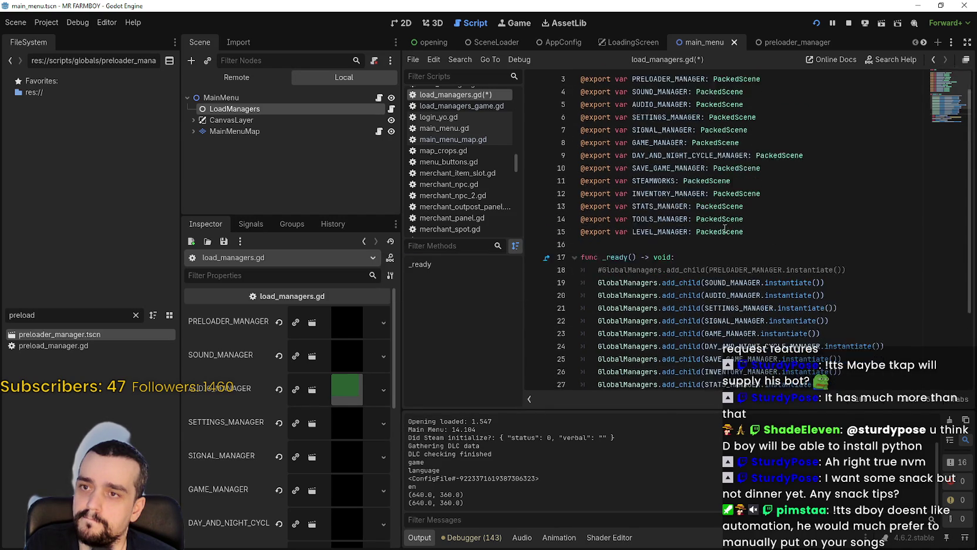
pyautogui.scroll(-2, 725, 285)
pyautogui.scroll(2, 599, 116)
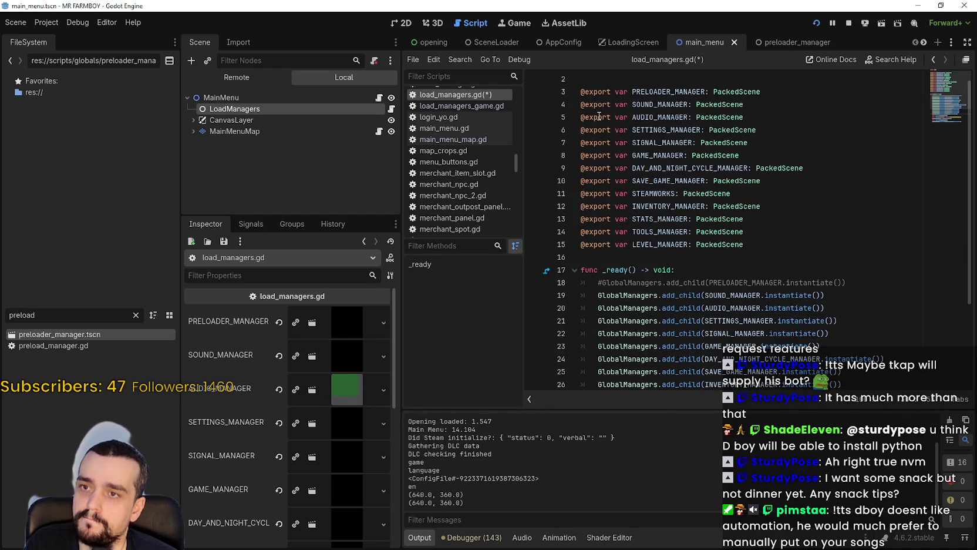
pyautogui.click(580, 92)
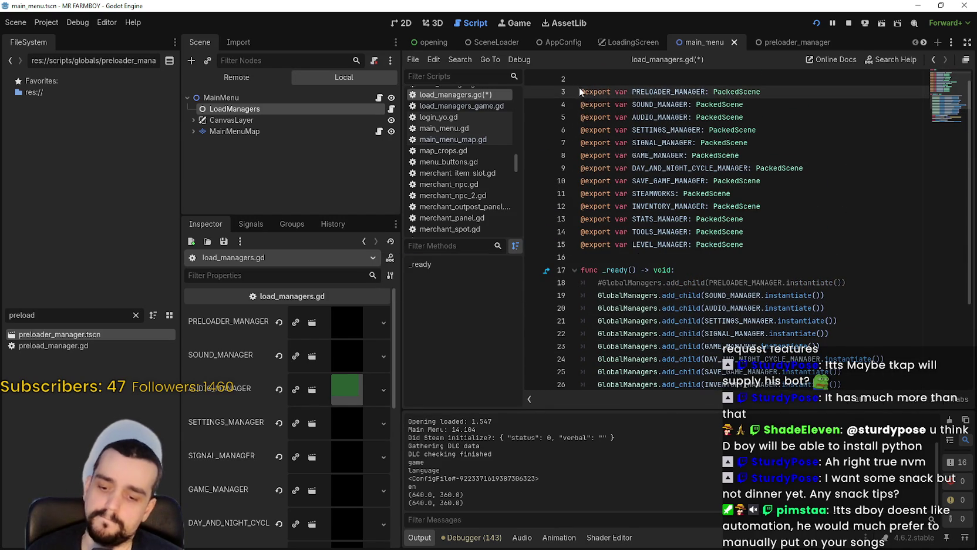
pyautogui.click(279, 322)
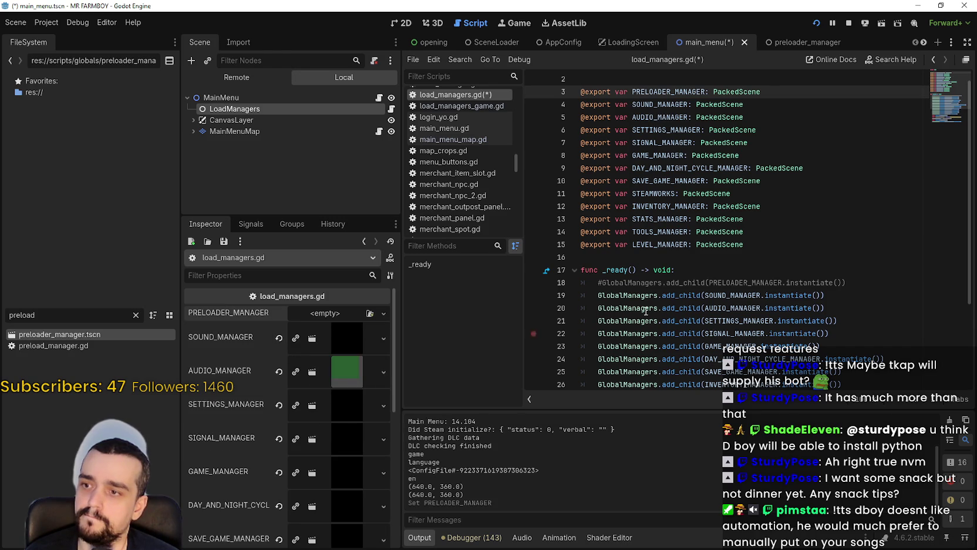
pyautogui.click(802, 224)
pyautogui.click(773, 246)
# Step: Comment out the PRELOADER_MANAGER export on line 3 with Ctrl+K
pyautogui.scroll(-3, 764, 267)
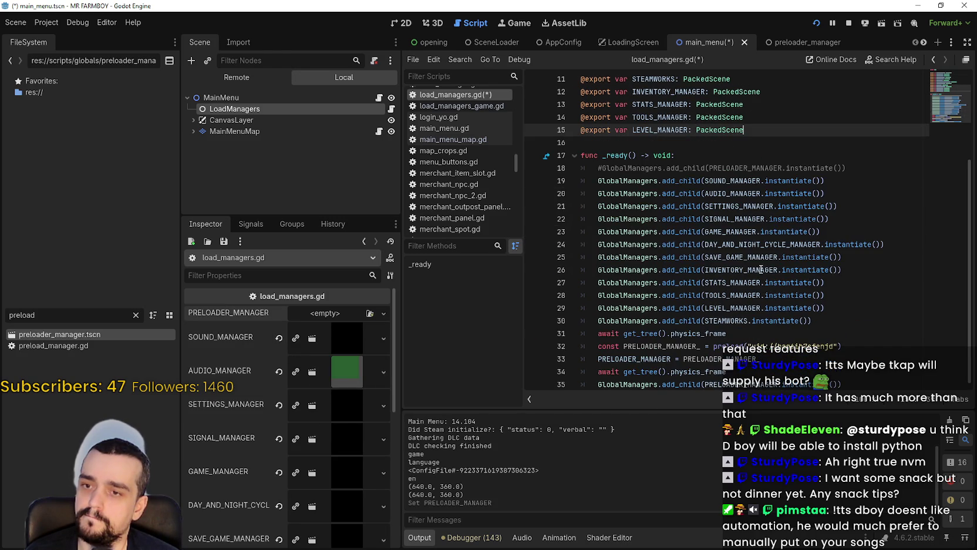
pyautogui.click(619, 358)
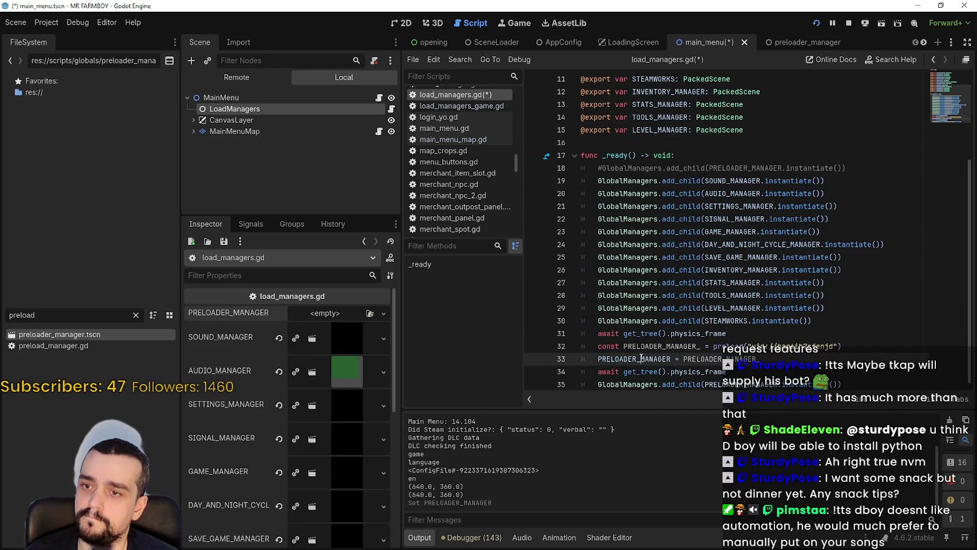
pyautogui.doubleClick(642, 355)
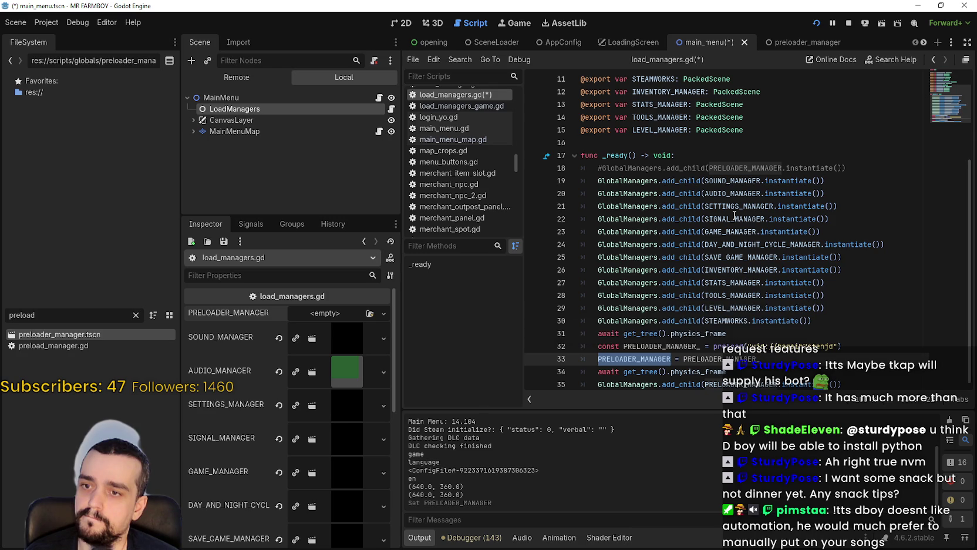
pyautogui.scroll(4, 675, 176)
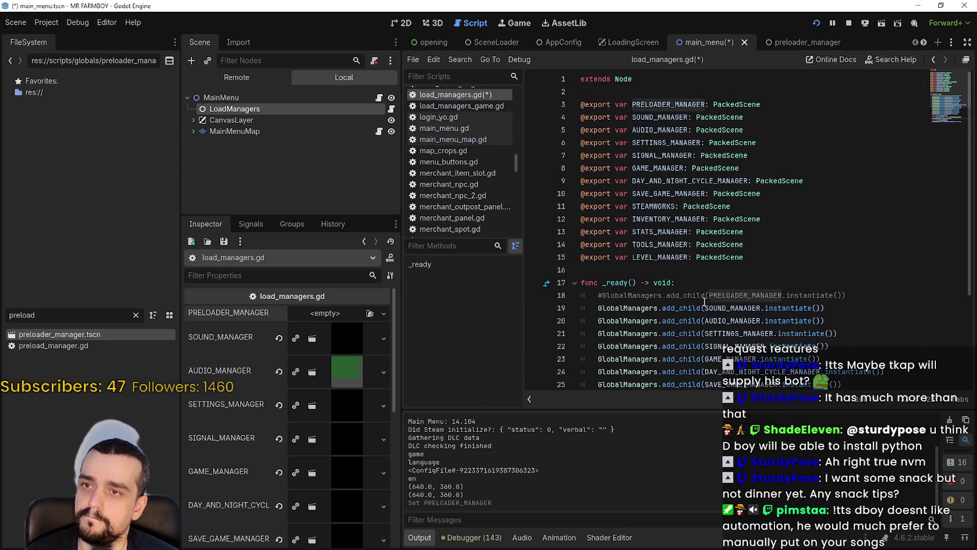
pyautogui.click(585, 106)
pyautogui.hotkey('ctrl', 'k')
# Step: Delete the PRELOADER_MANAGER assignment line 33 and relaunch the game
pyautogui.click(723, 181)
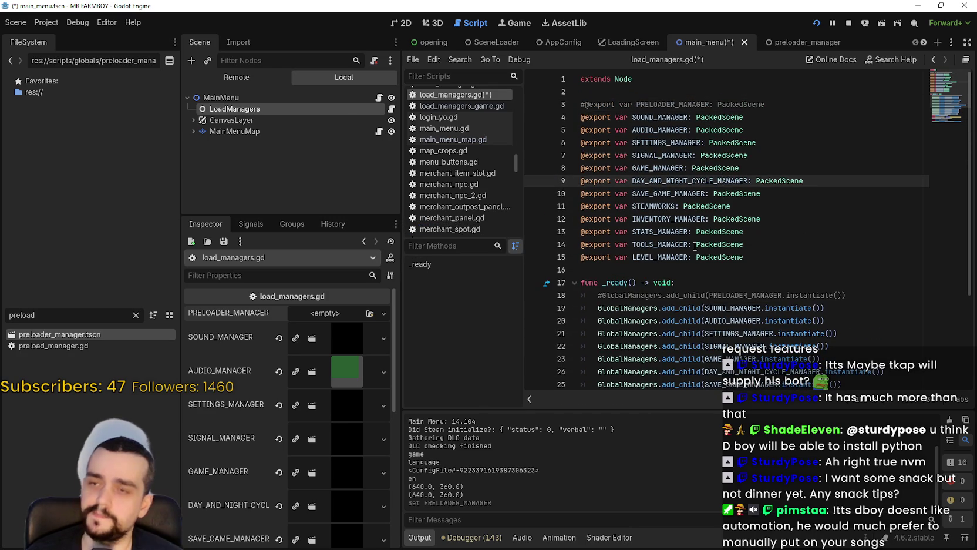
pyautogui.scroll(-4, 695, 247)
pyautogui.doubleClick(651, 336)
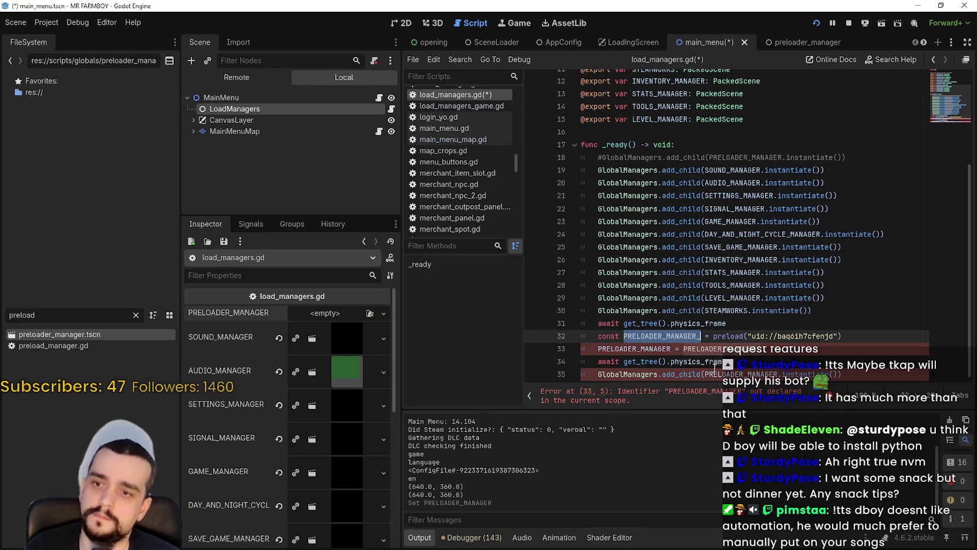
pyautogui.hotkey('ctrl', 'd')
pyautogui.press('Escape')
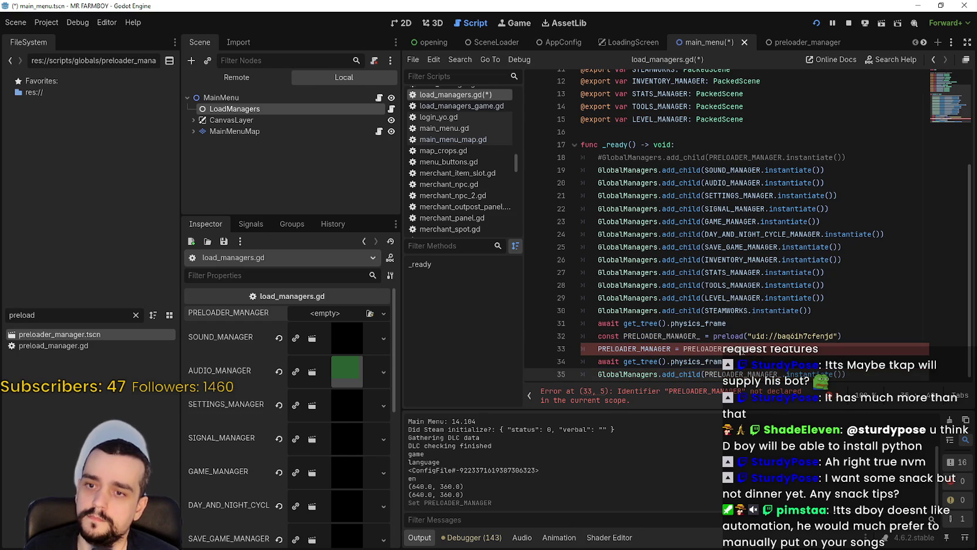
pyautogui.moveTo(782, 349); pyautogui.dragTo(574, 351)
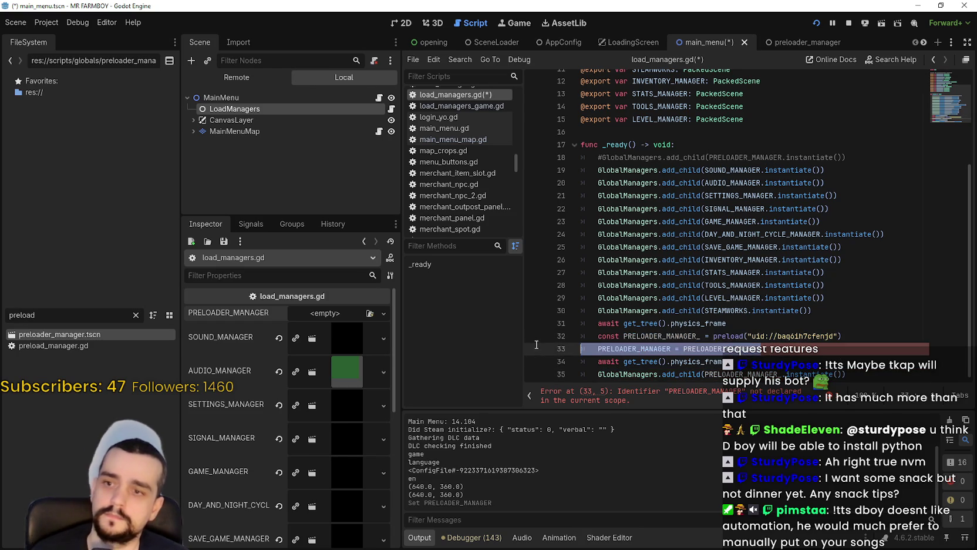
pyautogui.press('BackSpace')
pyautogui.press('BackSpace')
pyautogui.click(849, 22)
# Step: Save the scene, let the game reach the main menu, then close it (Main Menu 14.159)
pyautogui.hotkey('ctrl', 's')
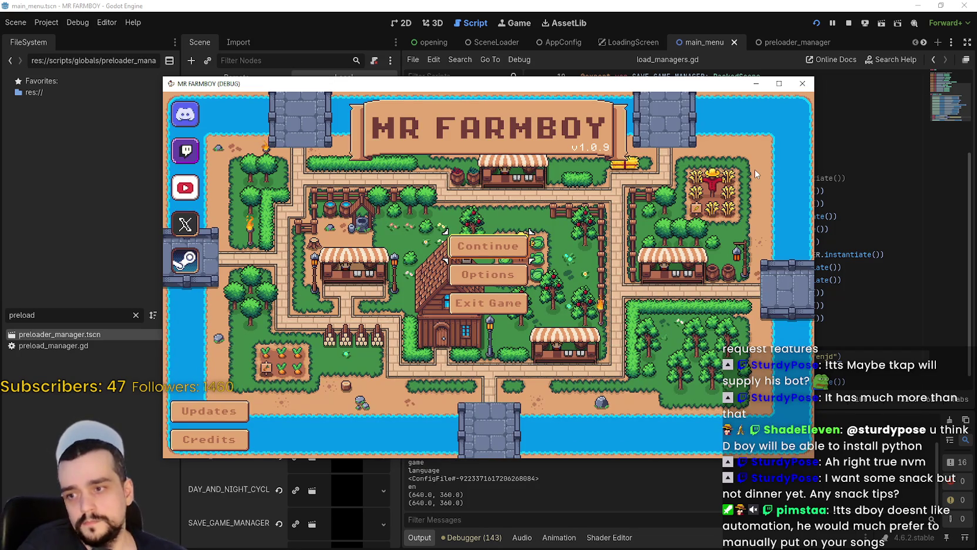
pyautogui.press('F8')
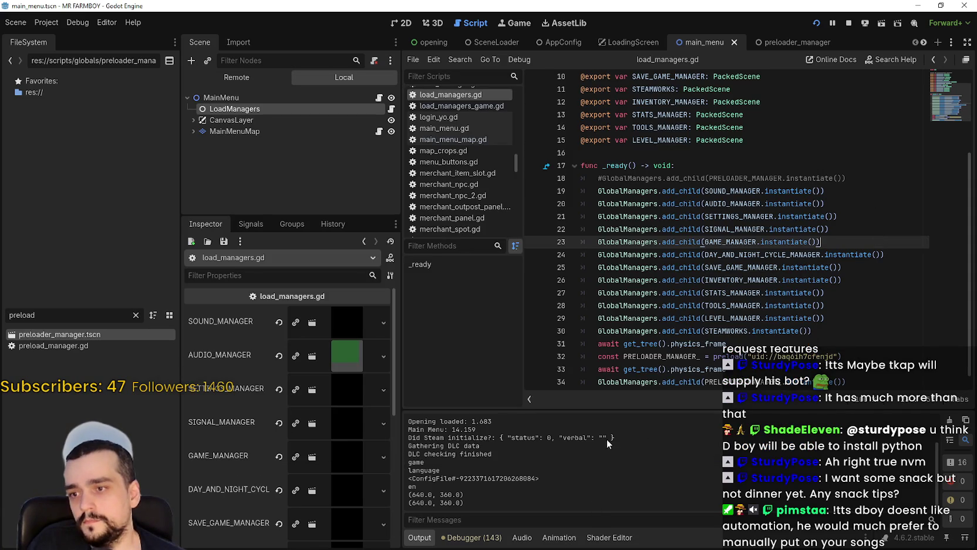
# Step: Filter the script list by 'global' and open global_managers.gd in the script editor
pyautogui.scroll(-1, 700, 335)
pyautogui.click(825, 339)
pyautogui.moveTo(842, 346); pyautogui.dragTo(578, 344)
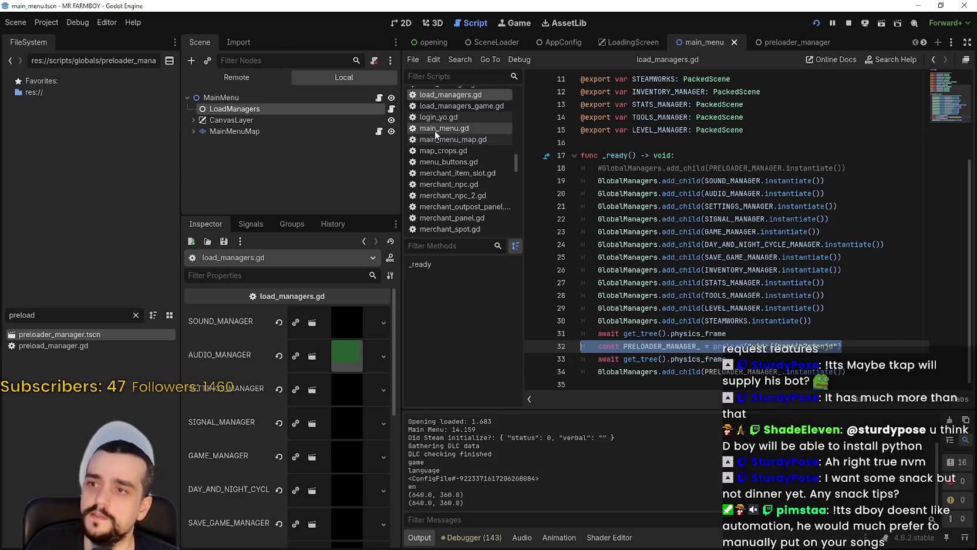
pyautogui.hotkey('ctrl', 'a')
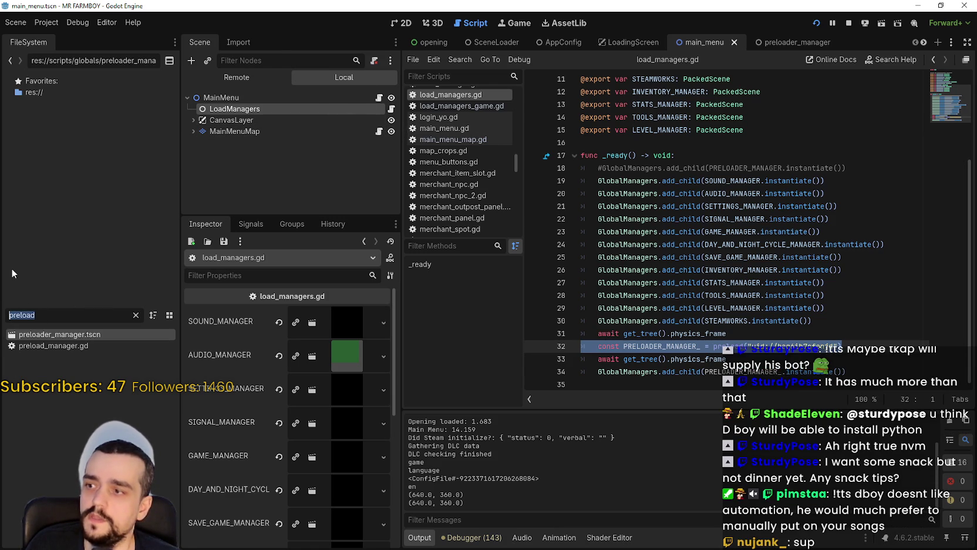
pyautogui.write('global')
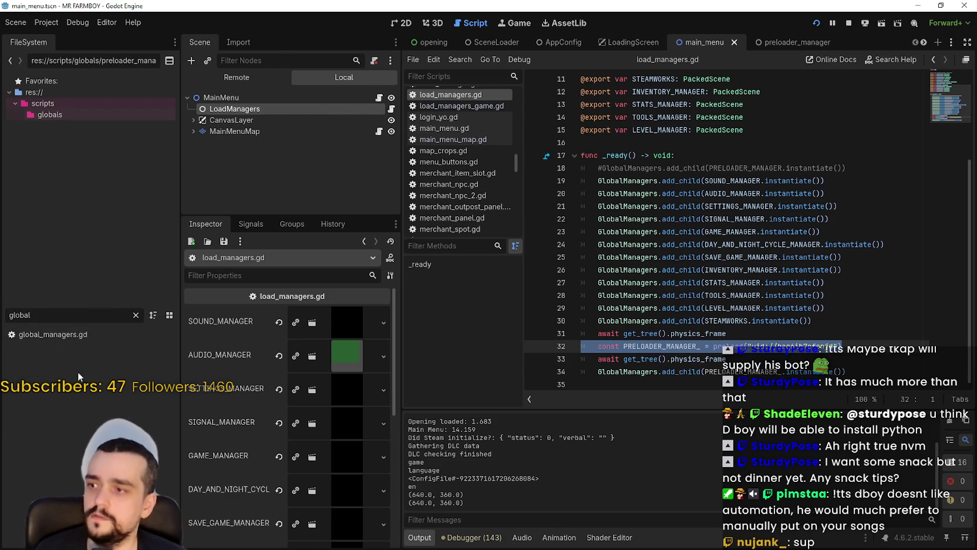
pyautogui.doubleClick(60, 334)
pyautogui.click(637, 350)
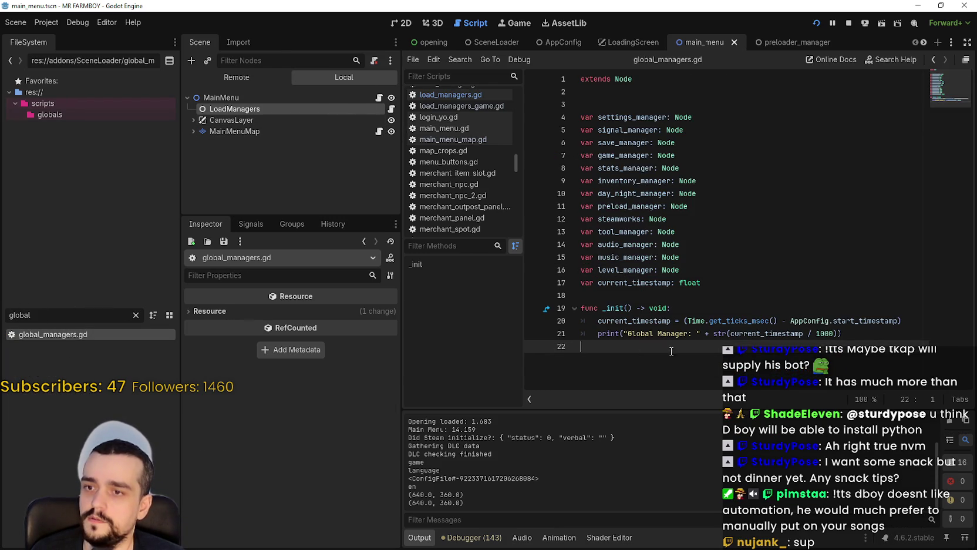
# Step: Open load_managers.gd from the LoadManagers node and add blank lines after _ready
pyautogui.moveTo(721, 324)
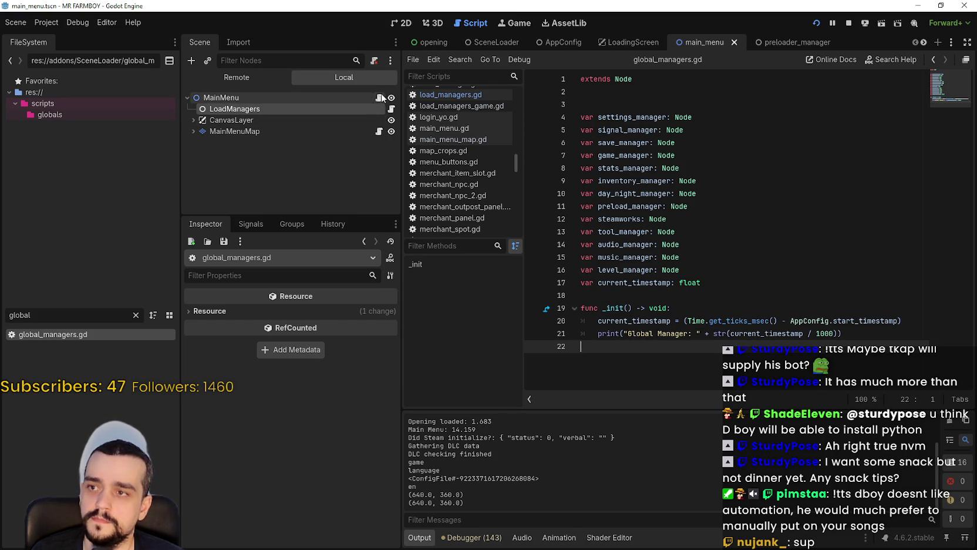
pyautogui.click(392, 109)
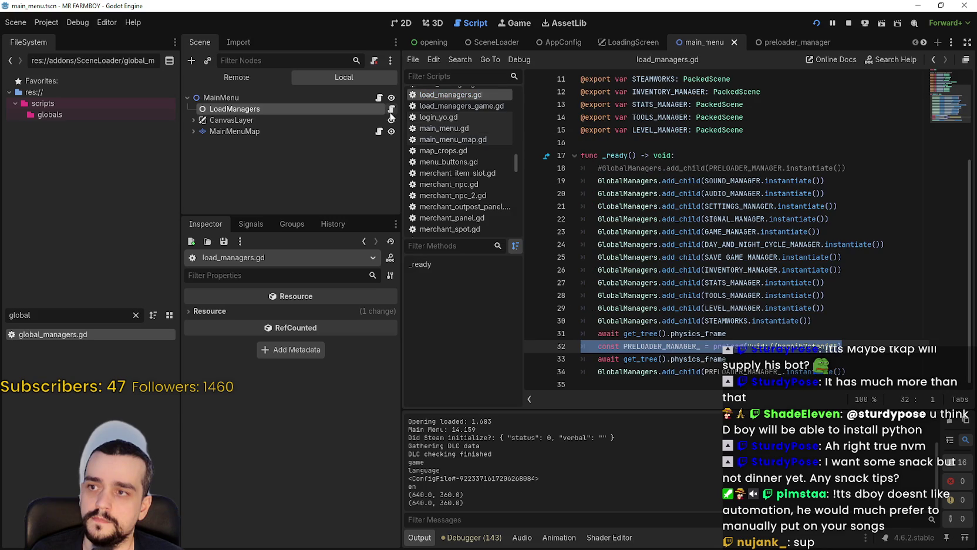
pyautogui.click(733, 381)
pyautogui.press('Return')
pyautogui.press('Return')
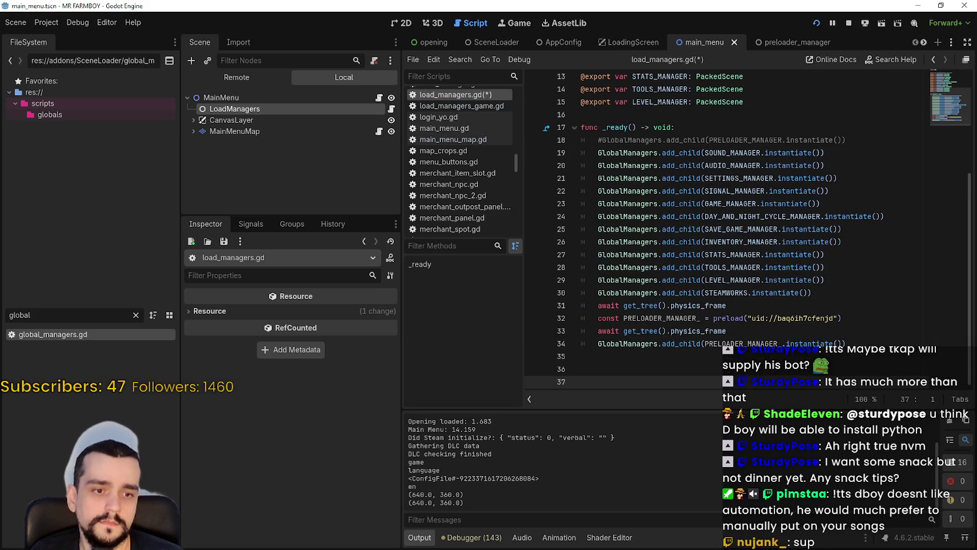
pyautogui.hotkey('alt', 'Tab')
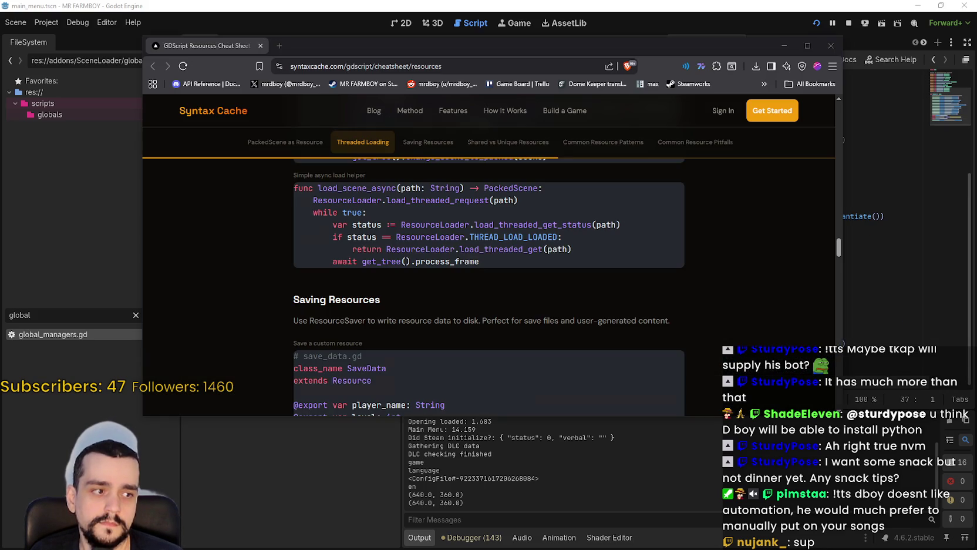
# Step: Paste the cheat sheet's load_scene_async helper below _ready and end it with return null
pyautogui.scroll(3, 599, 318)
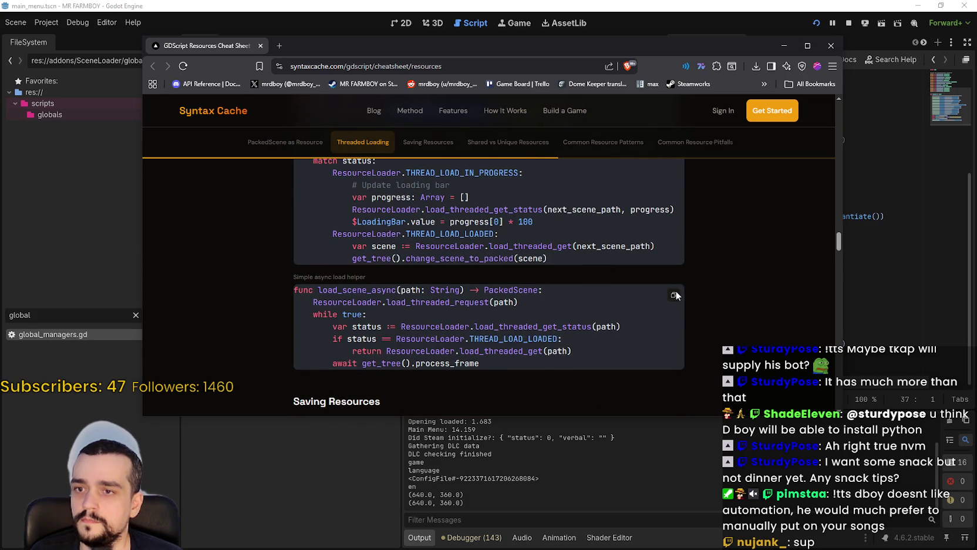
pyautogui.hotkey('alt', 'Tab')
pyautogui.hotkey('ctrl', 'v')
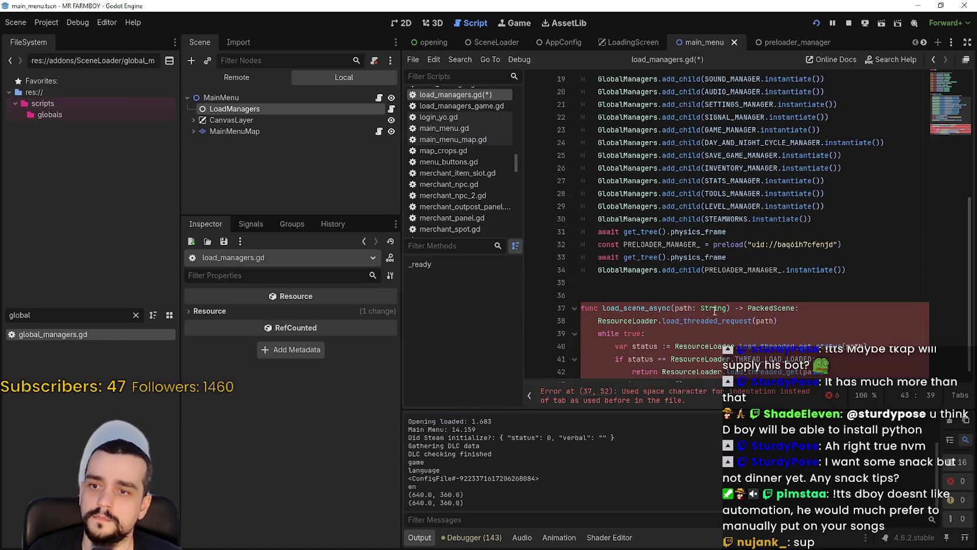
pyautogui.press('Return')
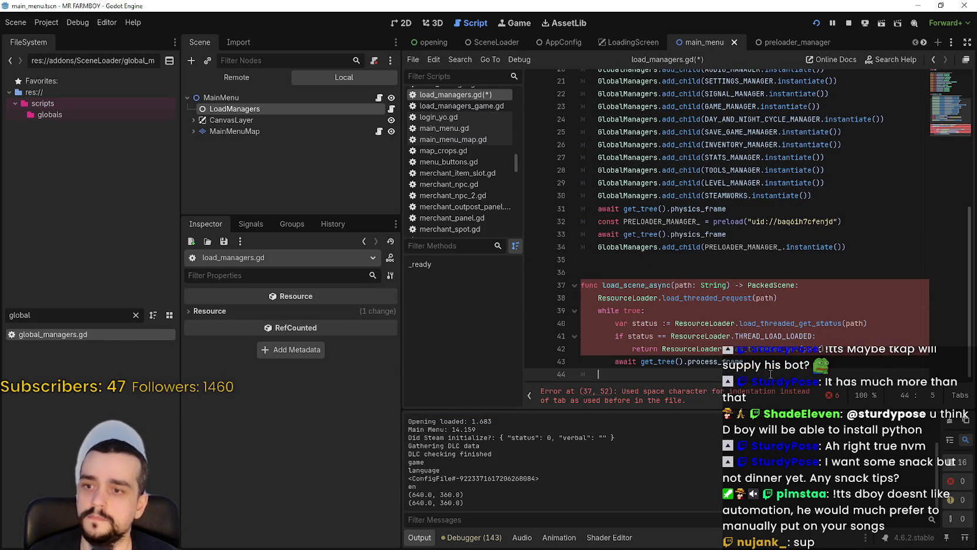
pyautogui.write('return null')
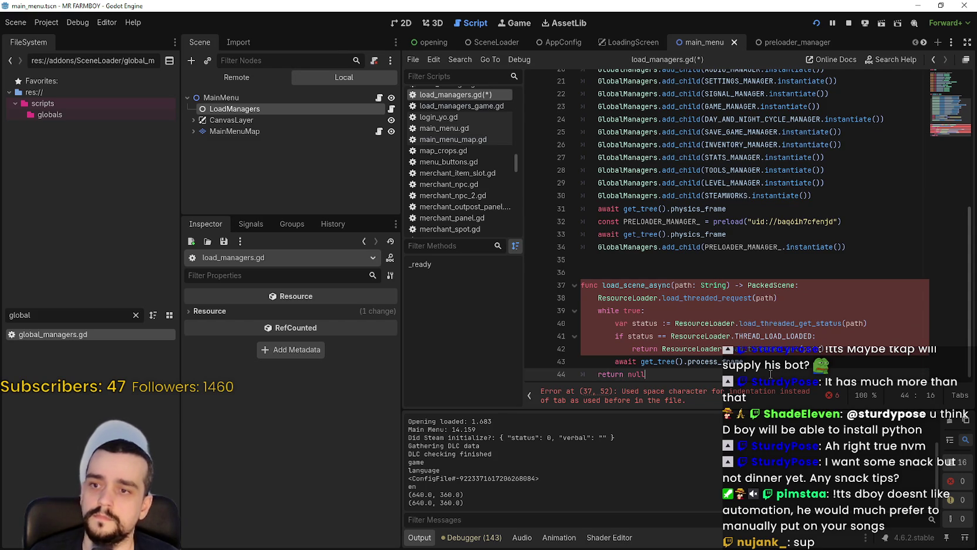
# Step: Save the script and insert an empty line 32 after the physics-frame wait
pyautogui.click(665, 310)
pyautogui.hotkey('ctrl', 's')
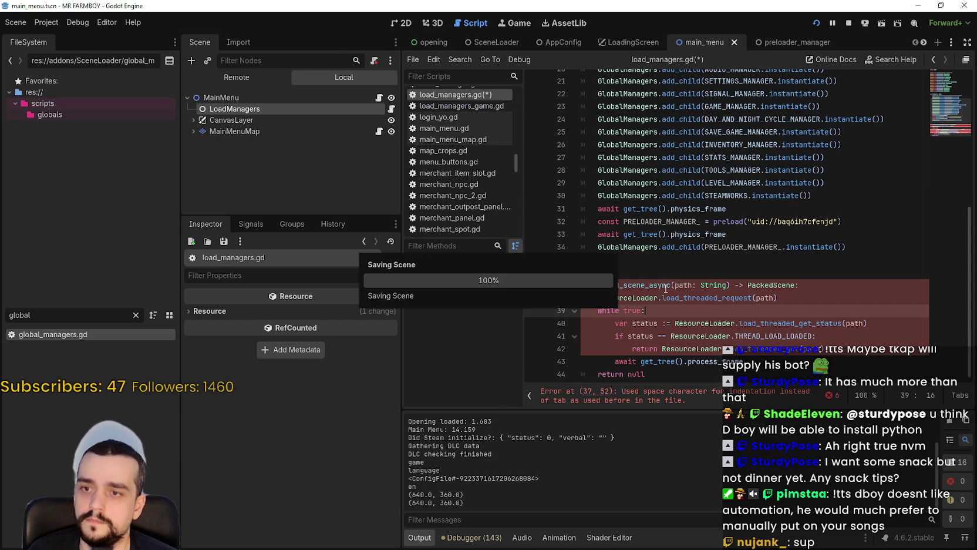
pyautogui.doubleClick(659, 294)
pyautogui.hotkey('ctrl', 'c')
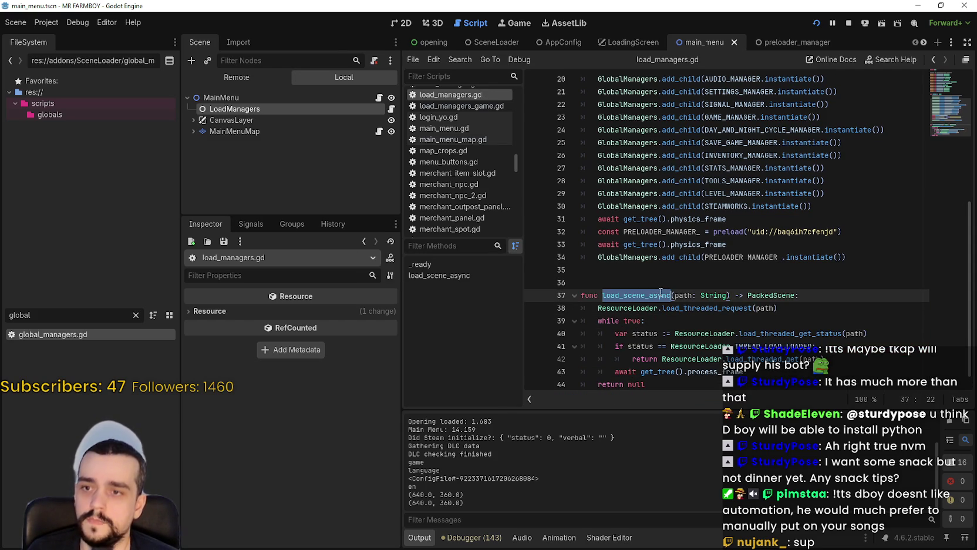
pyautogui.click(868, 217)
pyautogui.click(859, 211)
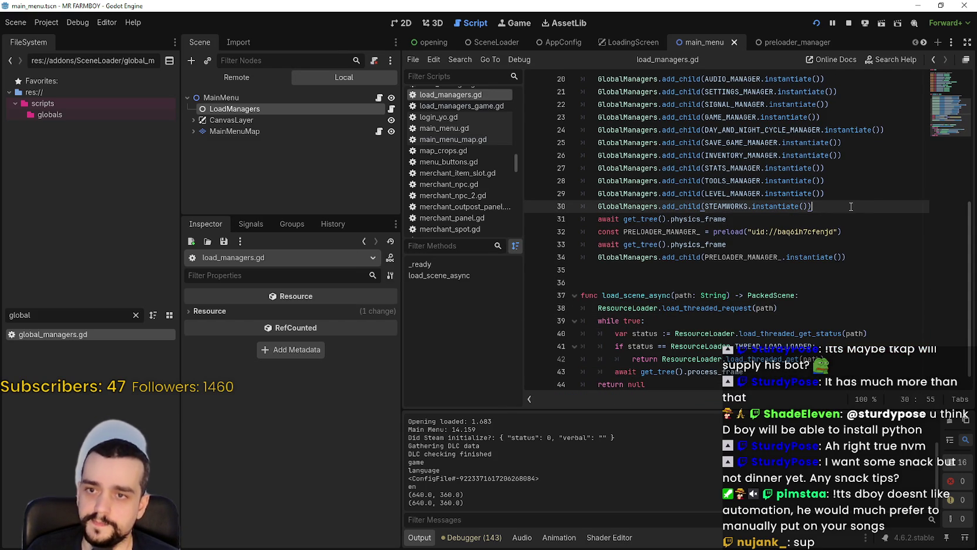
pyautogui.click(828, 216)
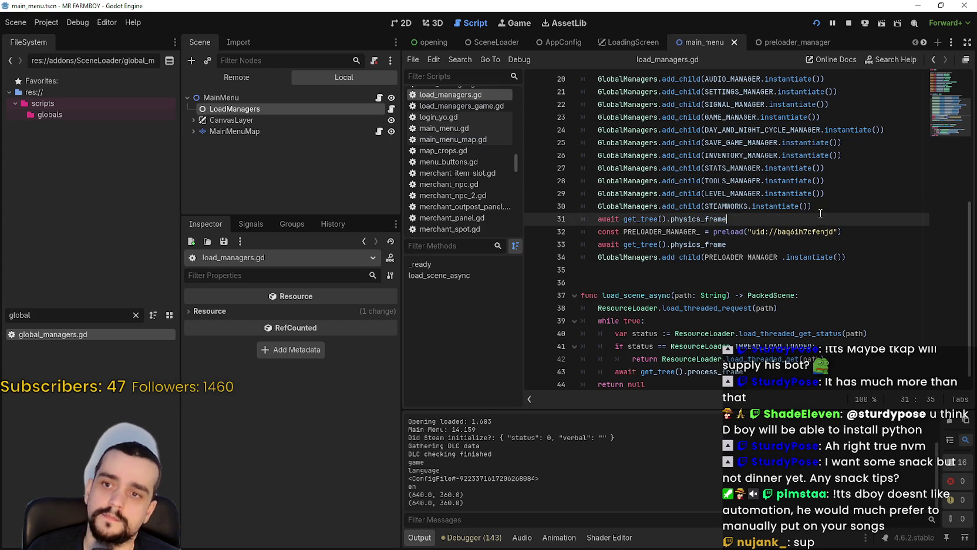
pyautogui.press('Return')
pyautogui.hotkey('ctrl', 'v')
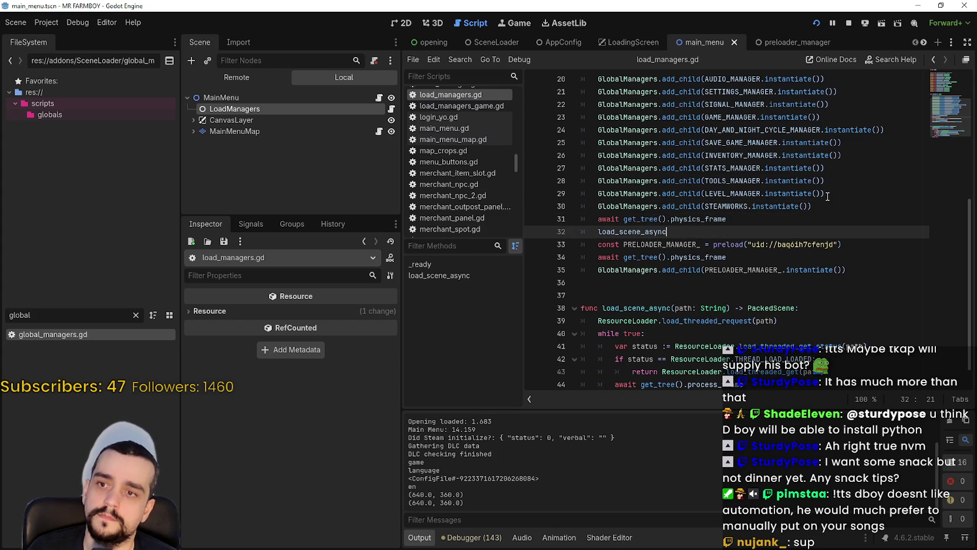
pyautogui.hotkey('ctrl', 'z')
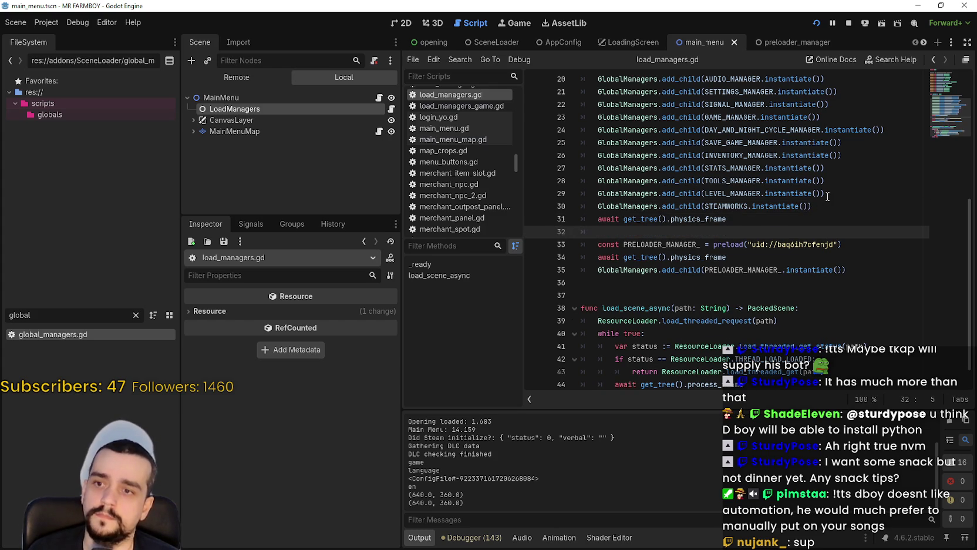
# Step: Write GlobalManagers.add_child(await load_scene_async( on line 32, reusing the copied add_child call
pyautogui.doubleClick(665, 269)
pyautogui.moveTo(598, 269); pyautogui.dragTo(701, 270)
pyautogui.hotkey('ctrl', 'c')
pyautogui.click(705, 232)
pyautogui.hotkey('ctrl', 'v')
pyautogui.write('(')
pyautogui.doubleClick(657, 307)
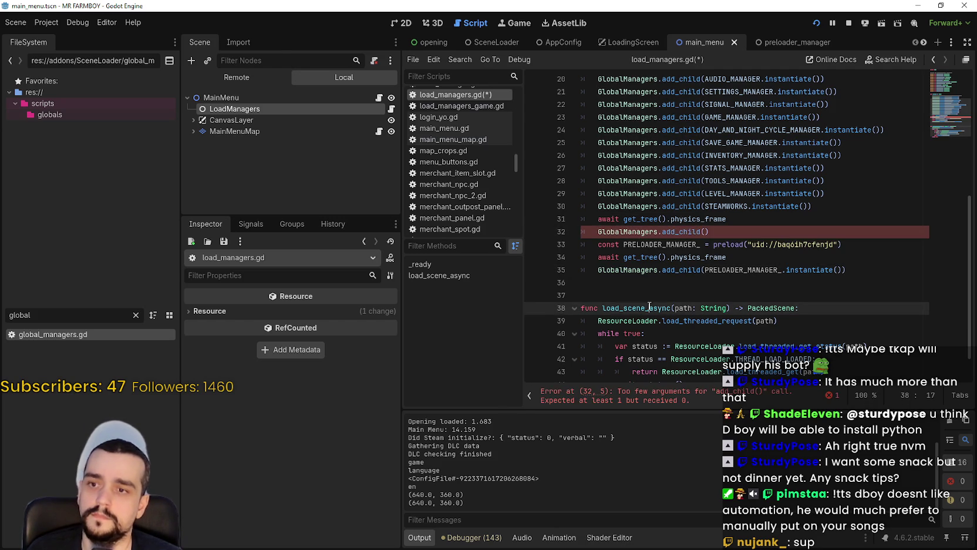
pyautogui.click(709, 231)
pyautogui.write('await load_scene_async')
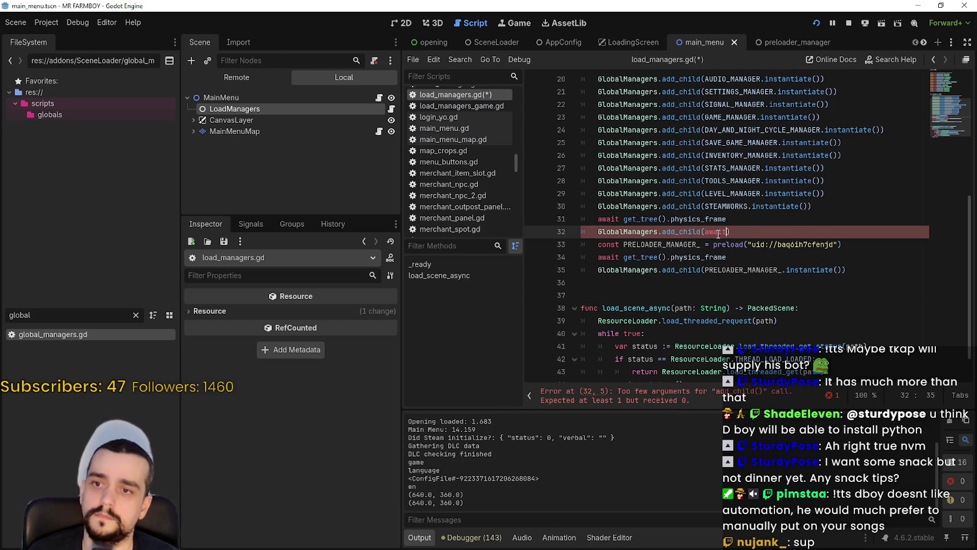
pyautogui.write('(')
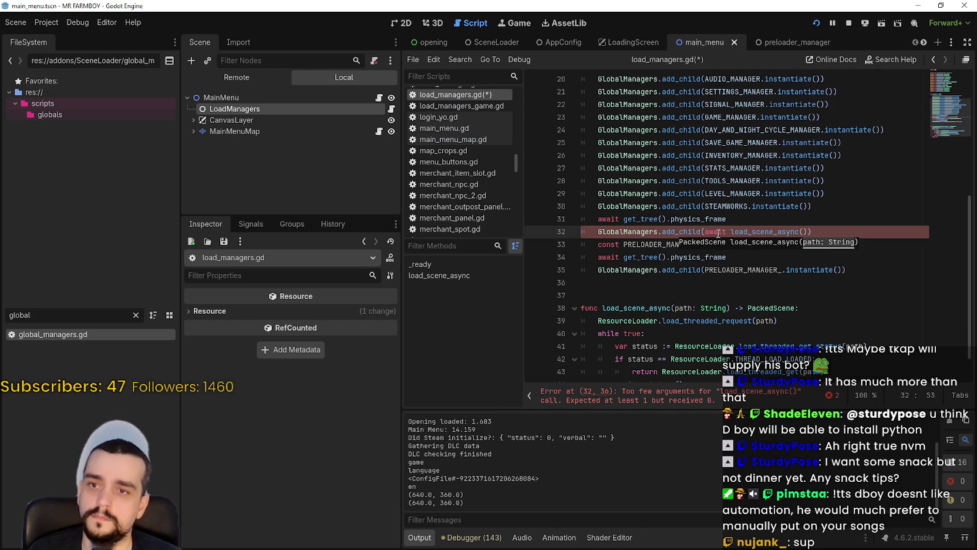
# Step: Copy the preloader uid "uid://baq6ih7cfenjd" into the load_scene_async call
pyautogui.click(744, 258)
pyautogui.doubleClick(759, 245)
pyautogui.moveTo(754, 245); pyautogui.dragTo(835, 244)
pyautogui.hotkey('ctrl', 'c')
pyautogui.click(806, 232)
pyautogui.hotkey('ctrl', 'v')
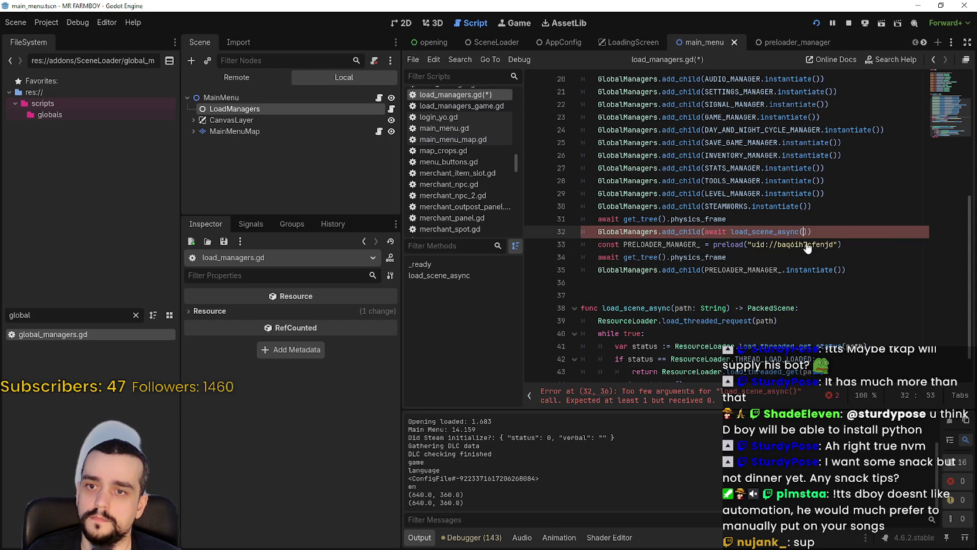
pyautogui.hotkey('ctrl', 'z')
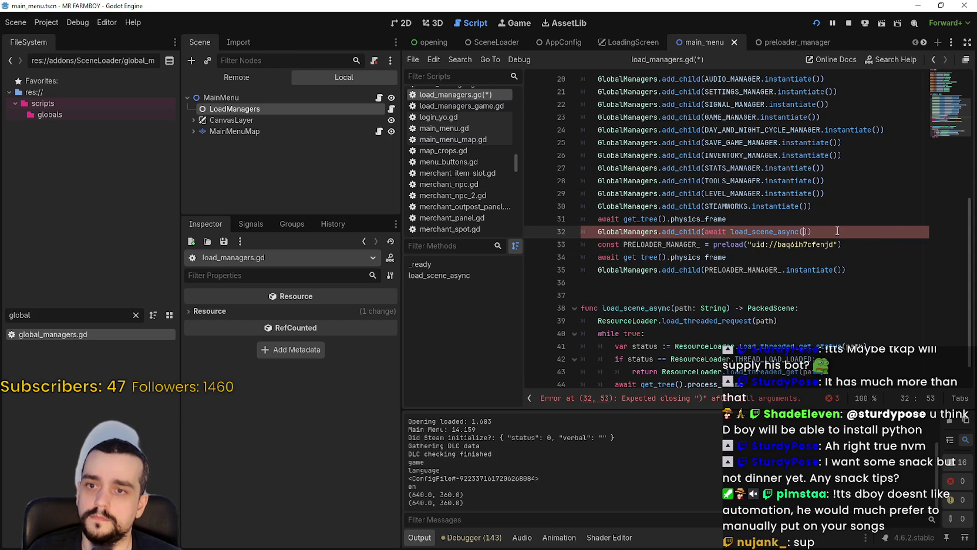
pyautogui.write('""')
pyautogui.hotkey('ctrl', 'v')
pyautogui.click(754, 262)
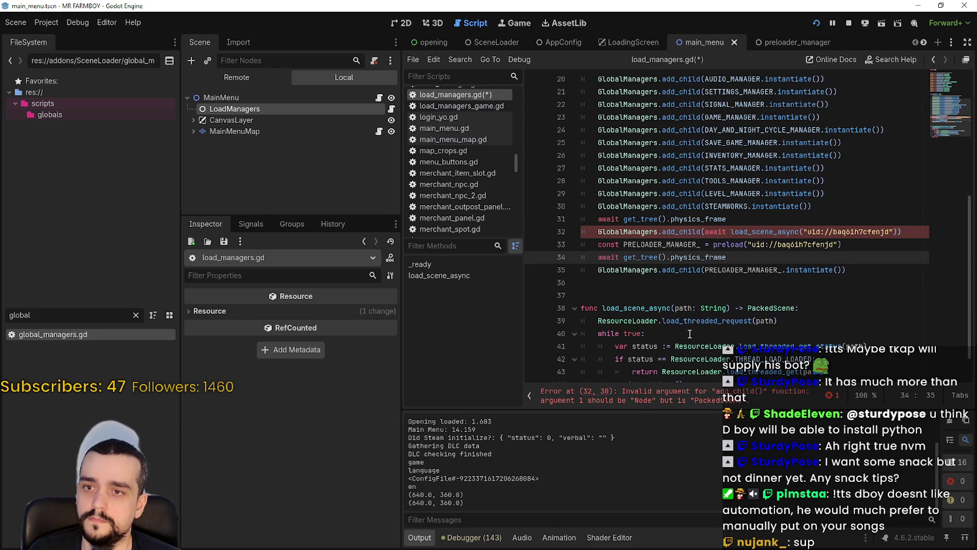
pyautogui.scroll(-1, 734, 294)
pyautogui.doubleClick(771, 272)
# Step: Change the helper's return type to Node and append instantiate() to its threaded-get return
pyautogui.write('Node')
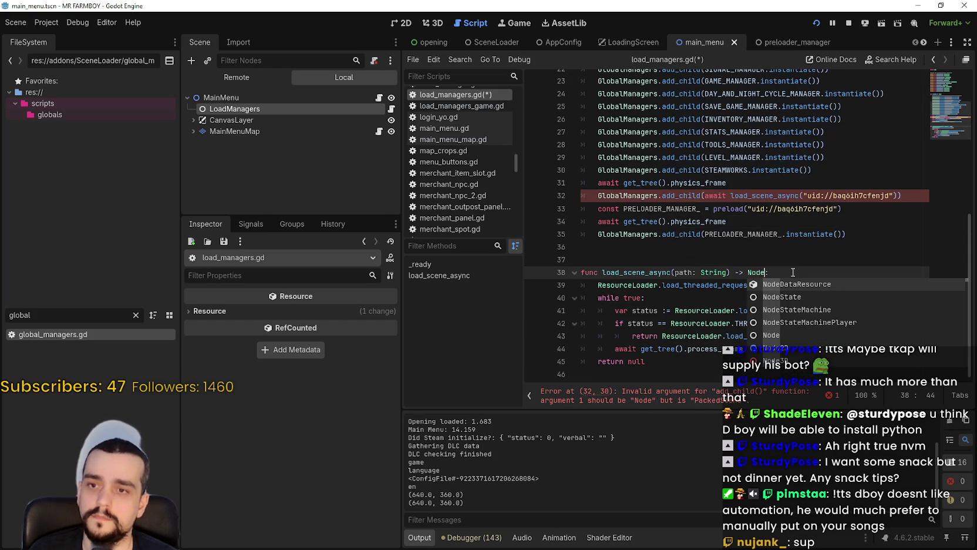
pyautogui.click(778, 259)
pyautogui.doubleClick(763, 336)
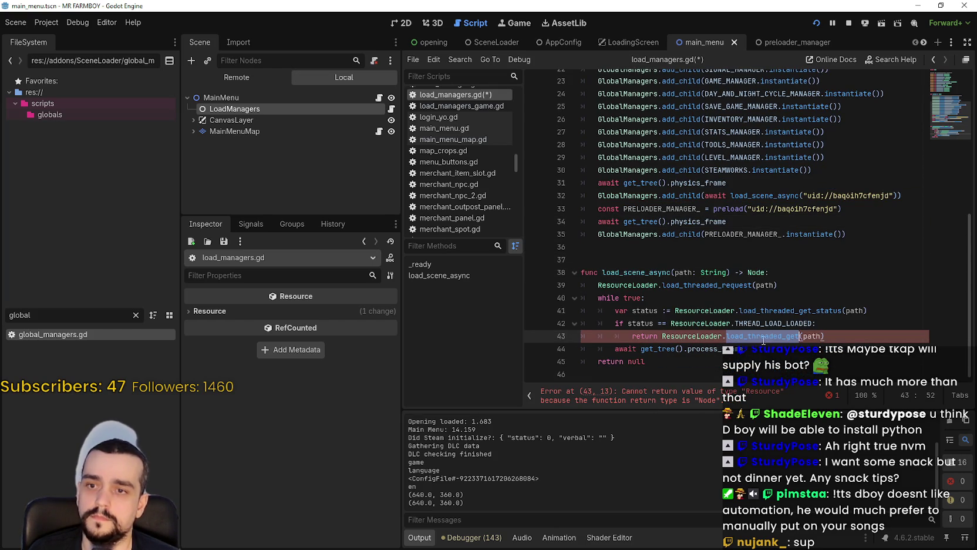
pyautogui.click(728, 366)
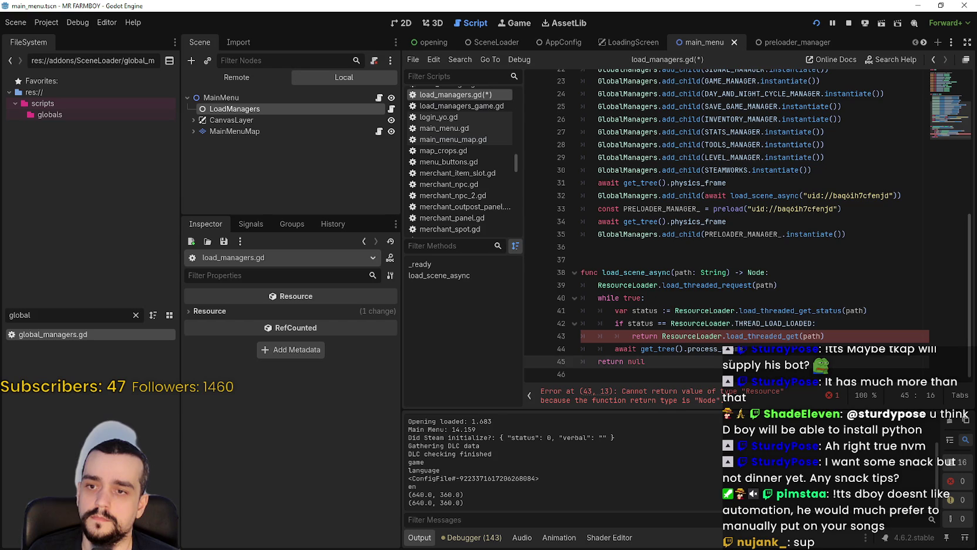
pyautogui.click(826, 381)
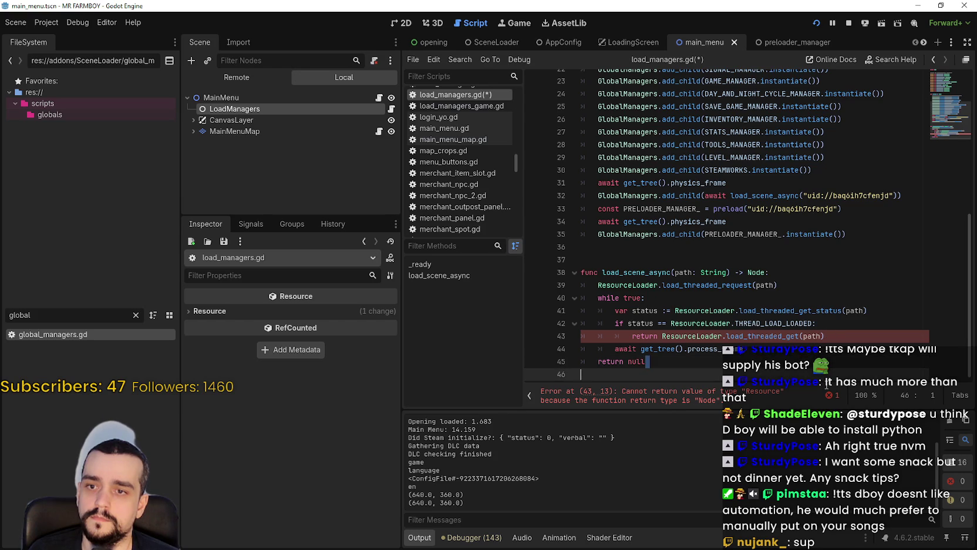
pyautogui.click(679, 360)
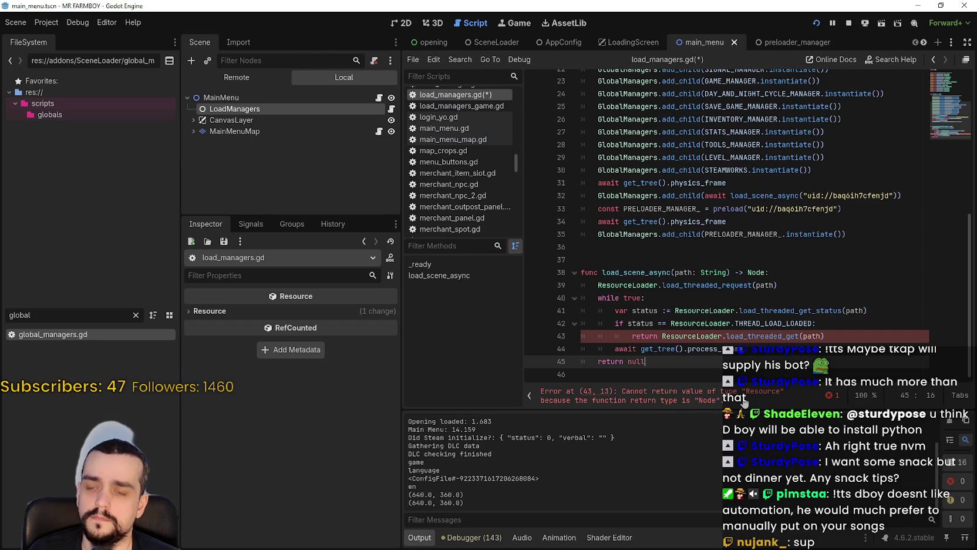
pyautogui.click(828, 335)
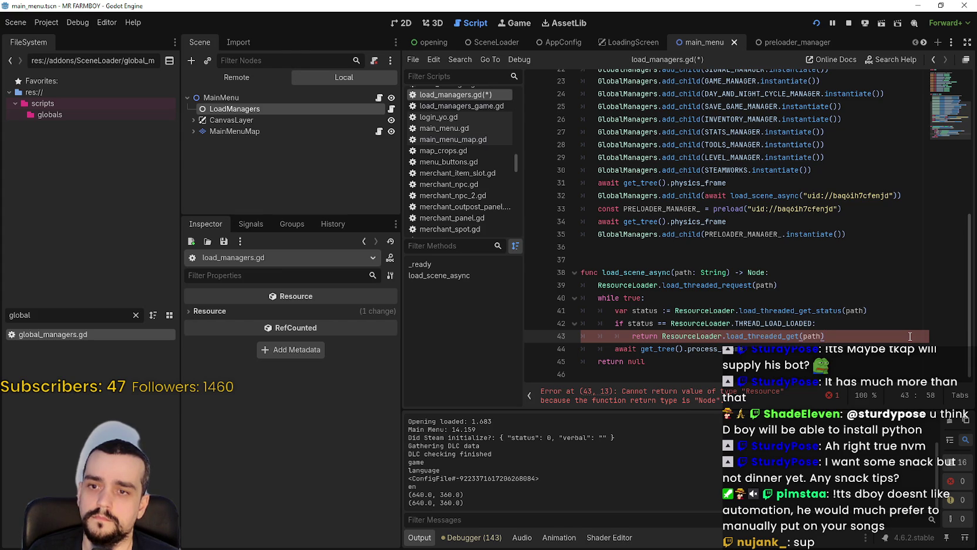
pyautogui.write('.instanti')
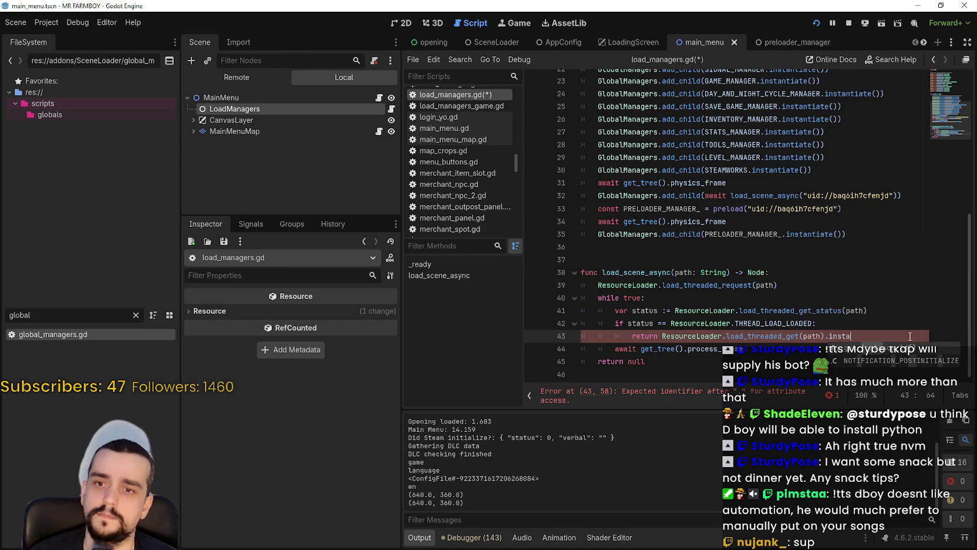
pyautogui.write('ate()')
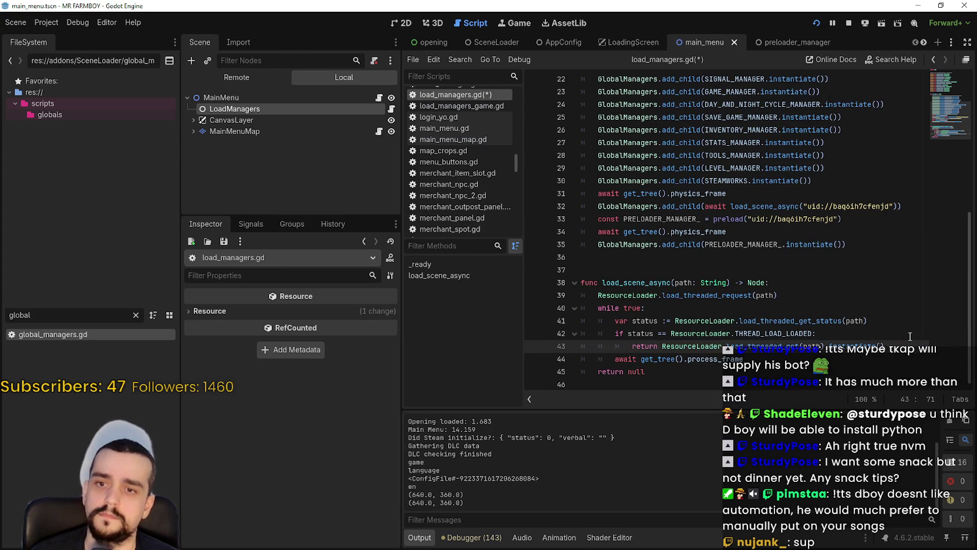
# Step: Comment out the GlobalManagers add_child line for the preloader manager
pyautogui.click(825, 320)
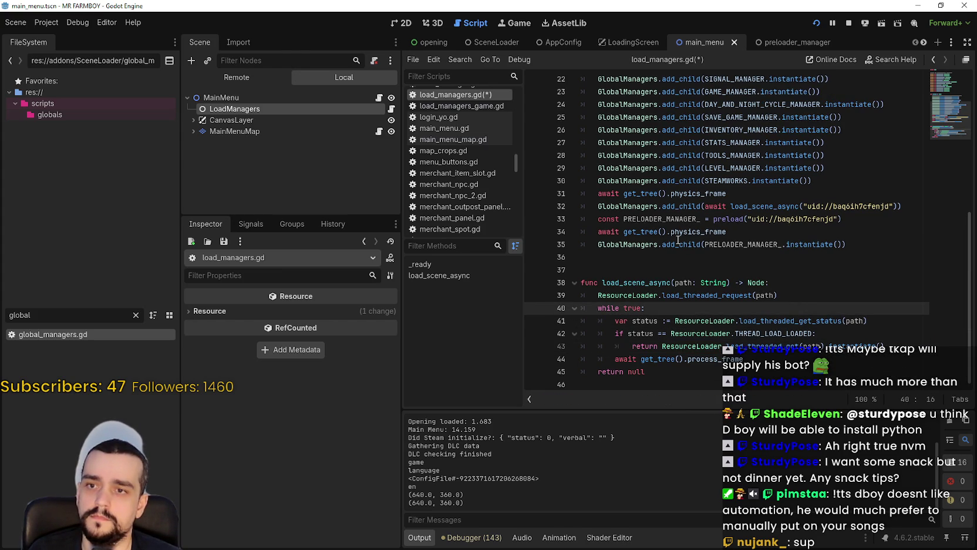
pyautogui.doubleClick(608, 244)
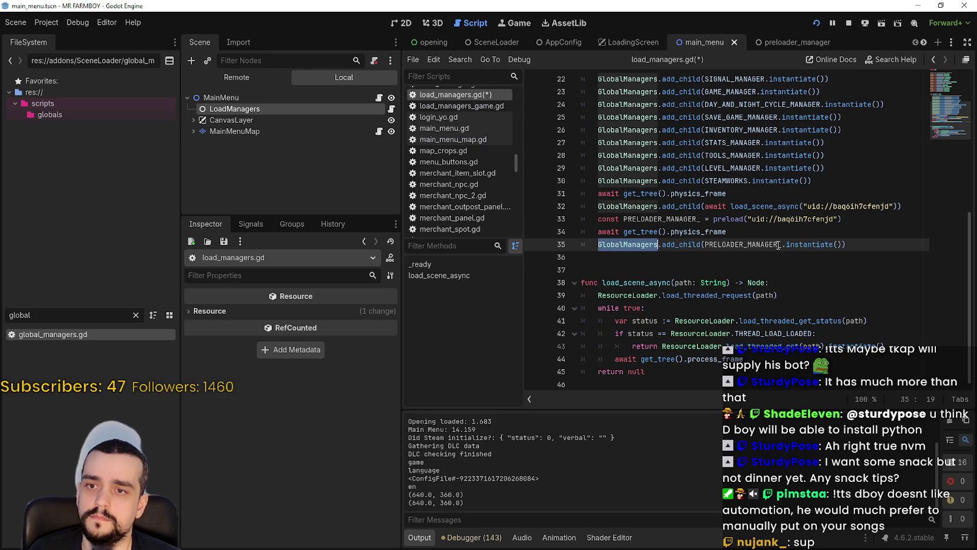
pyautogui.click(632, 268)
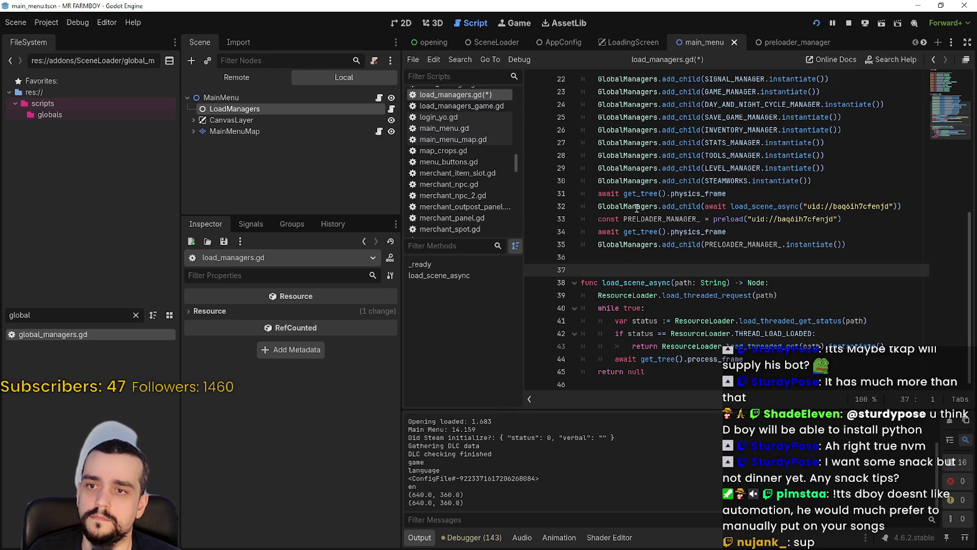
pyautogui.click(595, 245)
pyautogui.hotkey('ctrl', 'k')
pyautogui.click(593, 231)
# Step: Comment out the preload and await preloader lines and save the script
pyautogui.moveTo(593, 231); pyautogui.dragTo(595, 218)
pyautogui.hotkey('ctrl', 'k')
pyautogui.click(636, 244)
pyautogui.hotkey('ctrl', 's')
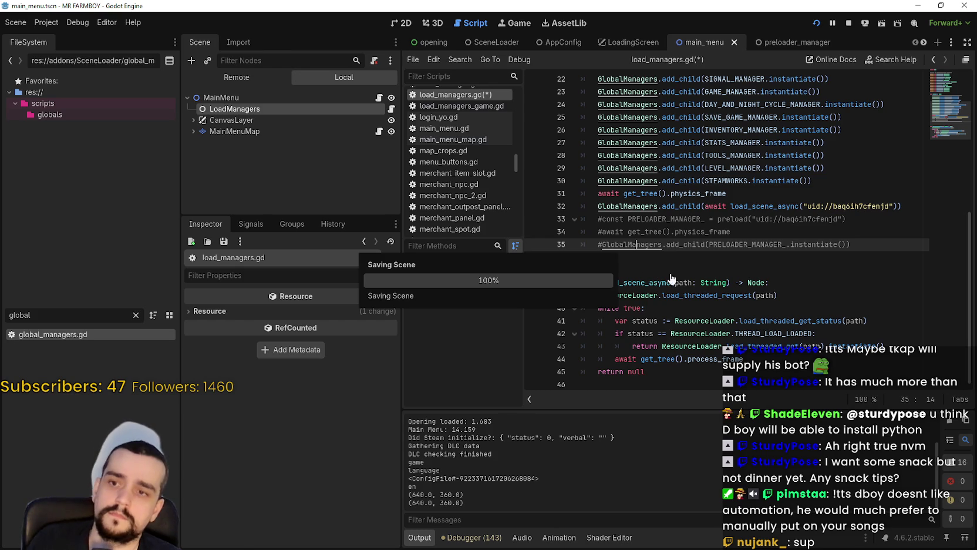
# Step: Rerun the game to the main menu, check the 11.747 load time in Output, then stop
pyautogui.click(669, 270)
pyautogui.click(847, 24)
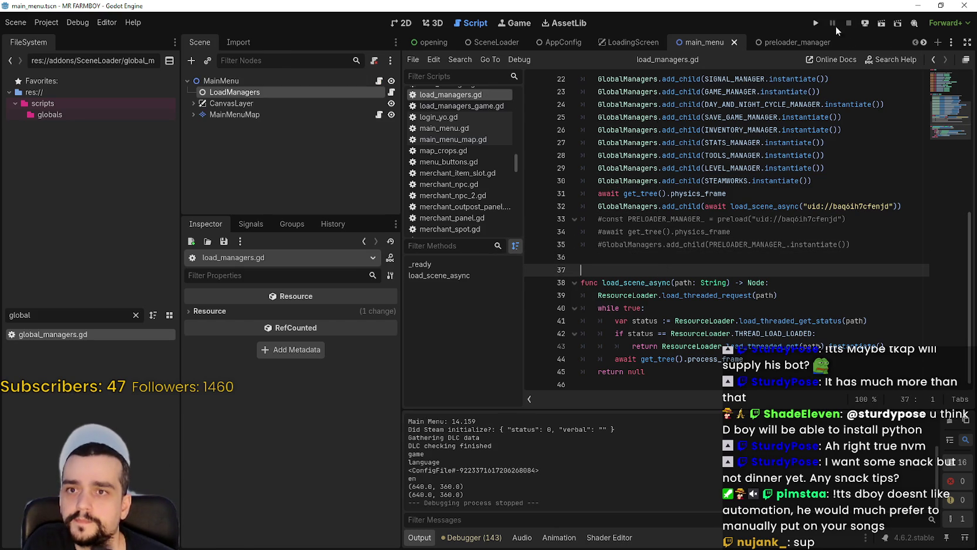
pyautogui.click(816, 22)
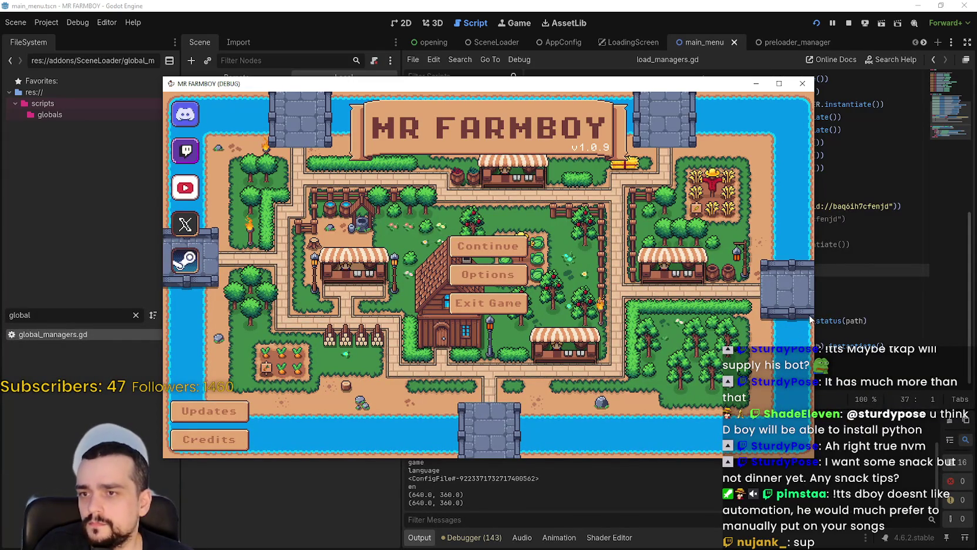
pyautogui.click(567, 488)
pyautogui.scroll(1, 567, 488)
pyautogui.scroll(1, 570, 484)
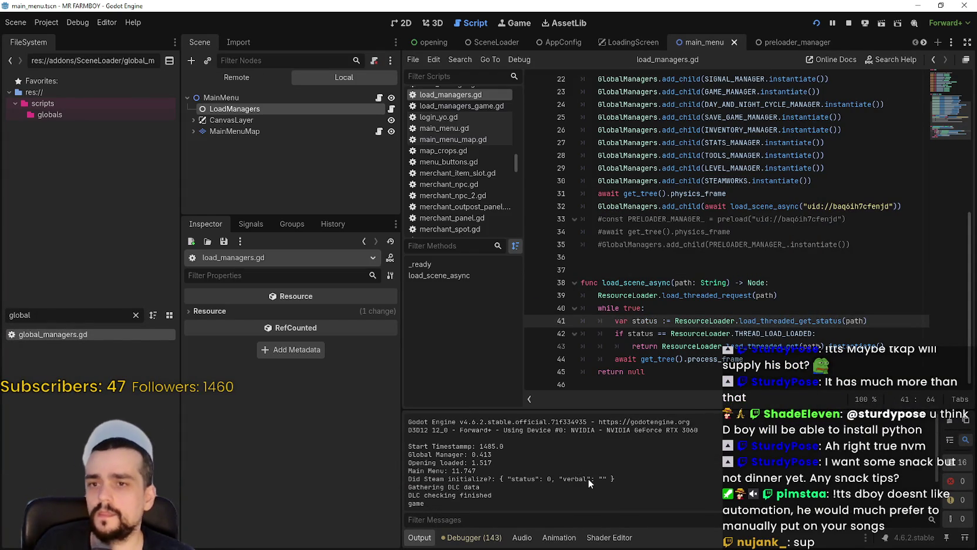
pyautogui.click(689, 266)
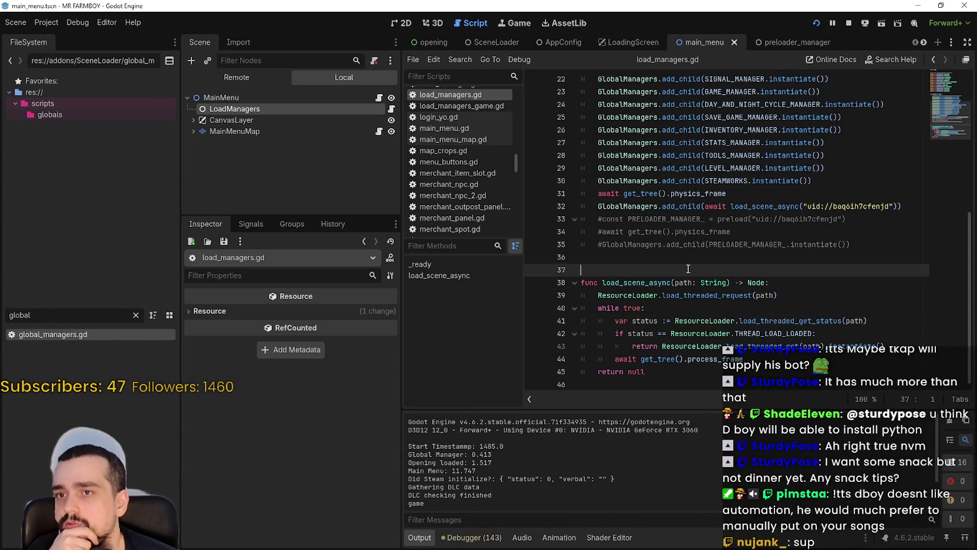
pyautogui.scroll(2, 689, 267)
pyautogui.scroll(-1, 687, 266)
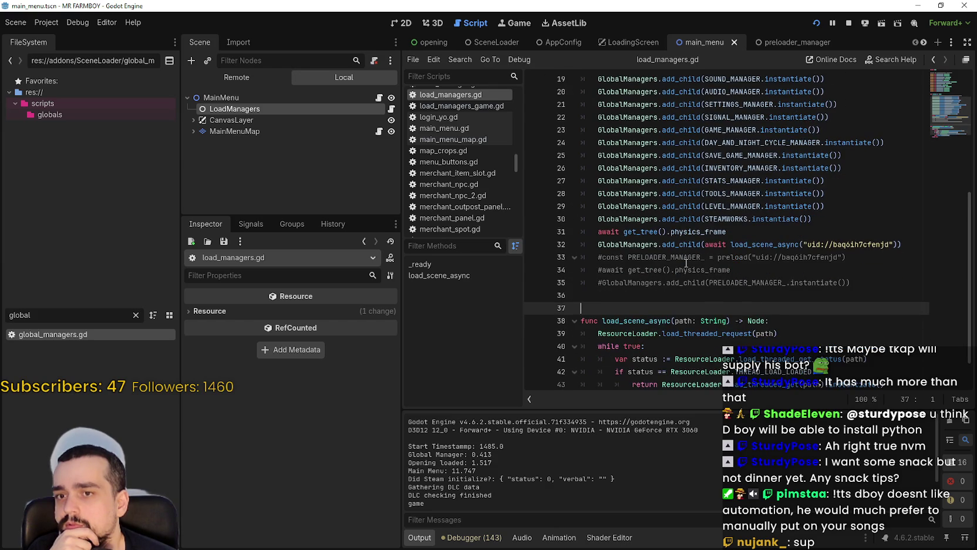
pyautogui.scroll(-1, 751, 303)
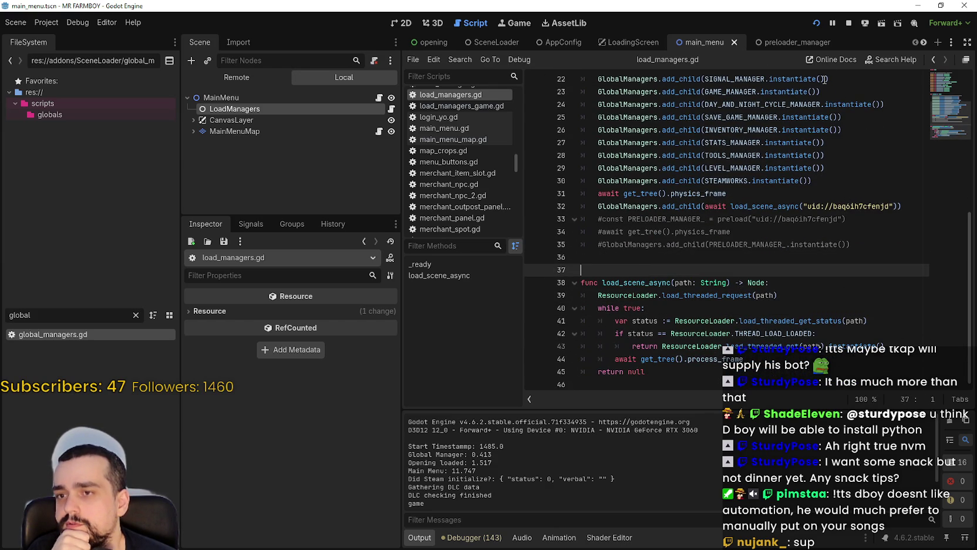
pyautogui.click(852, 23)
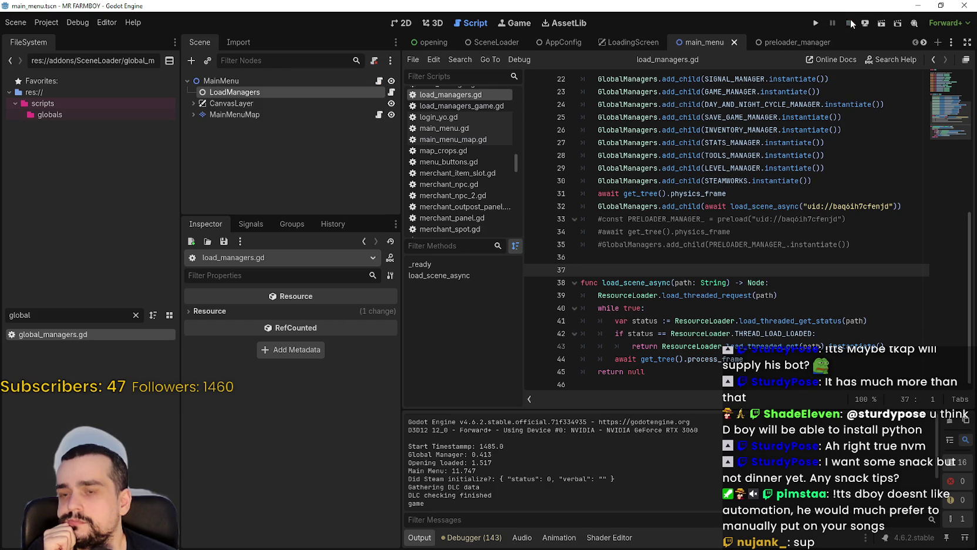
# Step: Run and stop the game, then save and rerun with F5, logging Main Menu at 11.574
pyautogui.click(815, 23)
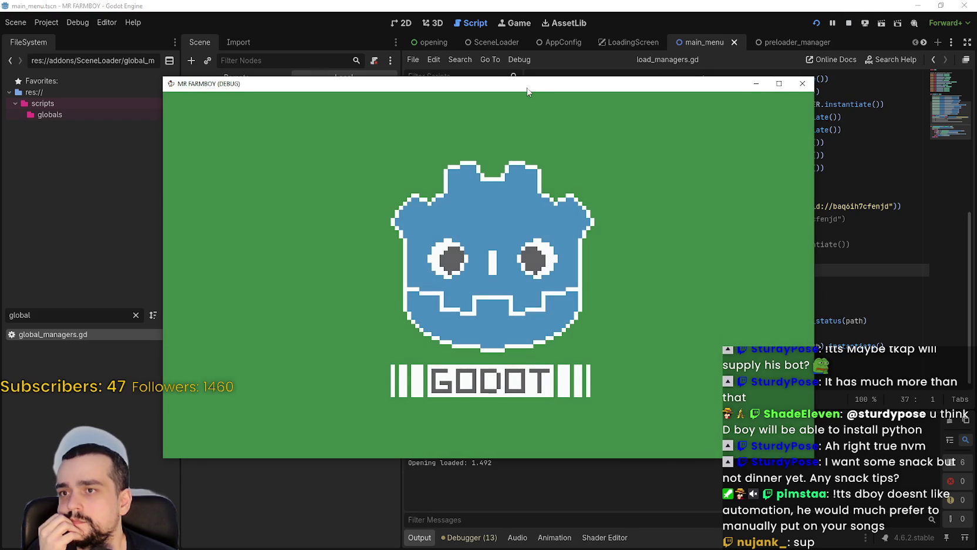
pyautogui.moveTo(533, 94); pyautogui.dragTo(617, 46)
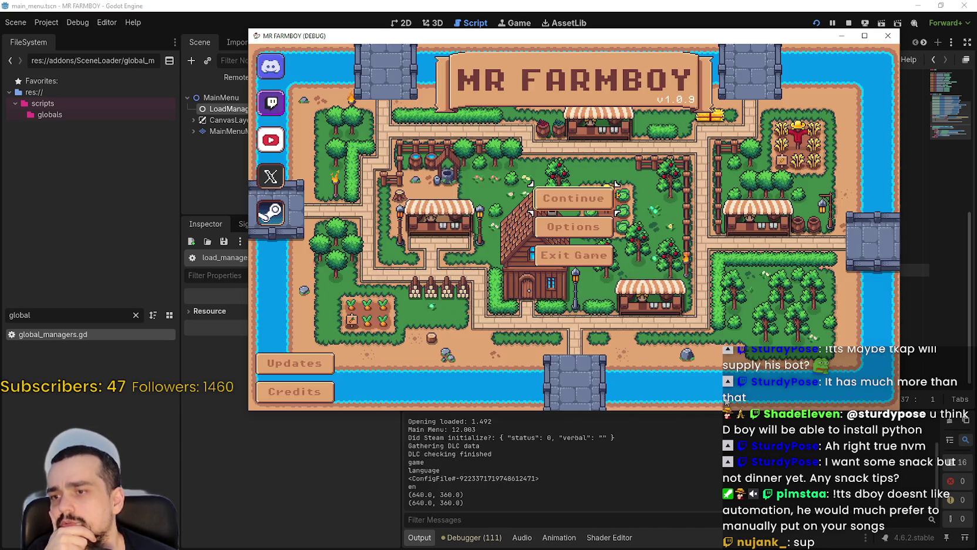
pyautogui.click(813, 25)
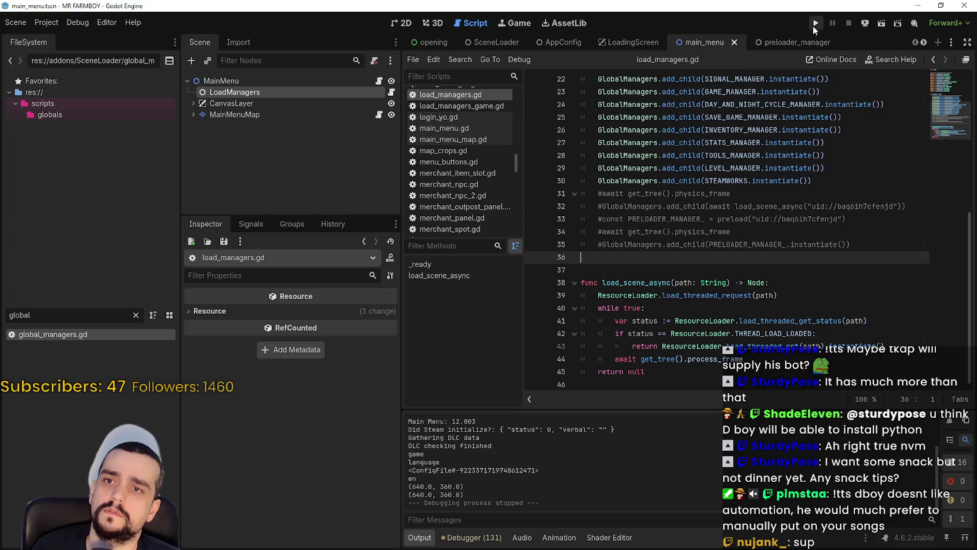
pyautogui.press('F5')
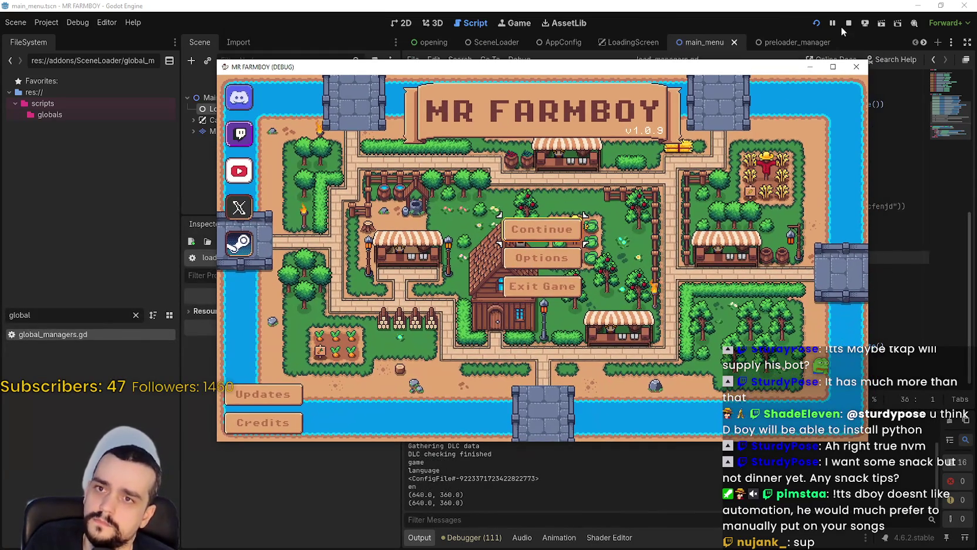
pyautogui.click(845, 25)
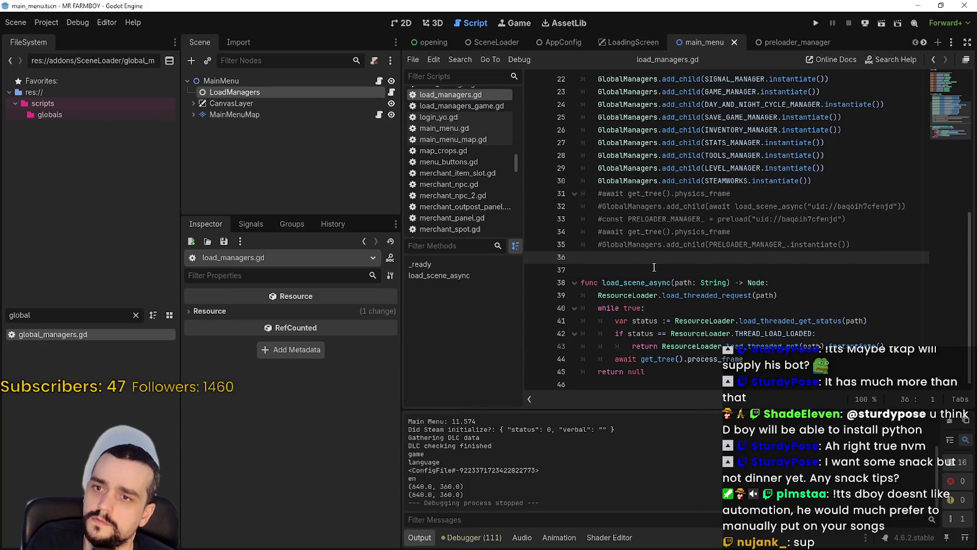
# Step: Select LoadManagers and widen the Inspector to review its SOUND_MANAGER through LEVEL_MANAGER scene exports
pyautogui.scroll(2, 654, 268)
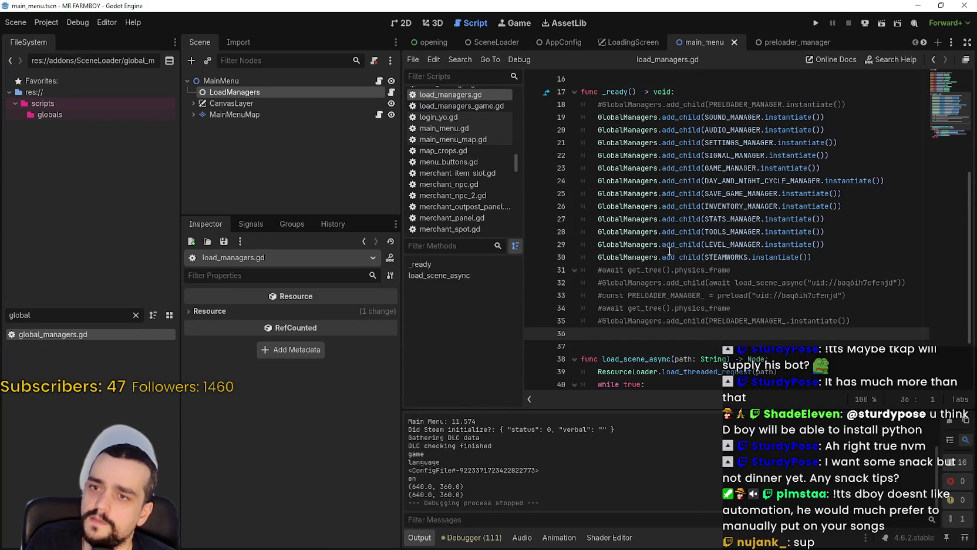
pyautogui.click(235, 82)
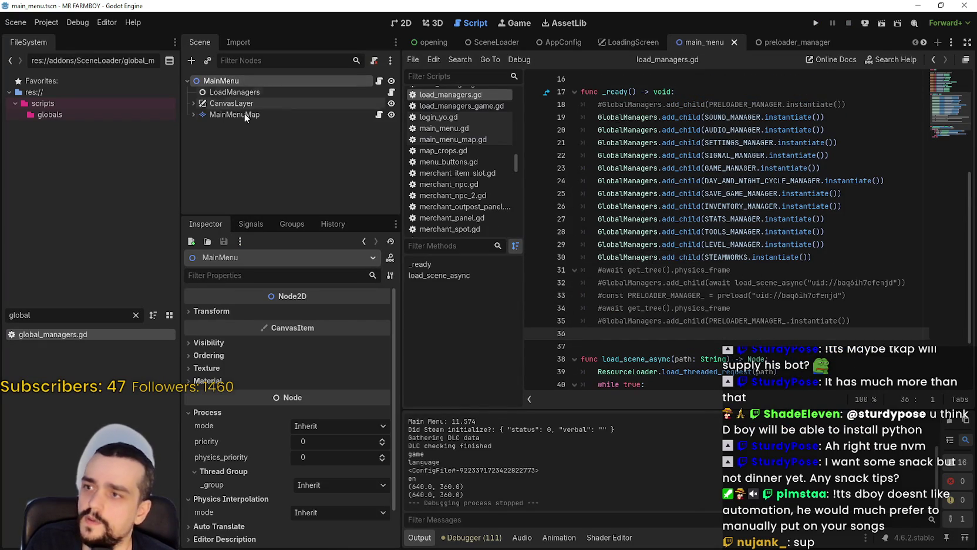
pyautogui.click(217, 94)
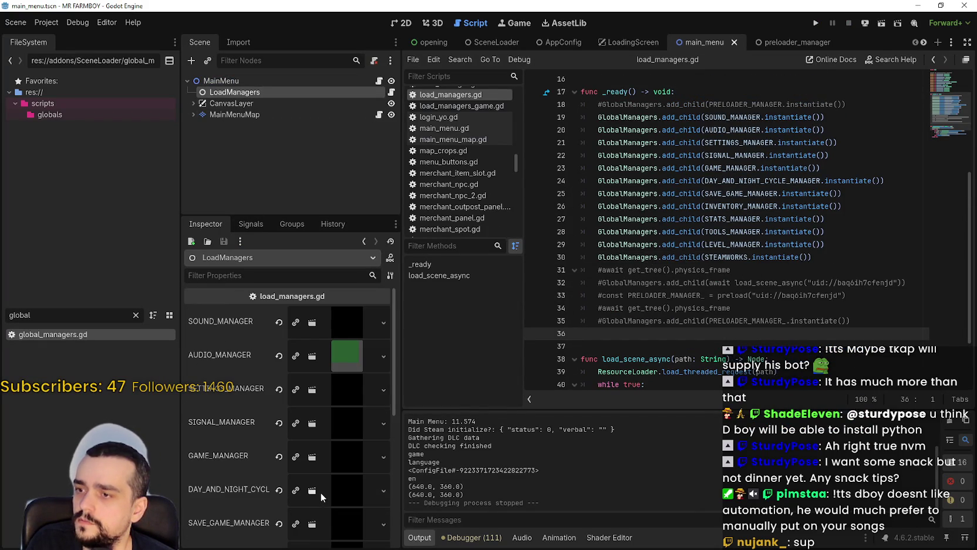
pyautogui.scroll(-5, 320, 490)
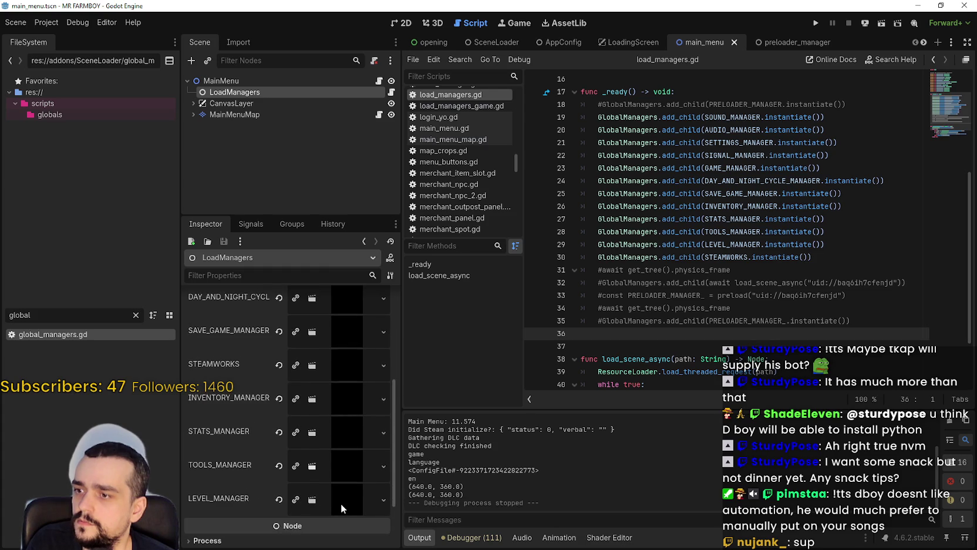
pyautogui.scroll(5, 340, 506)
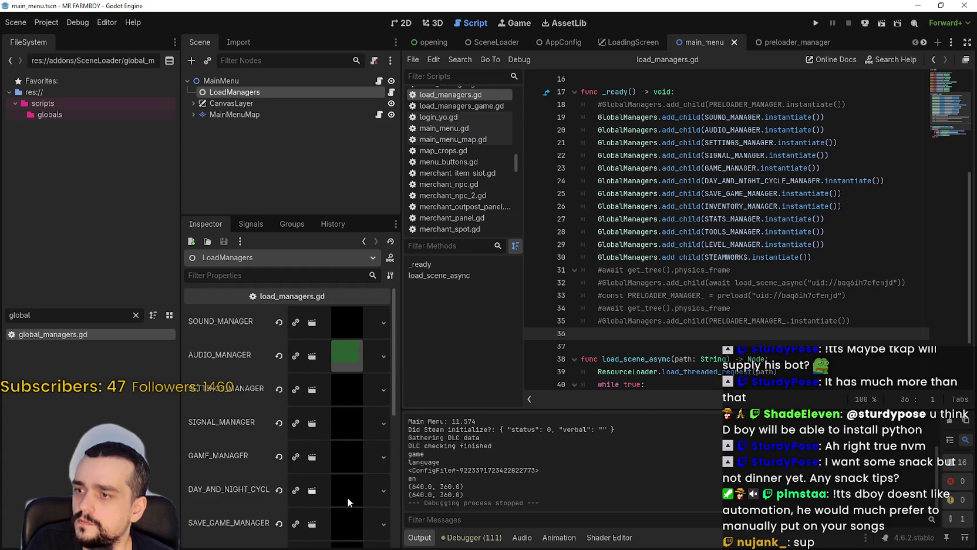
pyautogui.moveTo(401, 473); pyautogui.dragTo(475, 473)
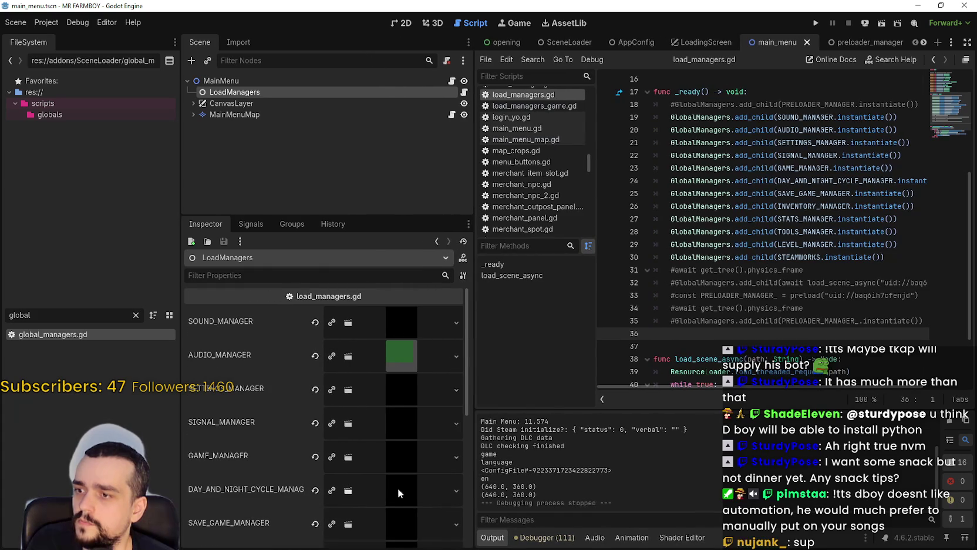
pyautogui.scroll(-3, 397, 486)
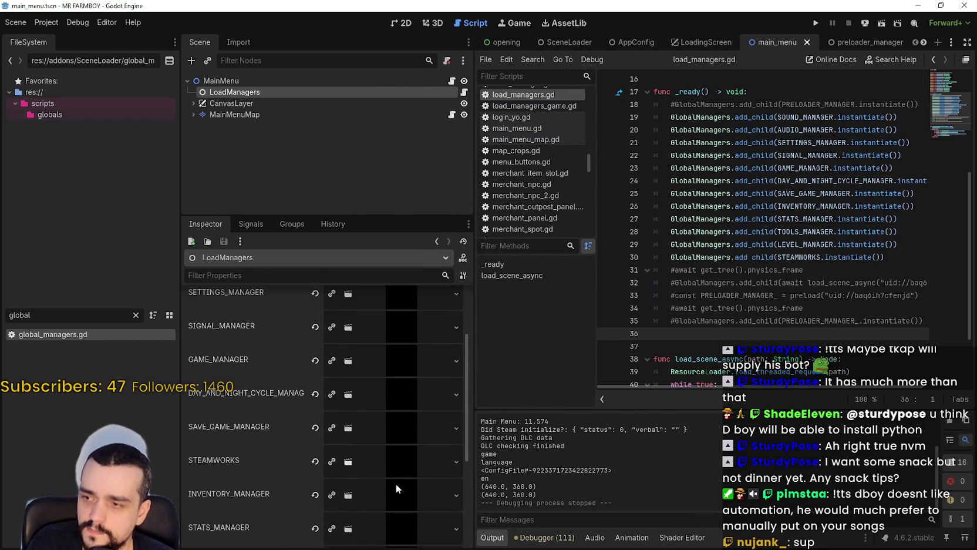
pyautogui.scroll(-3, 397, 488)
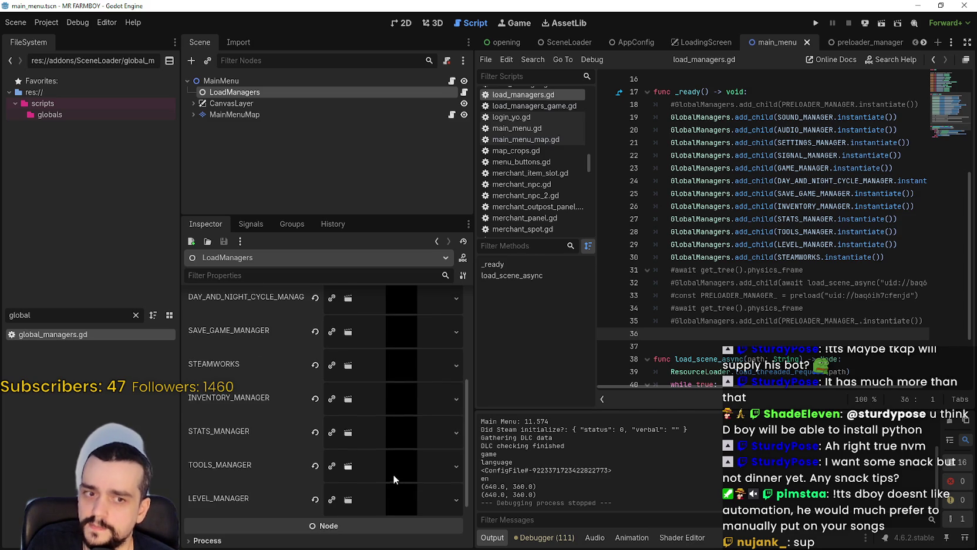
pyautogui.scroll(-1, 394, 477)
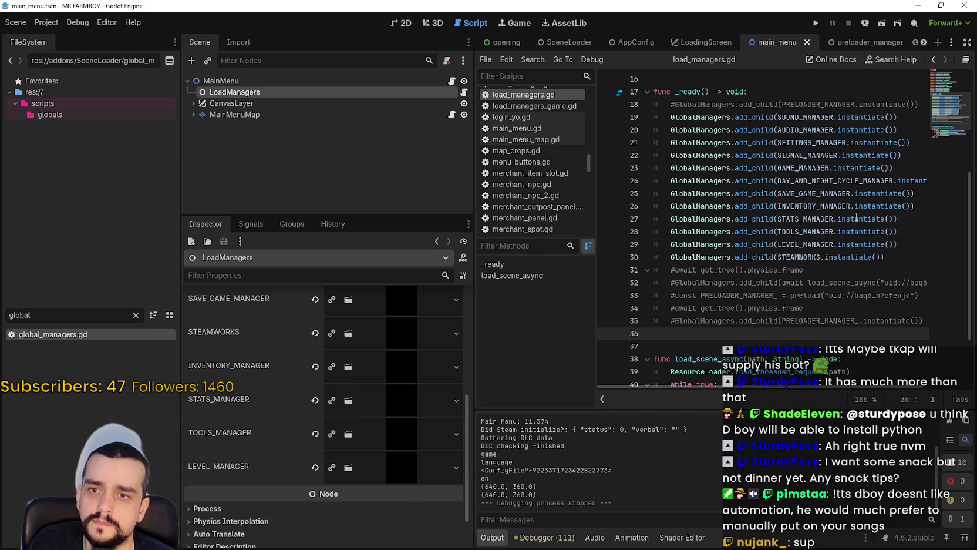
pyautogui.scroll(3, 856, 219)
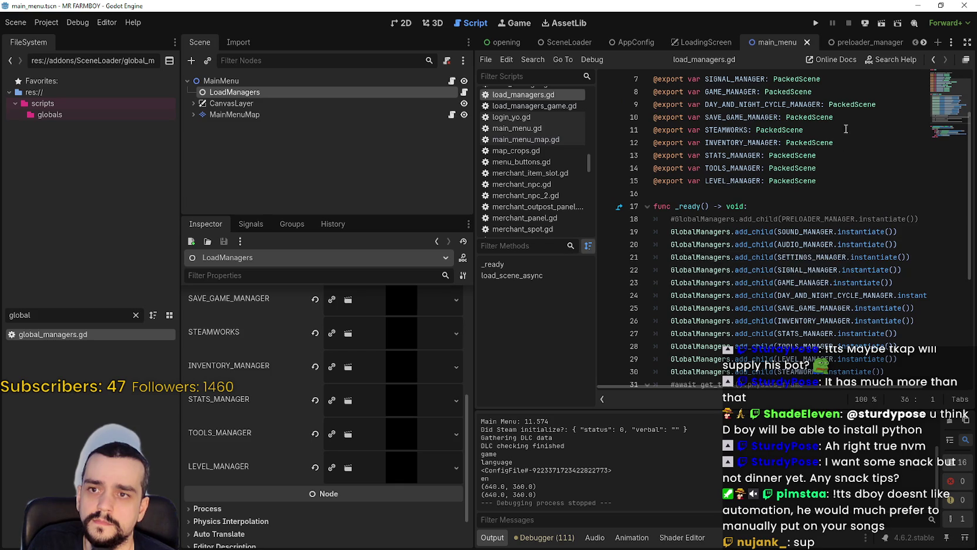
pyautogui.scroll(2, 851, 126)
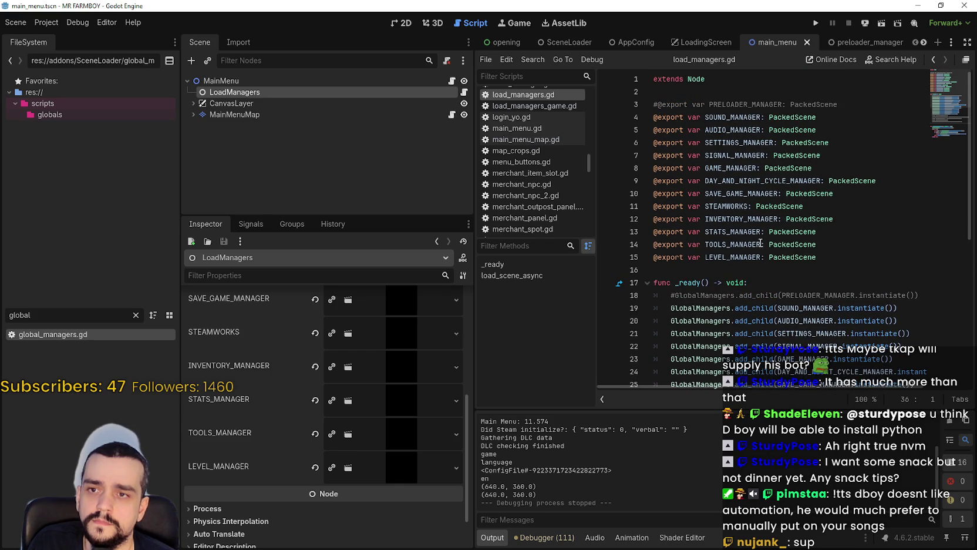
pyautogui.click(629, 169)
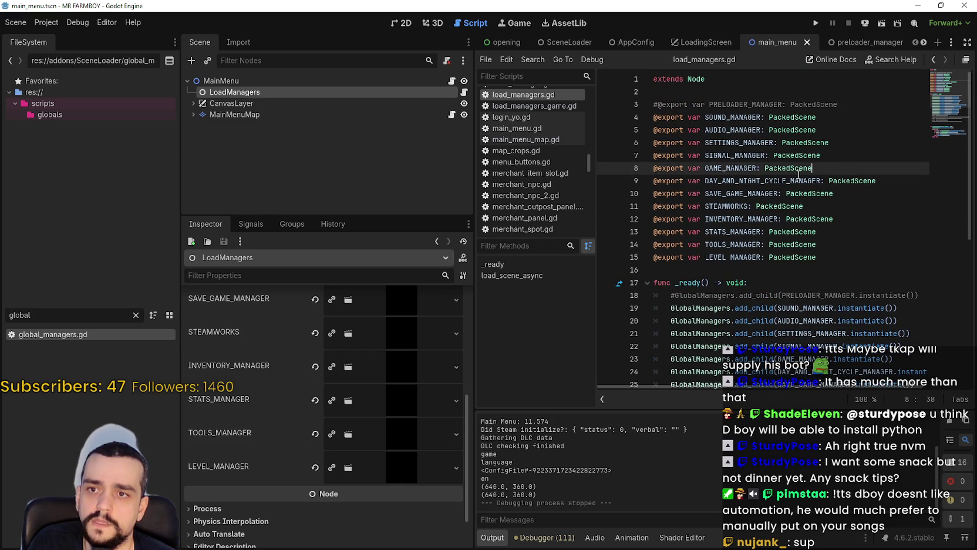
pyautogui.moveTo(628, 172); pyautogui.dragTo(628, 158)
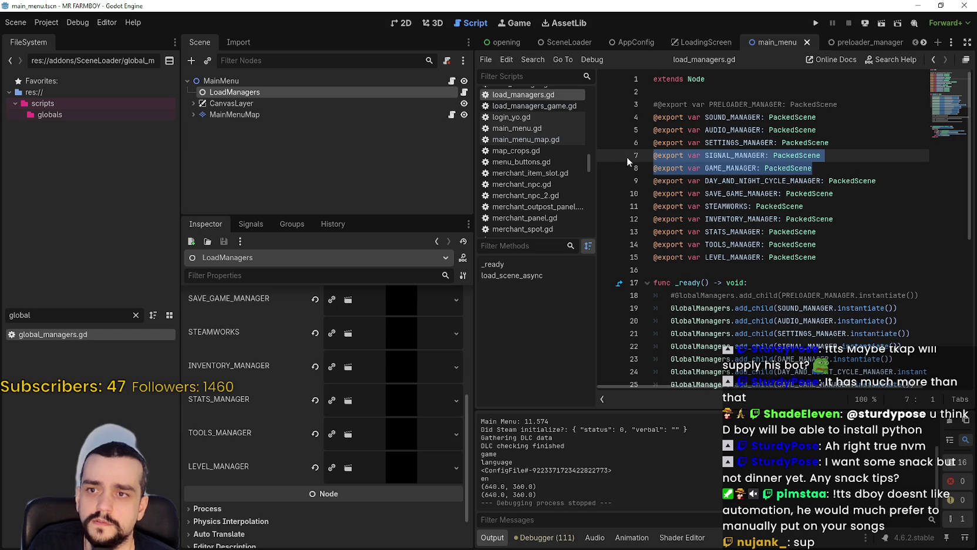
pyautogui.scroll(2, 453, 476)
pyautogui.scroll(-7, 728, 341)
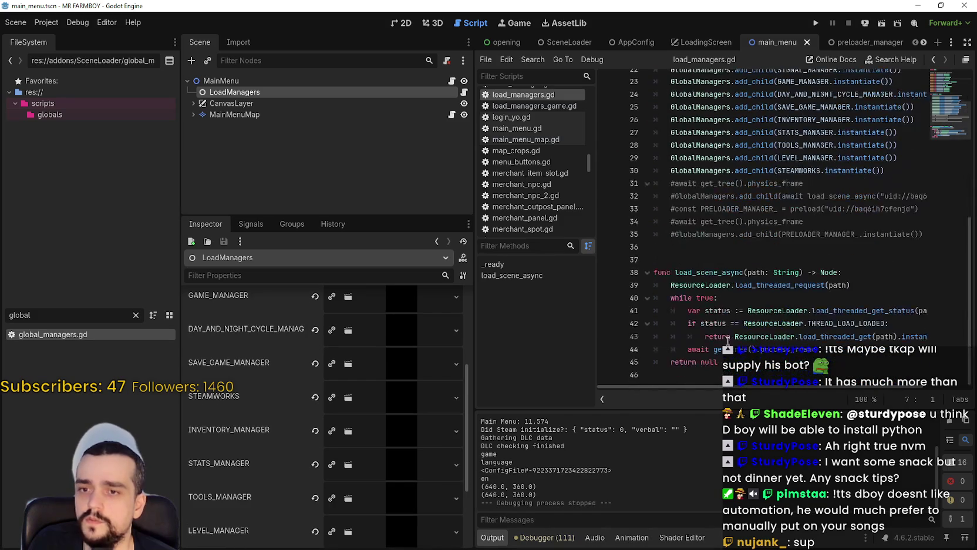
pyautogui.moveTo(474, 224); pyautogui.dragTo(418, 224)
pyautogui.click(705, 259)
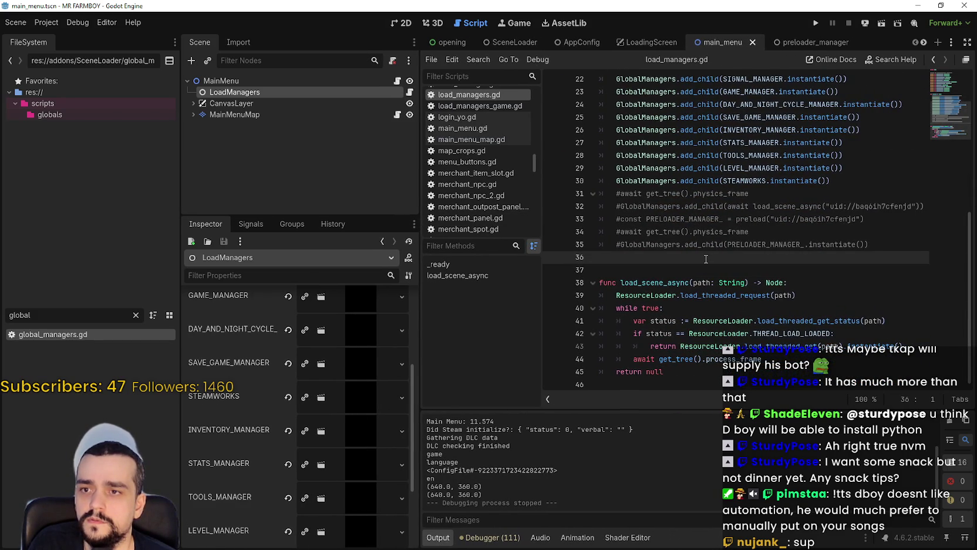
pyautogui.scroll(2, 703, 242)
pyautogui.moveTo(705, 243)
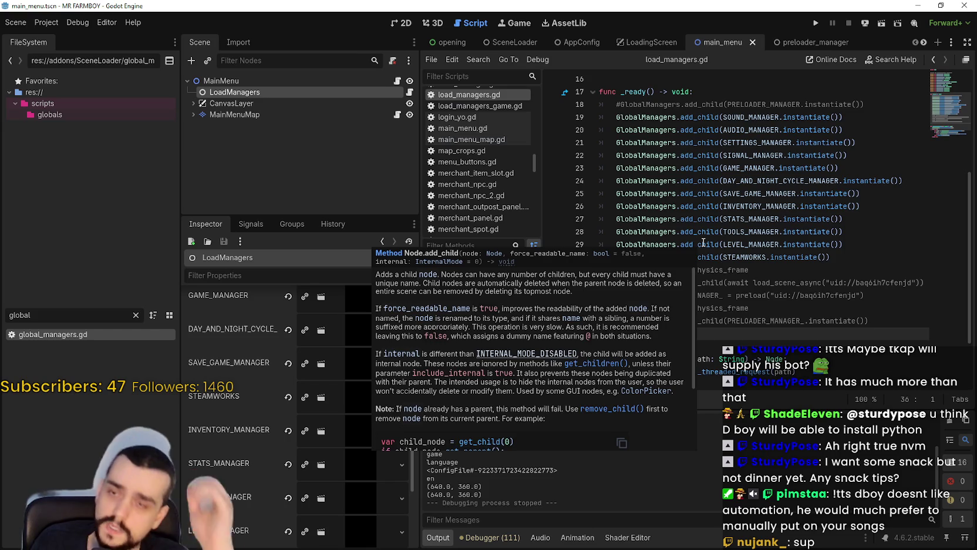
pyautogui.scroll(5, 708, 242)
pyautogui.scroll(-5, 770, 265)
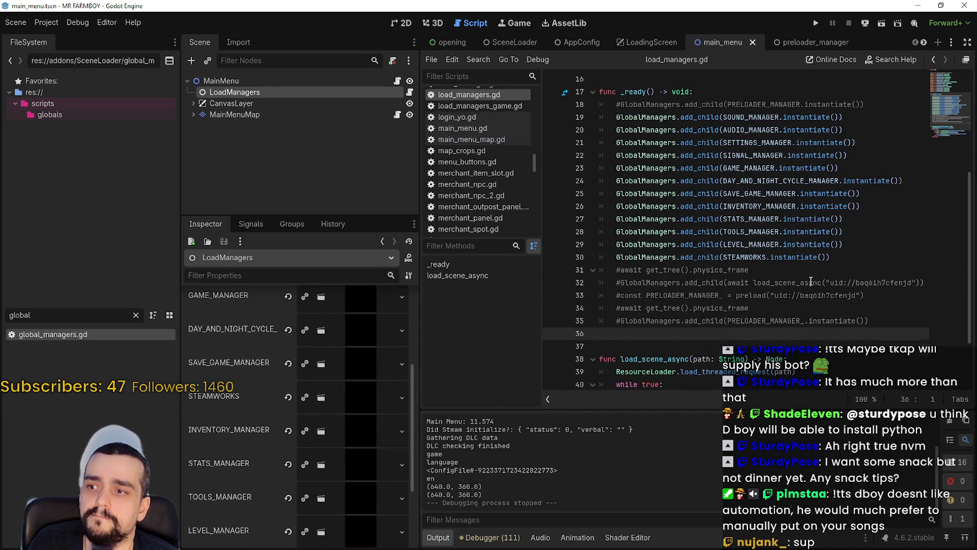
pyautogui.scroll(-2, 810, 281)
pyautogui.scroll(3, 781, 301)
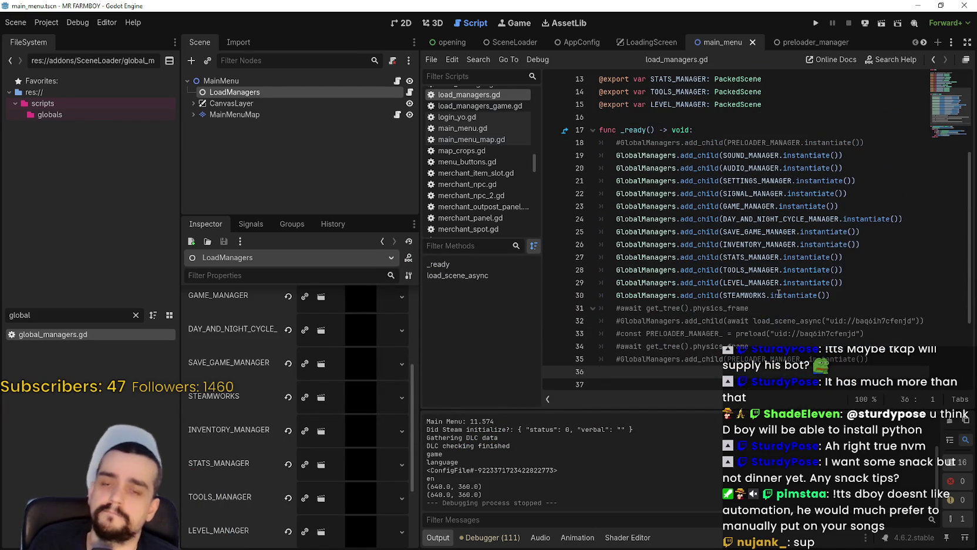
pyautogui.moveTo(778, 276)
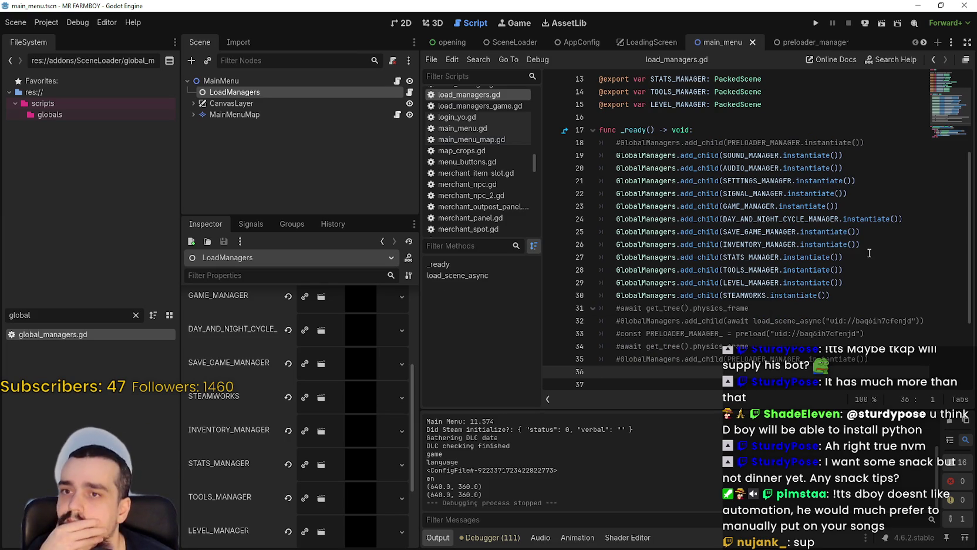
pyautogui.scroll(4, 860, 252)
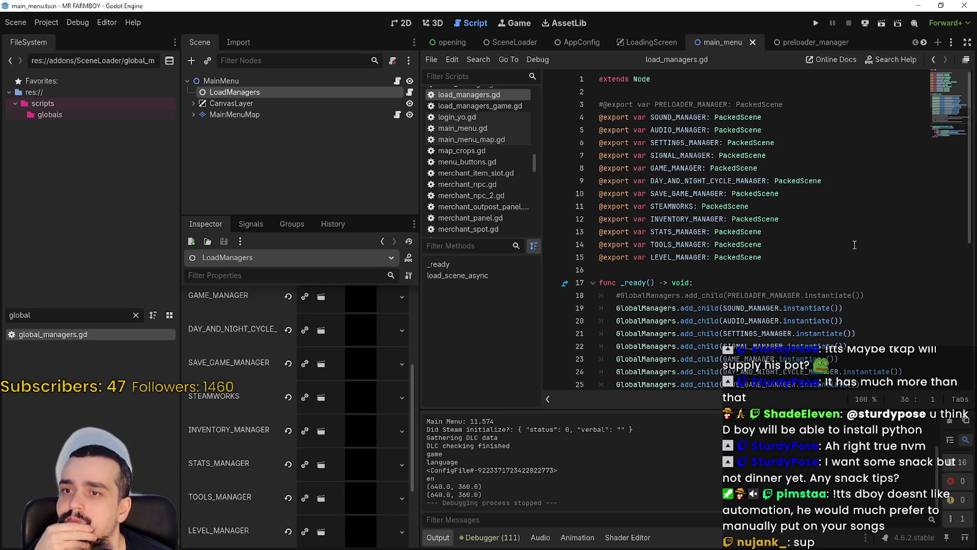
pyautogui.click(597, 257)
pyautogui.scroll(-4, 726, 282)
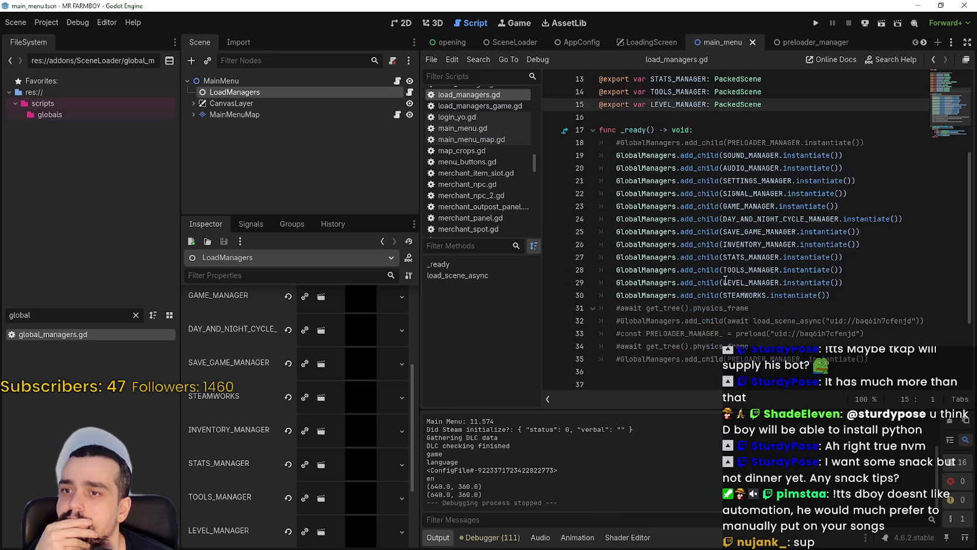
pyautogui.scroll(-2, 726, 282)
pyautogui.scroll(5, 719, 274)
# Step: Comment out the LEVEL, TOOLS, STATS and INVENTORY manager exports with Ctrl+K
pyautogui.moveTo(716, 271)
pyautogui.hotkey('ctrl', 'k')
pyautogui.moveTo(764, 168); pyautogui.dragTo(600, 168)
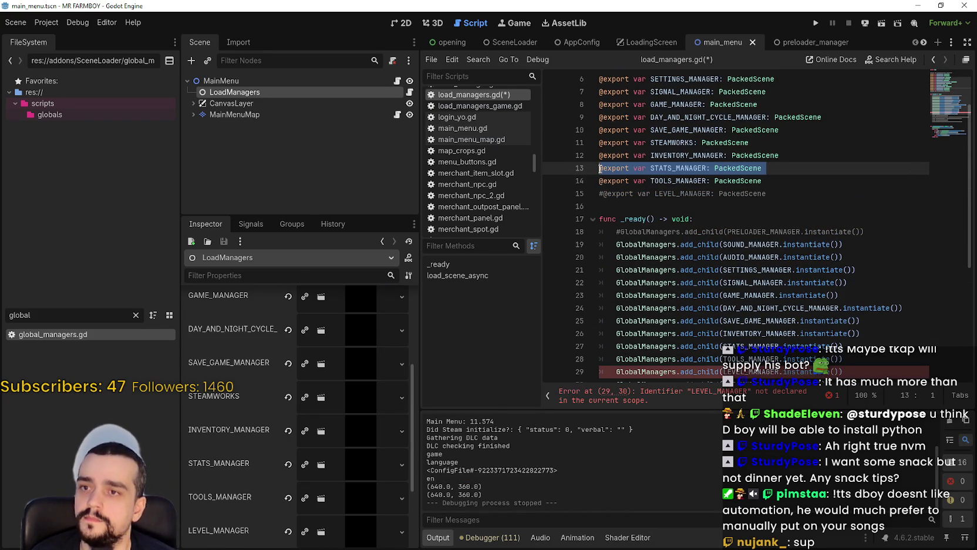
pyautogui.press('Down')
pyautogui.hotkey('ctrl', 'k')
pyautogui.press('Up')
pyautogui.hotkey('ctrl', 'k')
pyautogui.press('Up')
pyautogui.hotkey('ctrl', 'k')
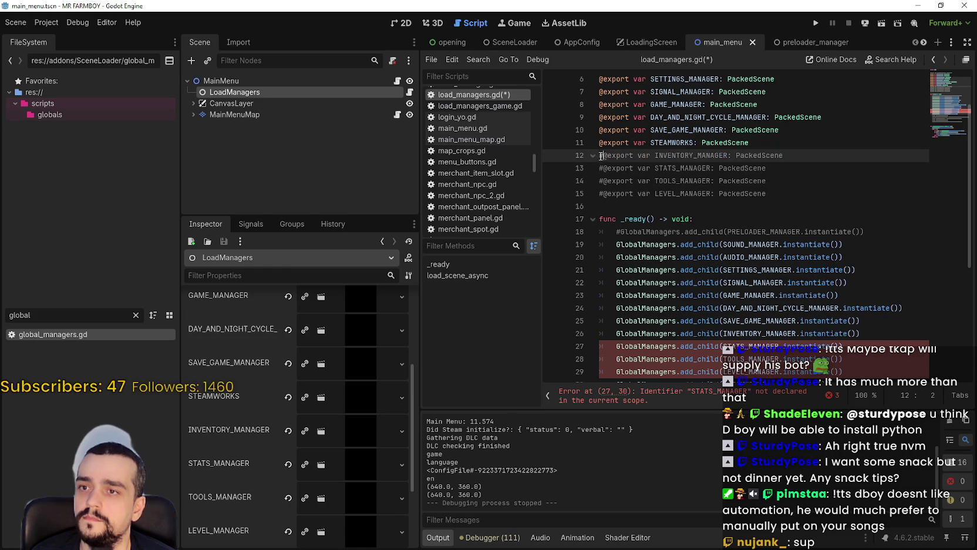
pyautogui.press('Up')
# Step: Comment out the STEAMWORKS export on line 11
pyautogui.scroll(1, 709, 200)
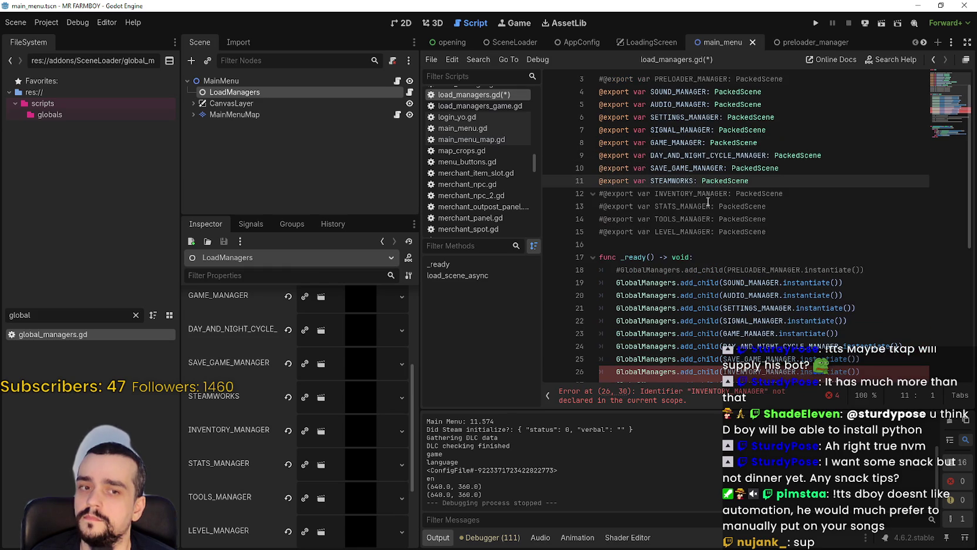
pyautogui.click(601, 167)
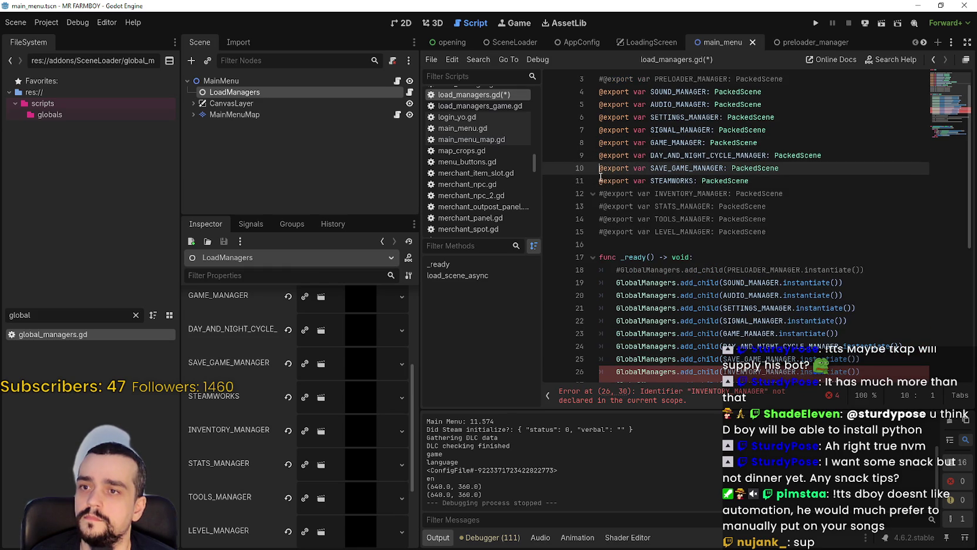
pyautogui.click(600, 181)
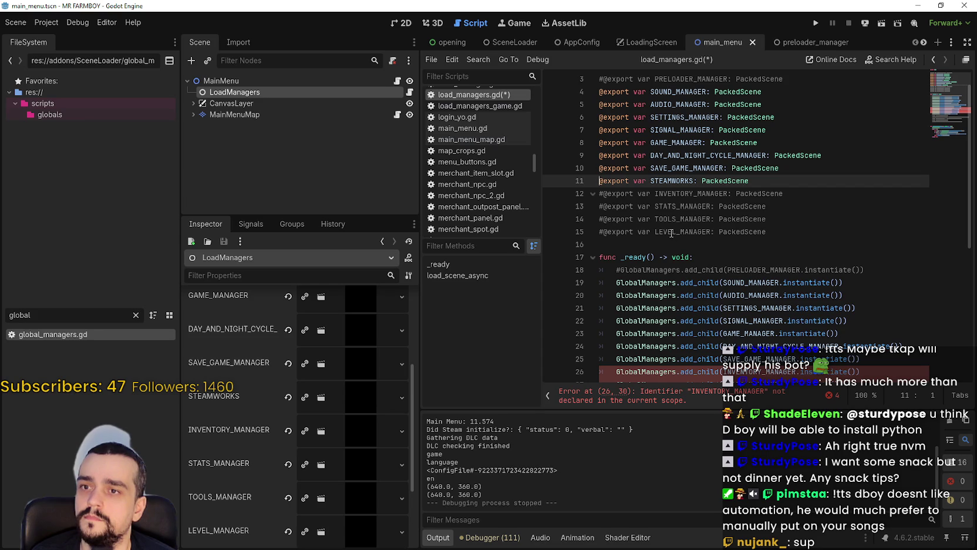
pyautogui.scroll(1, 665, 218)
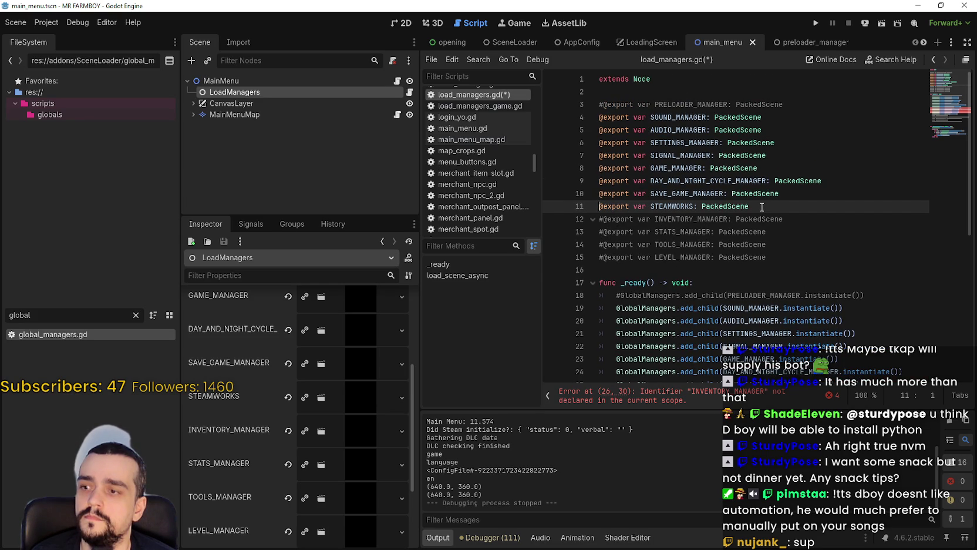
pyautogui.write('#')
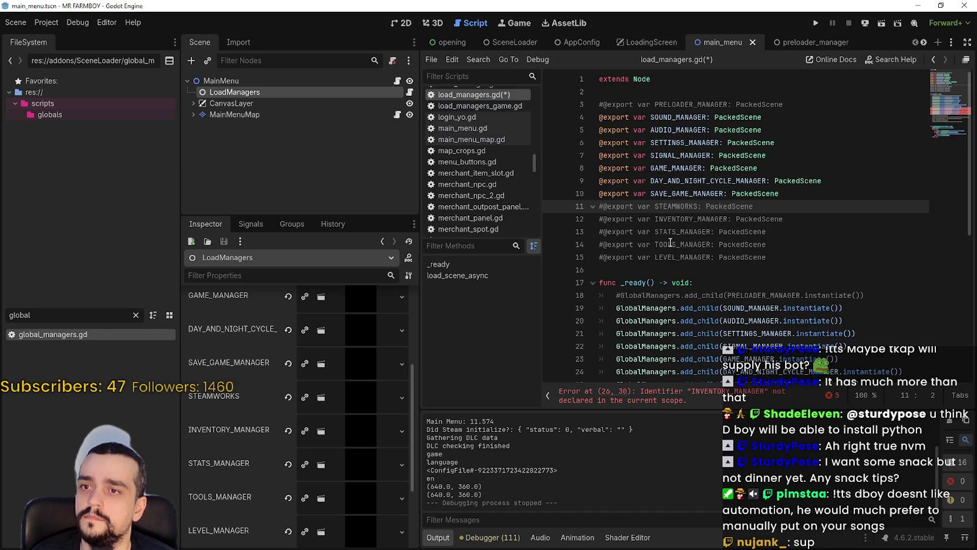
# Step: Comment out the INVENTORY, STATS, TOOLS, LEVEL and STEAMWORKS add_child lines, adding separating blank lines
pyautogui.scroll(-3, 697, 246)
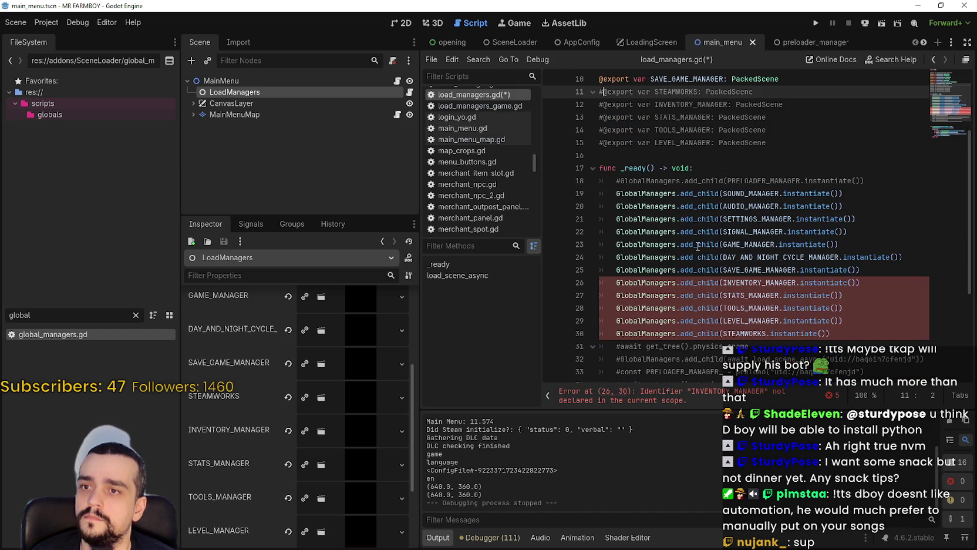
pyautogui.click(616, 283)
pyautogui.scroll(-3, 623, 285)
pyautogui.write('#')
pyautogui.click(617, 259)
pyautogui.write('#')
pyautogui.click(617, 271)
pyautogui.write('#')
pyautogui.click(617, 283)
pyautogui.write('#')
pyautogui.click(617, 295)
pyautogui.write('#')
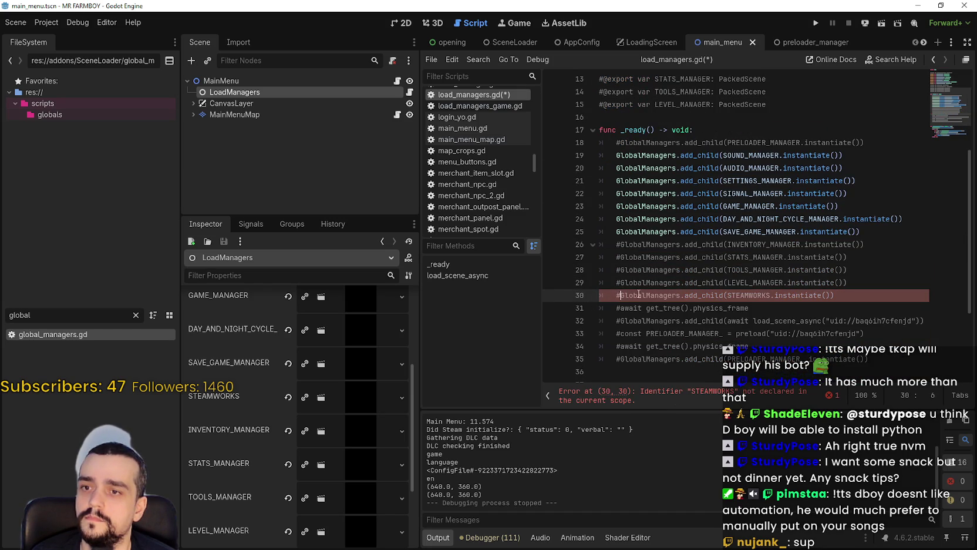
pyautogui.click(875, 236)
pyautogui.press('Return')
pyautogui.click(849, 308)
pyautogui.press('Return')
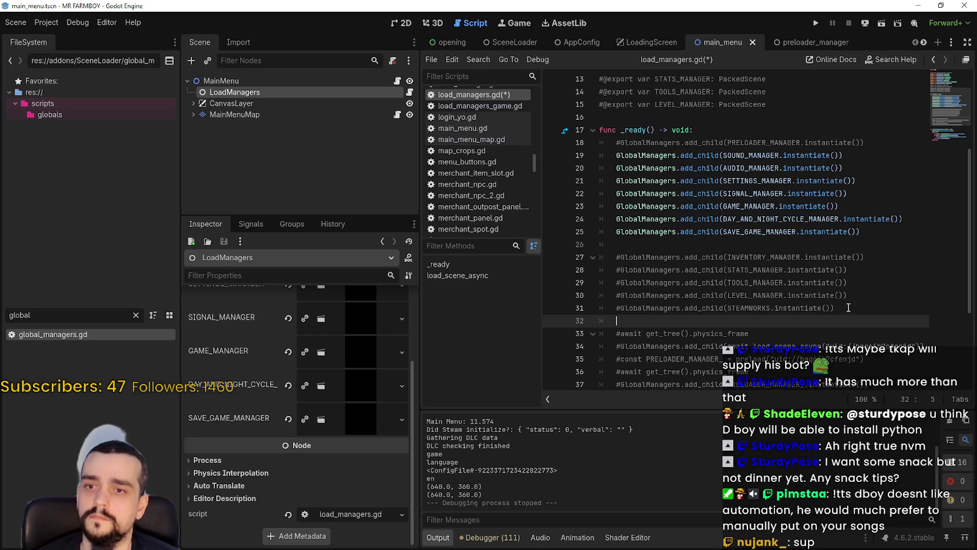
# Step: Save and run the game, then close and stop it after Main Menu logs 12.387
pyautogui.press('F5')
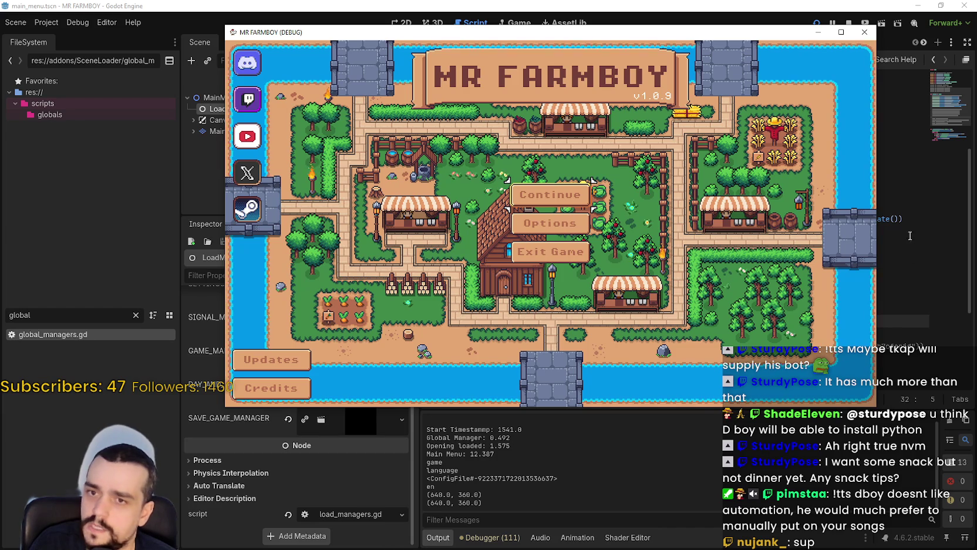
pyautogui.press('F8')
pyautogui.click(849, 24)
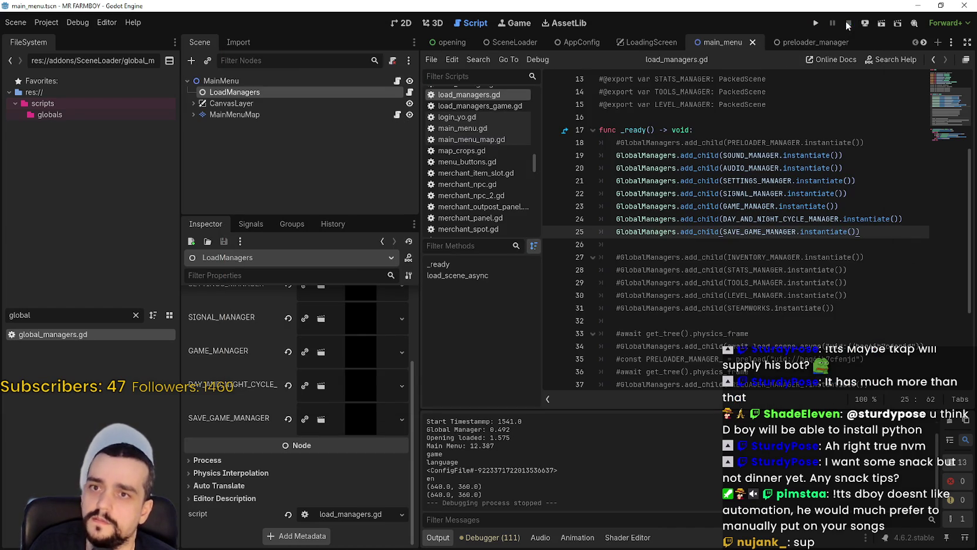
# Step: Comment out the SAVE_GAME_MANAGER and DAY_AND_NIGHT_CYCLE_MANAGER exports and add_child lines, then test-run the game
pyautogui.click(617, 233)
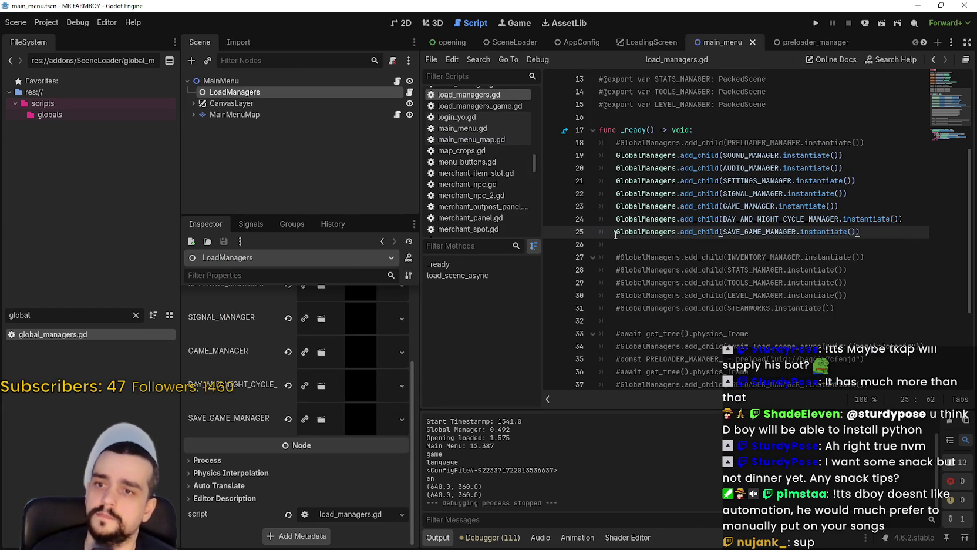
pyautogui.scroll(4, 616, 241)
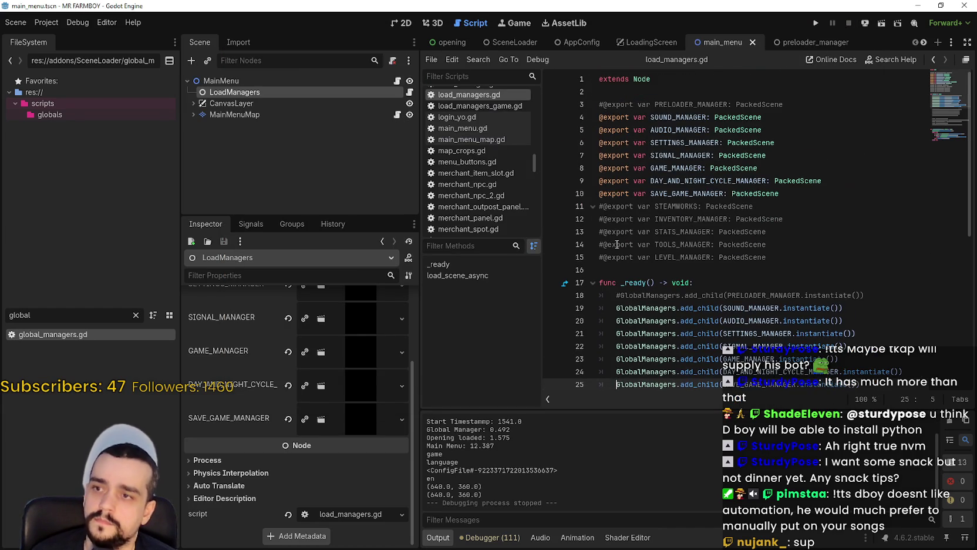
pyautogui.click(600, 194)
pyautogui.hotkey('ctrl', 'k')
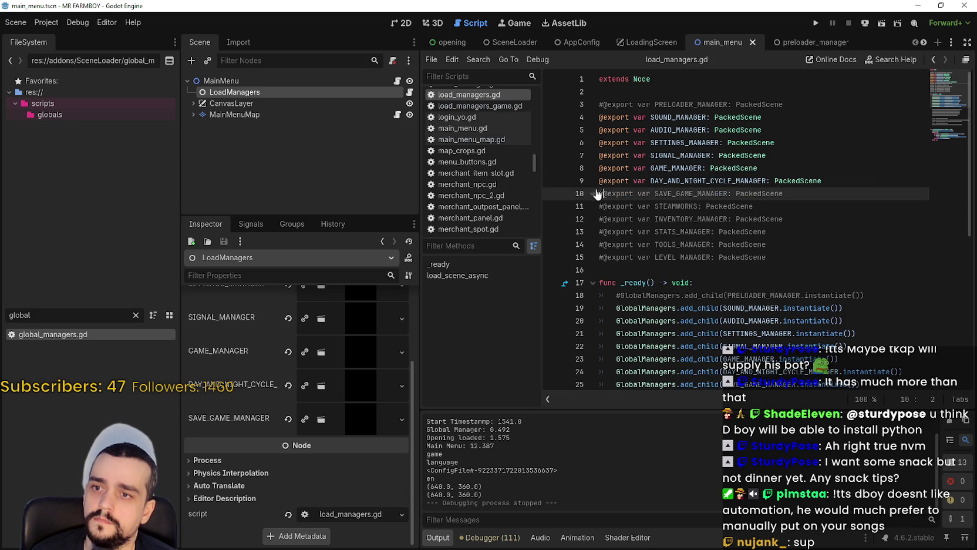
pyautogui.click(601, 181)
pyautogui.hotkey('ctrl', 'k')
pyautogui.scroll(-4, 633, 248)
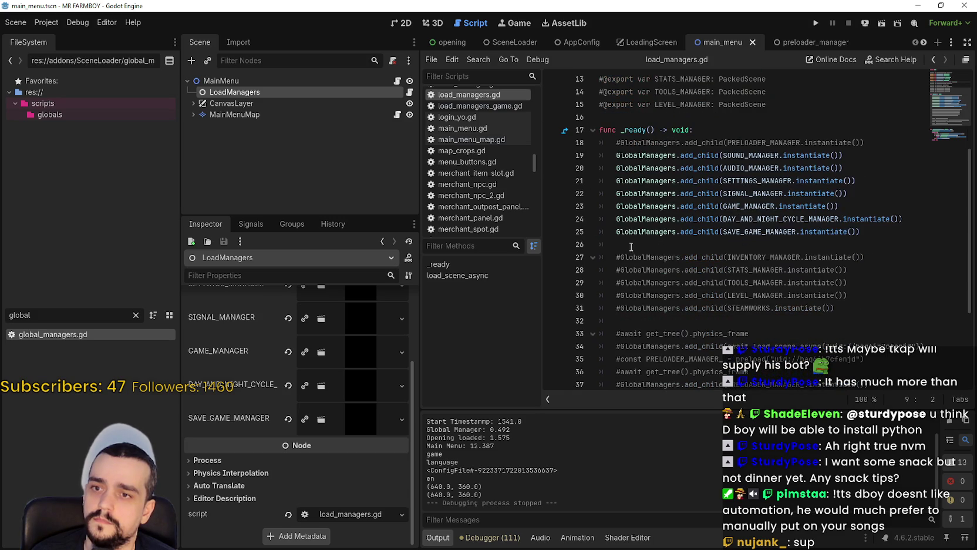
pyautogui.moveTo(618, 231); pyautogui.dragTo(617, 219)
pyautogui.hotkey('ctrl', 'k')
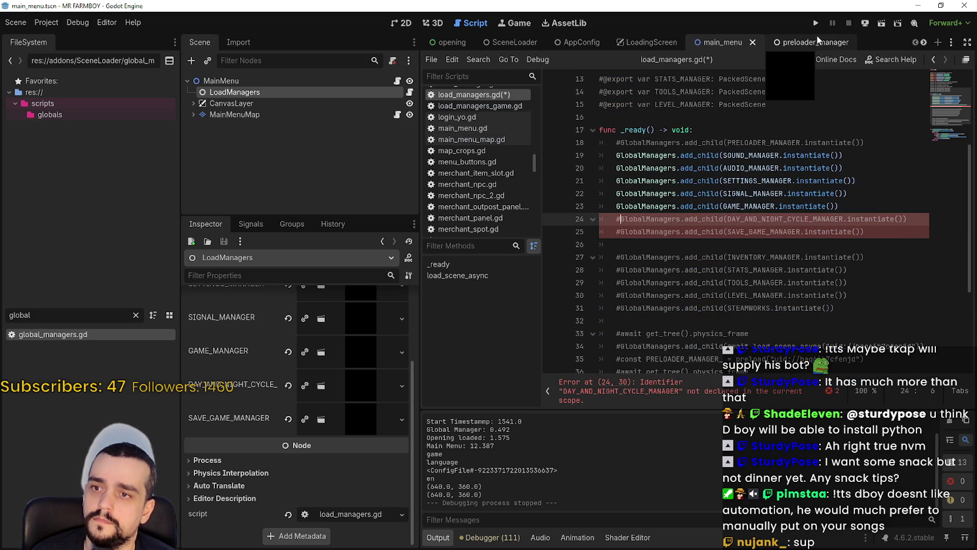
pyautogui.click(817, 27)
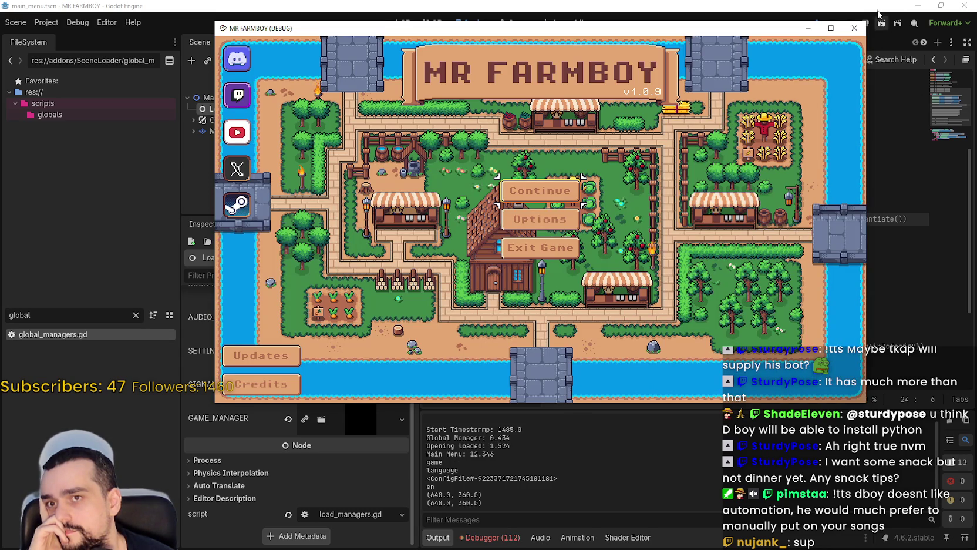
pyautogui.click(867, 24)
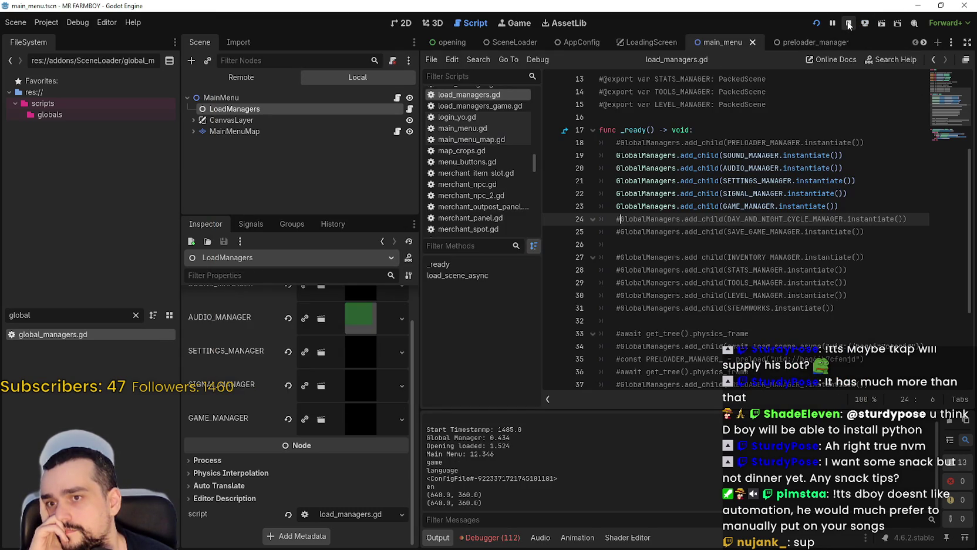
pyautogui.click(849, 23)
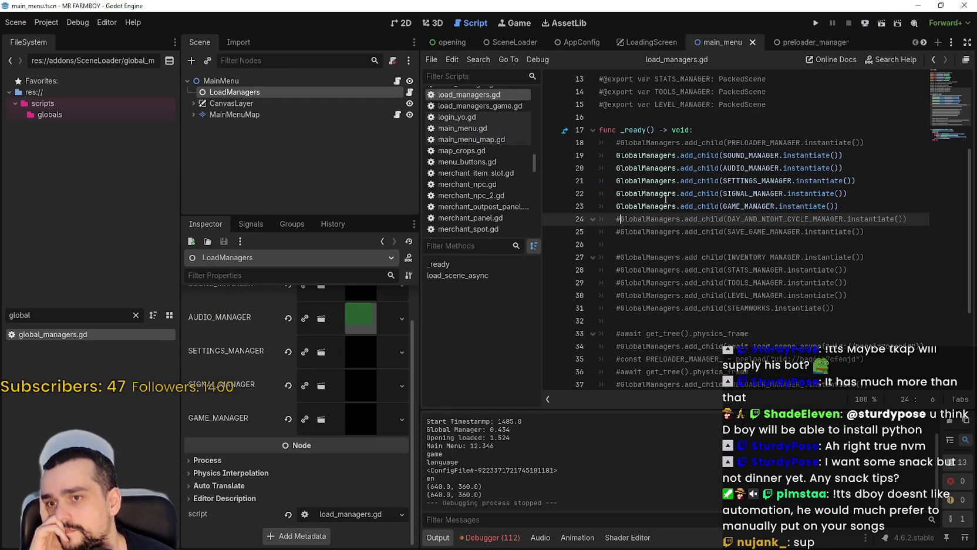
# Step: Comment out the GAME_MANAGER export and add_child line, then rerun and stop the game
pyautogui.click(617, 207)
pyautogui.hotkey('ctrl', 'k')
pyautogui.scroll(4, 605, 176)
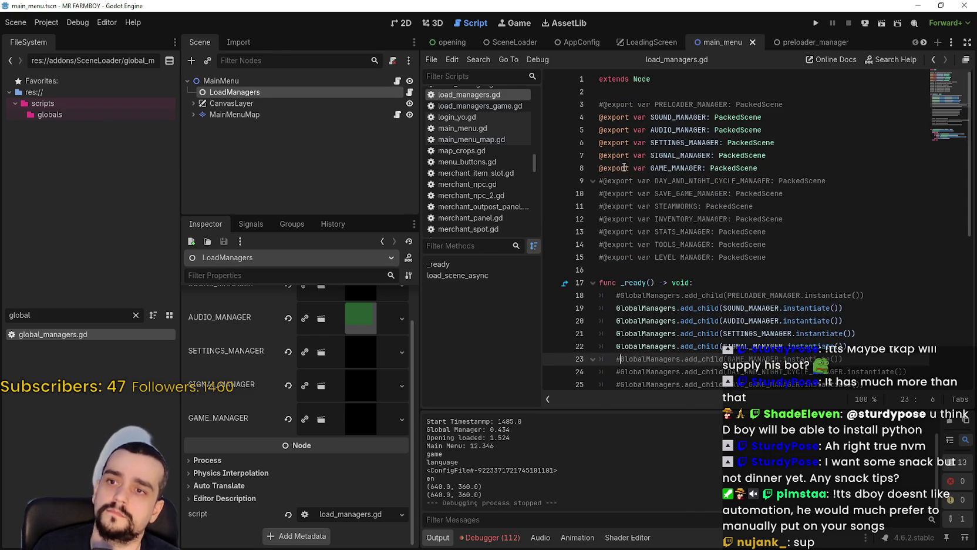
pyautogui.click(602, 169)
pyautogui.hotkey('ctrl', 'k')
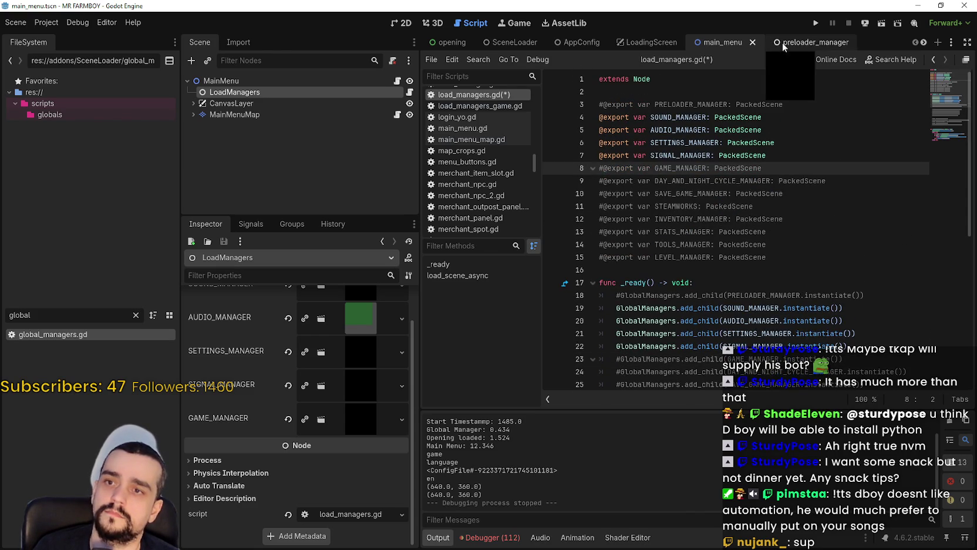
pyautogui.click(818, 23)
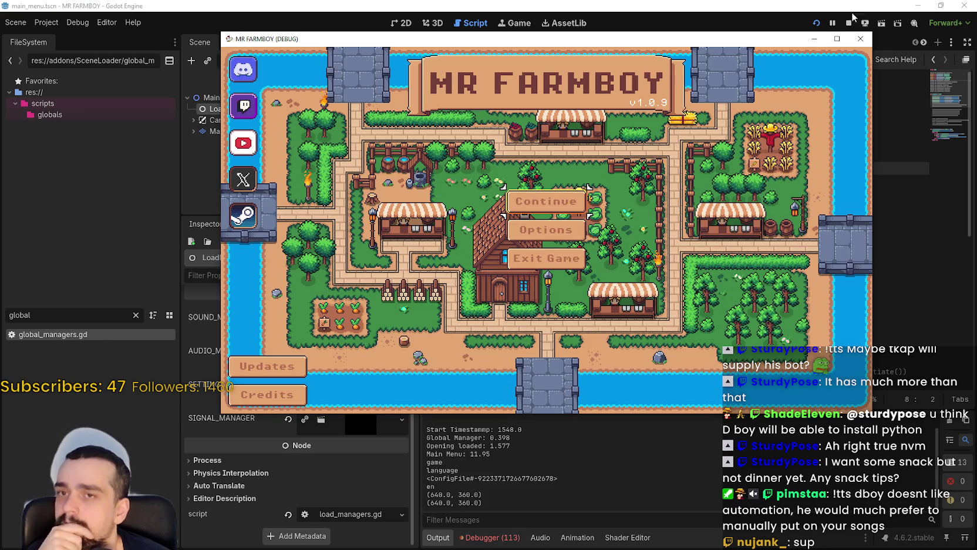
pyautogui.click(849, 23)
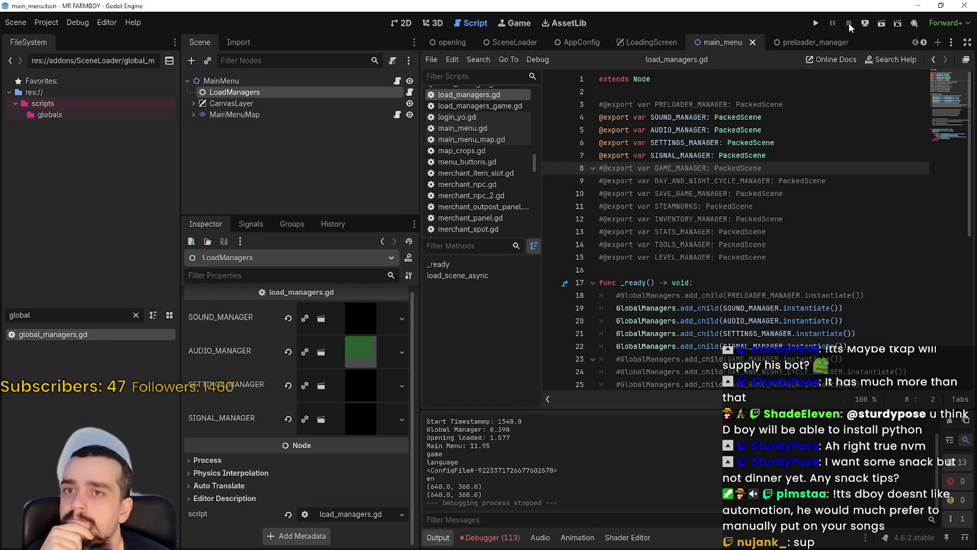
# Step: Comment out the SIGNAL_MANAGER export and run the game, moving its window aside
pyautogui.click(600, 155)
pyautogui.hotkey('ctrl', 'k')
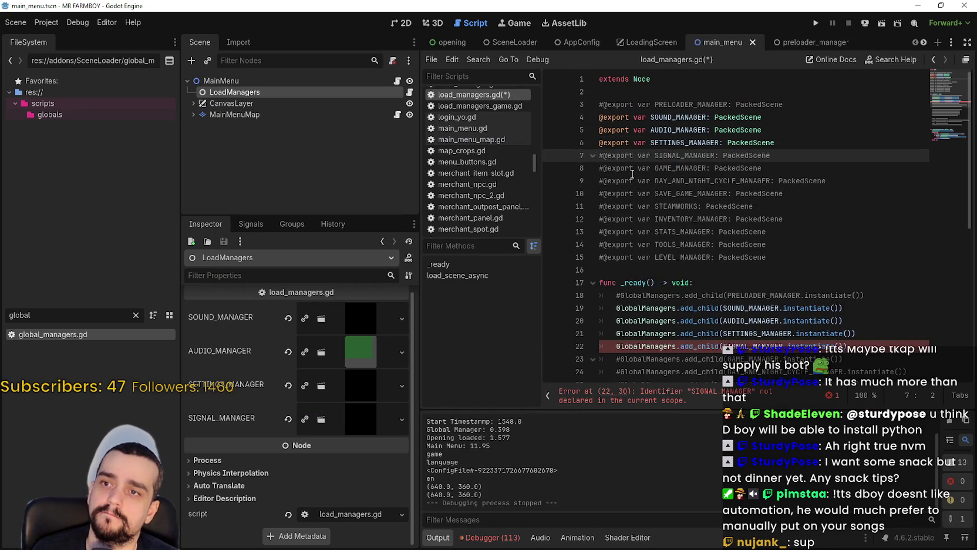
pyautogui.scroll(-3, 628, 199)
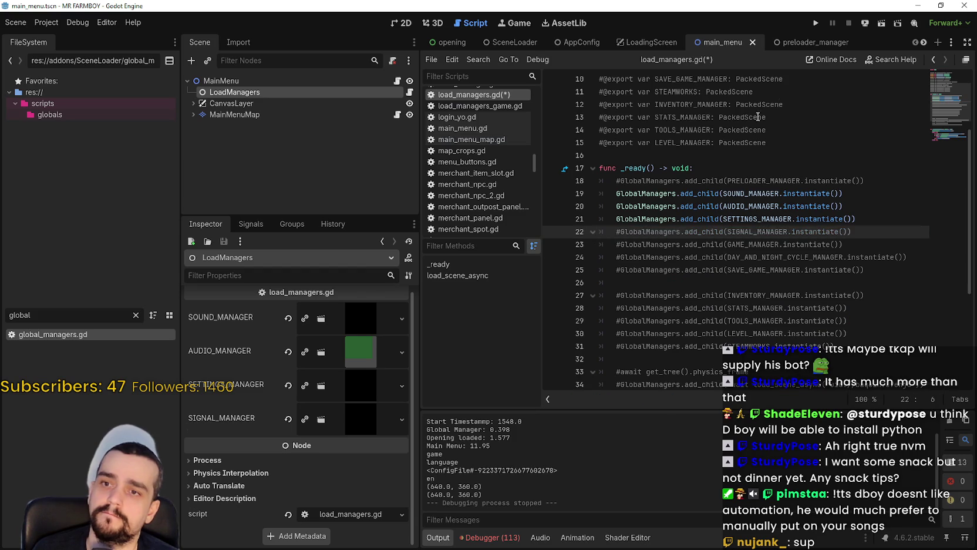
pyautogui.scroll(3, 614, 234)
pyautogui.click(816, 23)
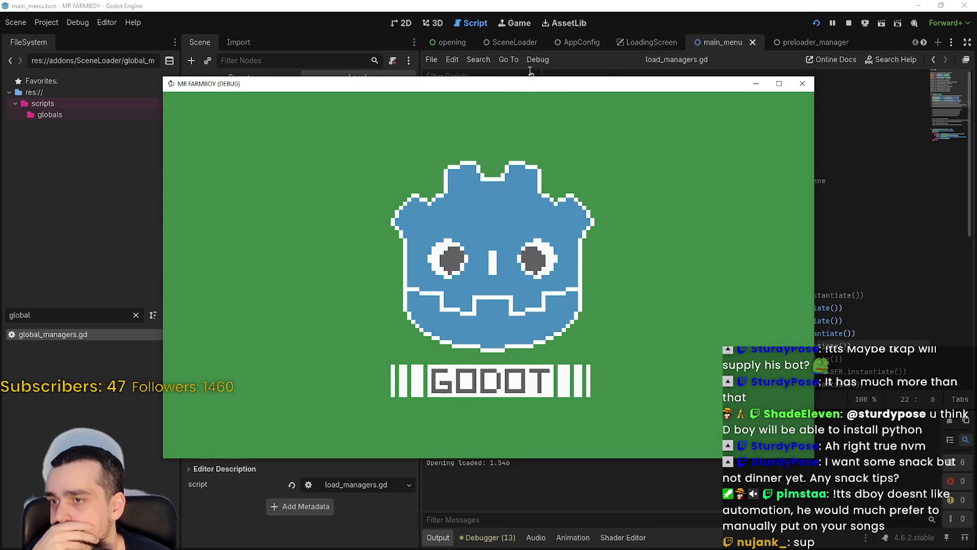
pyautogui.moveTo(522, 87); pyautogui.dragTo(602, 22)
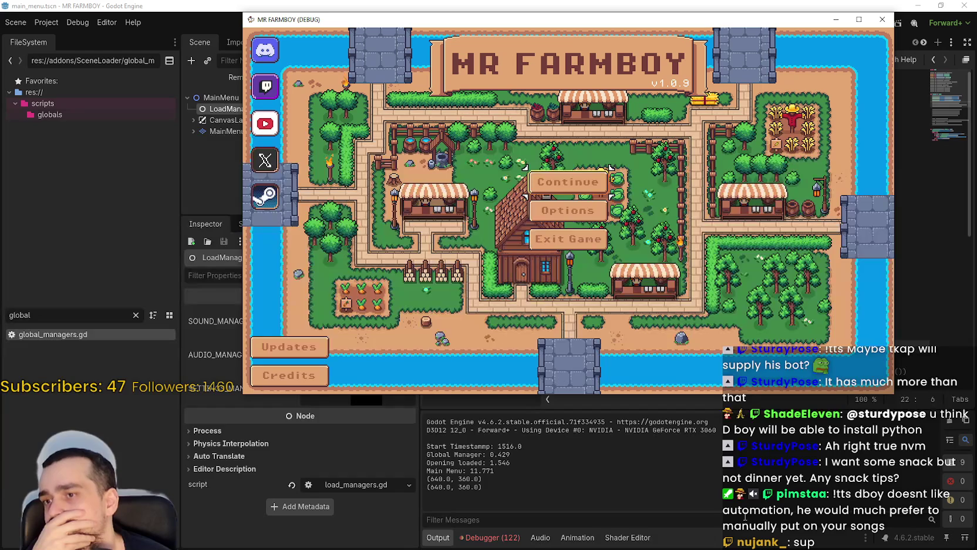
pyautogui.hotkey('alt', 'Tab')
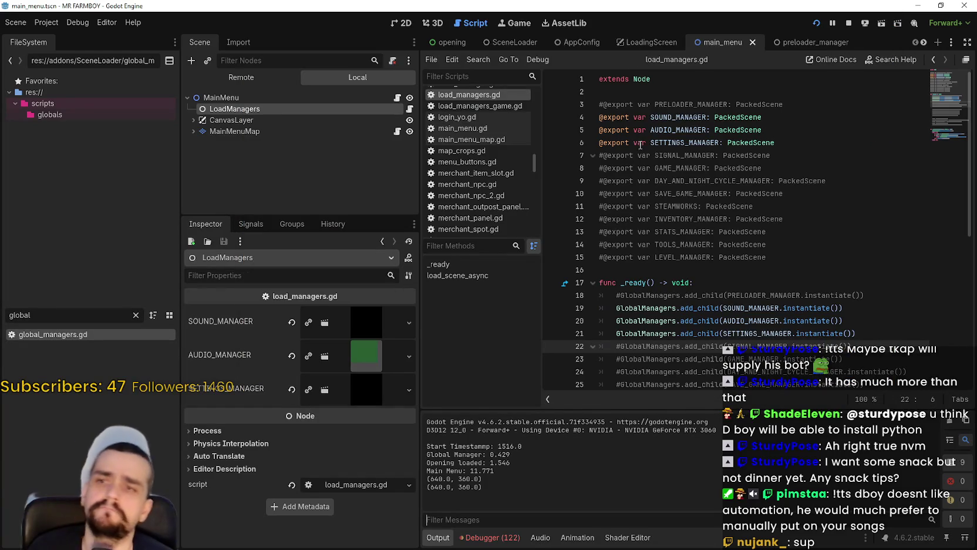
# Step: Prefix the SETTINGS_MANAGER export and add_child lines with #, then rerun and close the game
pyautogui.click(598, 143)
pyautogui.write('#')
pyautogui.scroll(-3, 611, 184)
pyautogui.click(616, 219)
pyautogui.write('#')
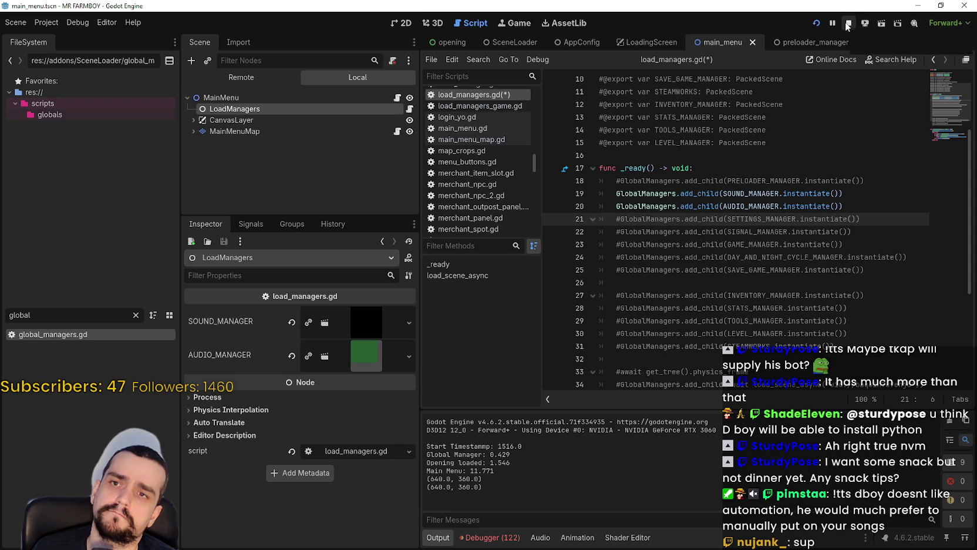
pyautogui.click(848, 24)
pyautogui.press('F5')
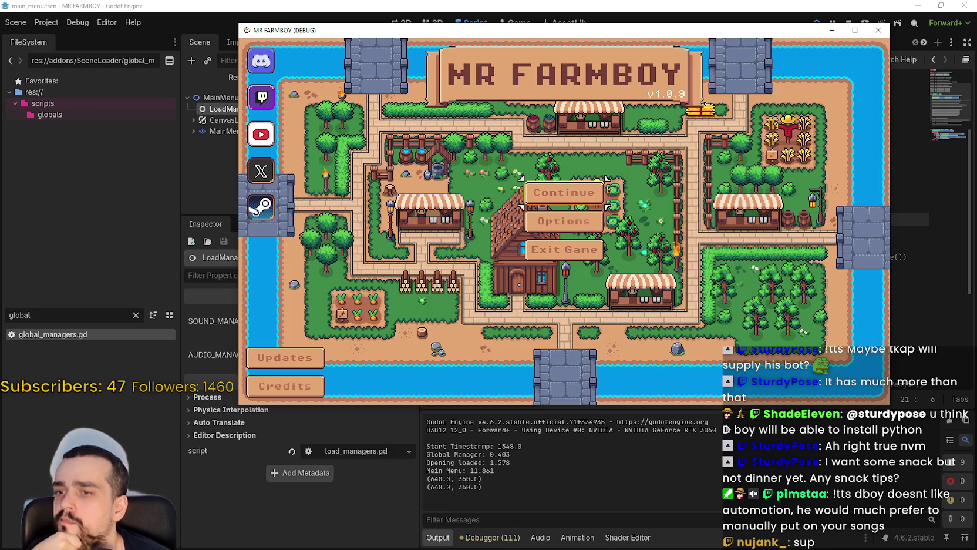
pyautogui.press('F8')
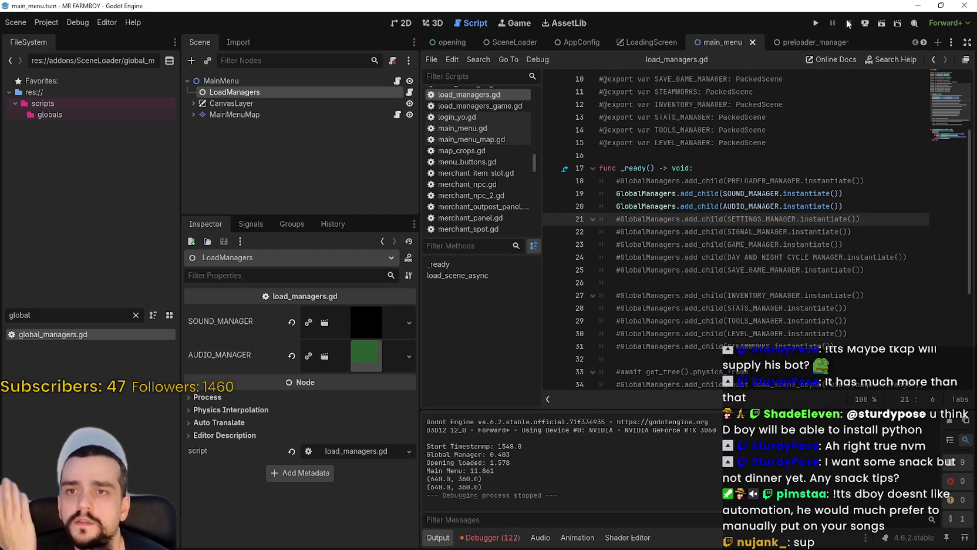
# Step: Comment out the AUDIO_MANAGER and SOUND_MANAGER add_child lines and the func _ready line
pyautogui.click(616, 205)
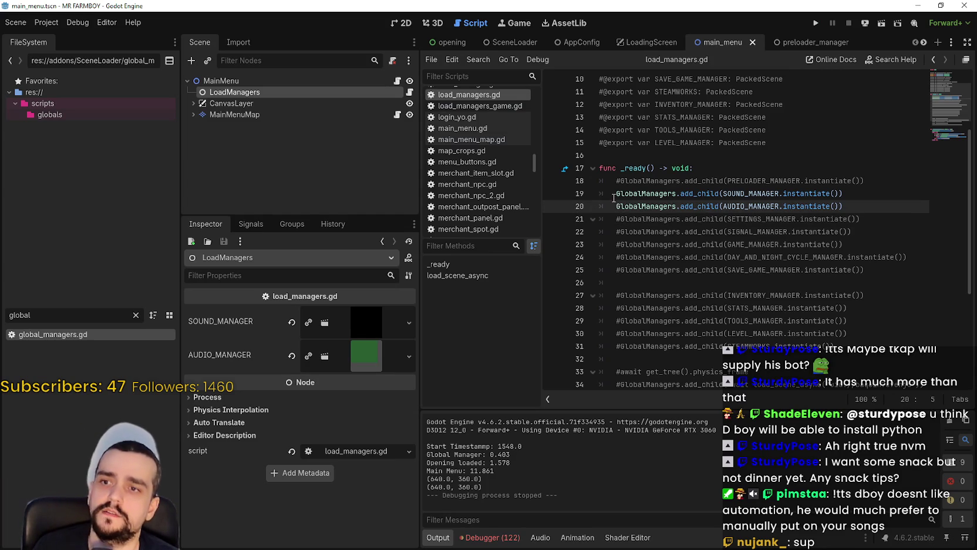
pyautogui.hotkey('ctrl', 'k')
pyautogui.click(613, 198)
pyautogui.hotkey('ctrl', 'k')
pyautogui.click(602, 170)
pyautogui.hotkey('ctrl', 'k')
# Step: Comment out the AUDIO_MANAGER and SOUND_MANAGER exports, then save and run with F5
pyautogui.scroll(1, 651, 255)
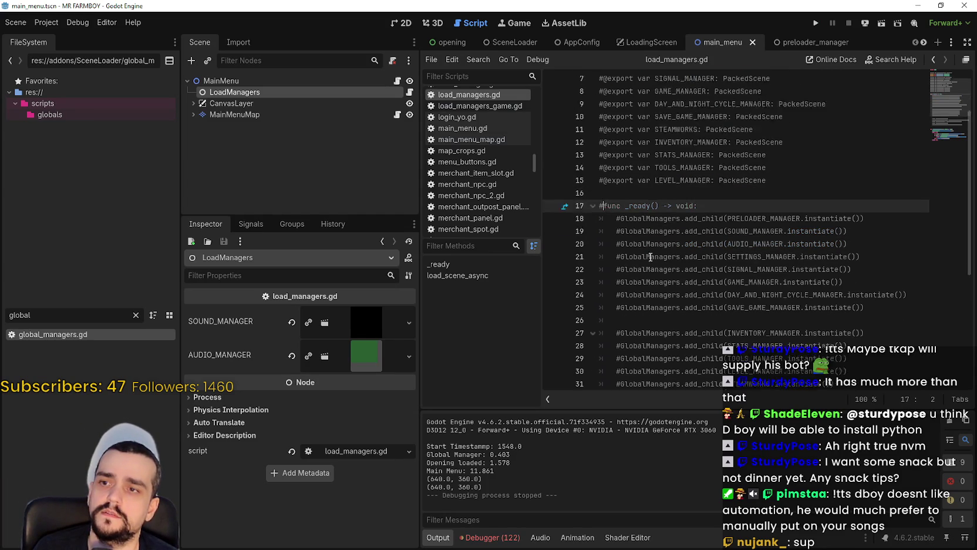
pyautogui.scroll(3, 650, 255)
pyautogui.click(601, 128)
pyautogui.hotkey('ctrl', 'k')
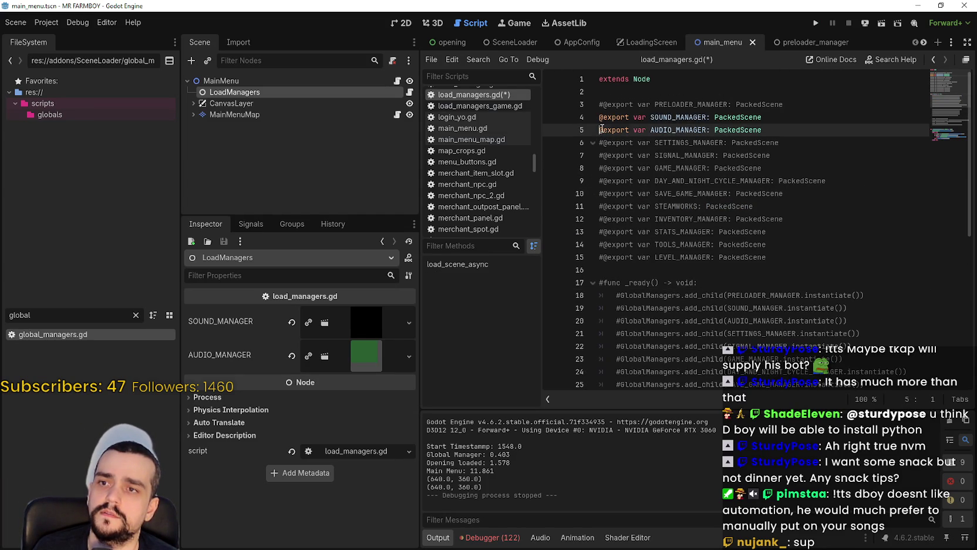
pyautogui.click(602, 119)
pyautogui.hotkey('ctrl', 'k')
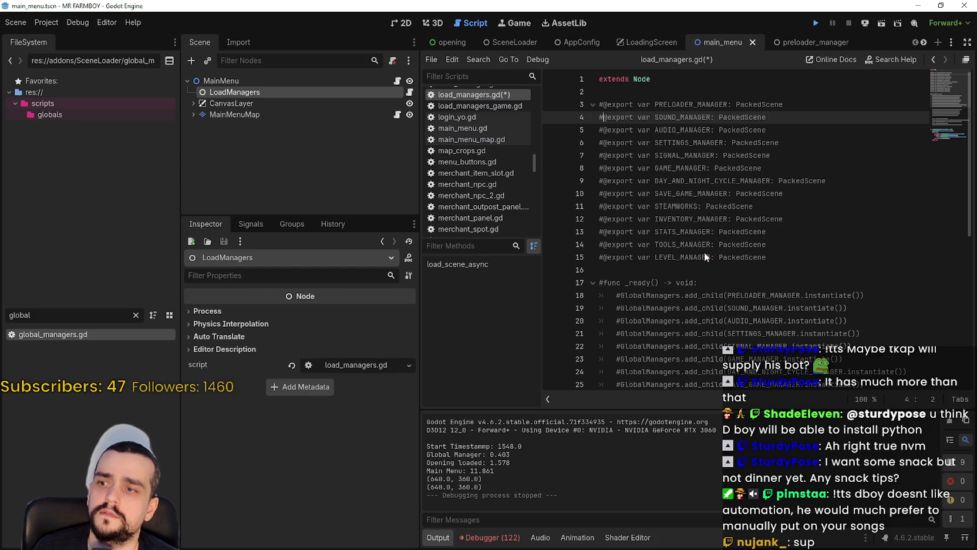
pyautogui.press('F5')
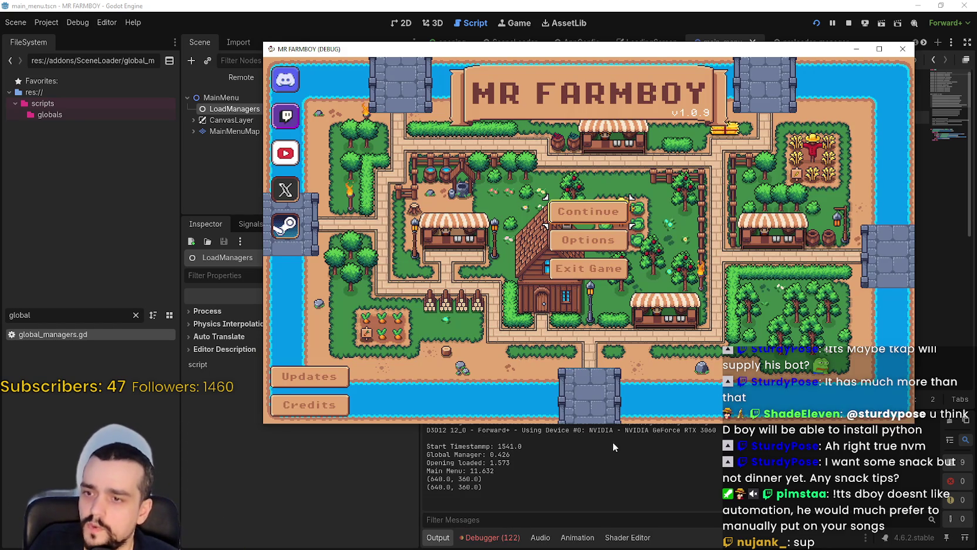
# Step: Note the 11.632 Main Menu time, comment out load_scene_async, then stop and rerun the game
pyautogui.doubleClick(482, 471)
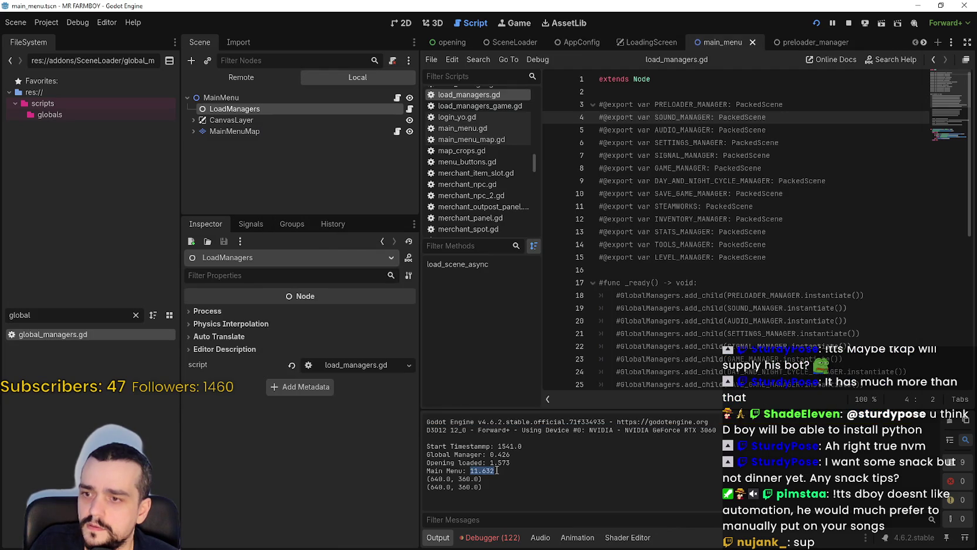
pyautogui.scroll(-5, 674, 372)
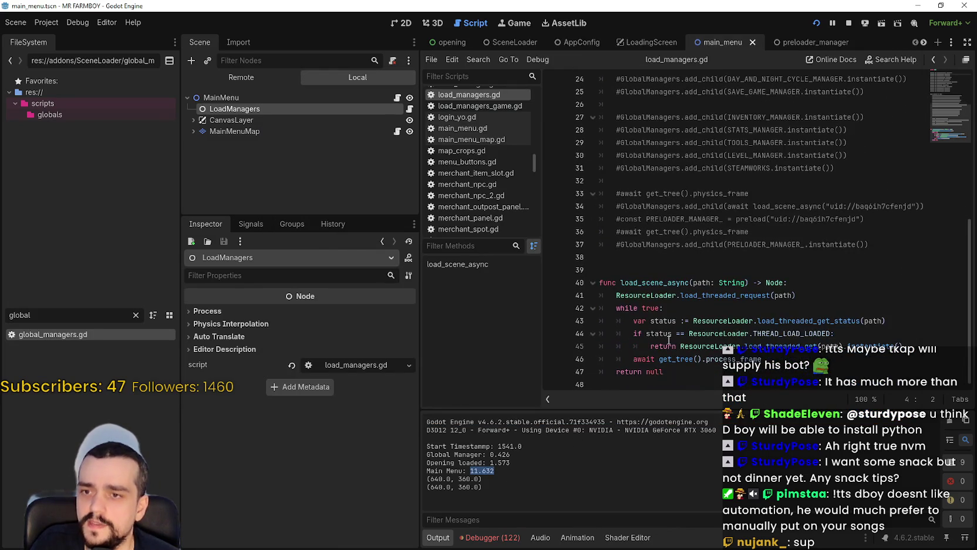
pyautogui.moveTo(669, 372)
pyautogui.mouseDown()
pyautogui.moveTo(587, 358)
pyautogui.moveTo(572, 280)
pyautogui.mouseUp()
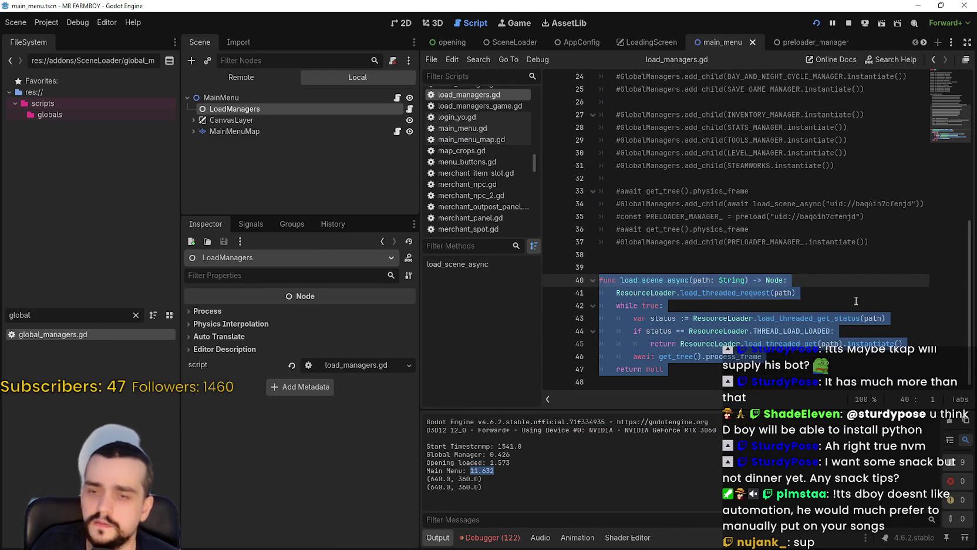
pyautogui.hotkey('ctrl', 'k')
pyautogui.click(846, 23)
pyautogui.press('F5')
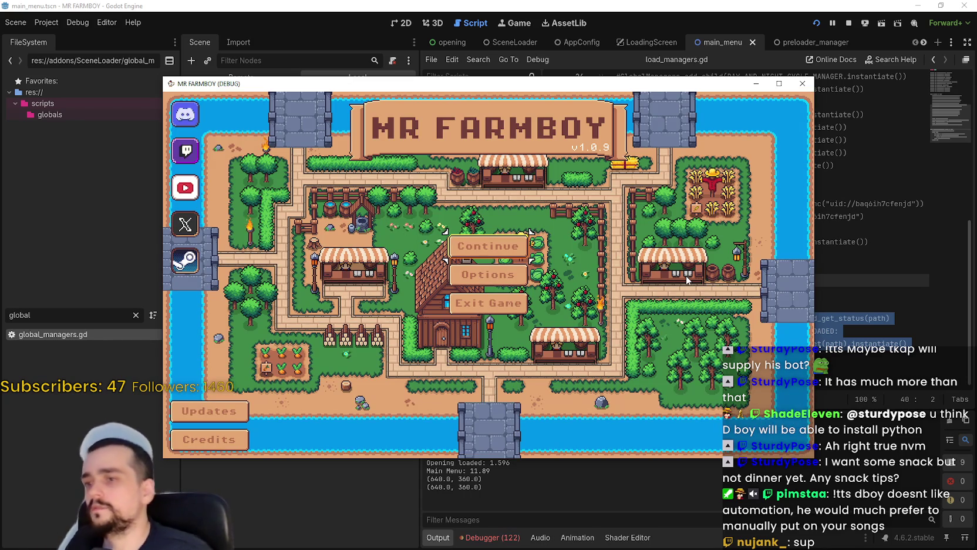
# Step: Exit MR FARMBOY from its main menu, then open the Project menu
pyautogui.click(523, 316)
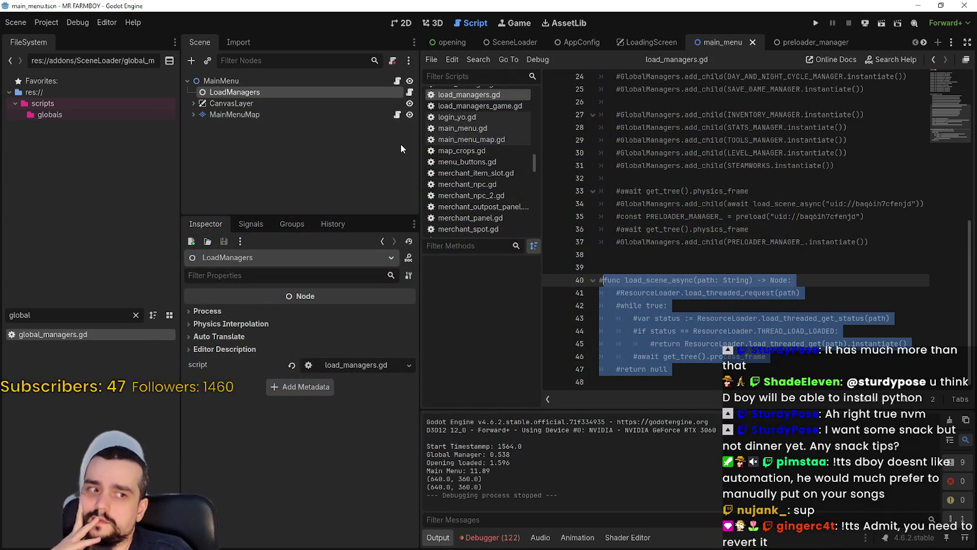
pyautogui.click(46, 22)
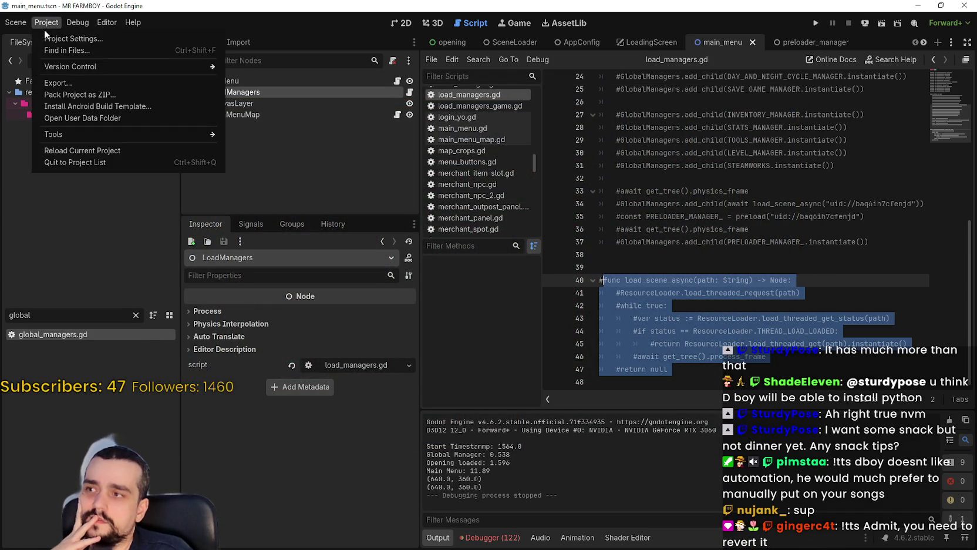
pyautogui.click(47, 38)
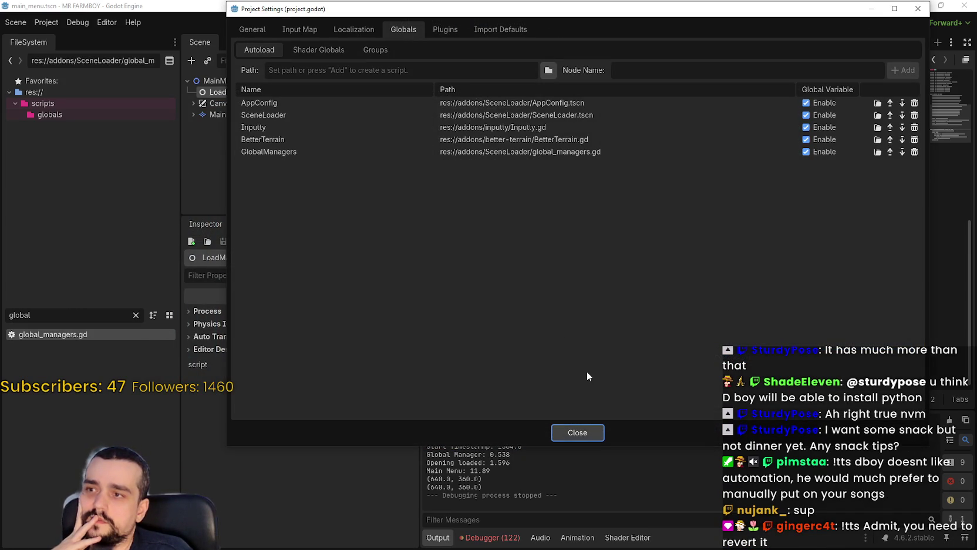
pyautogui.click(578, 432)
pyautogui.click(668, 381)
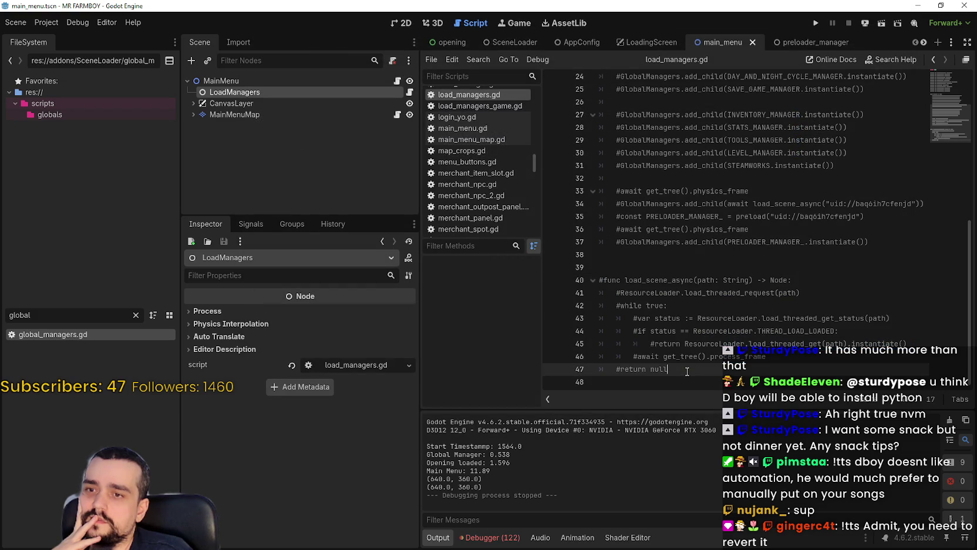
pyautogui.click(398, 81)
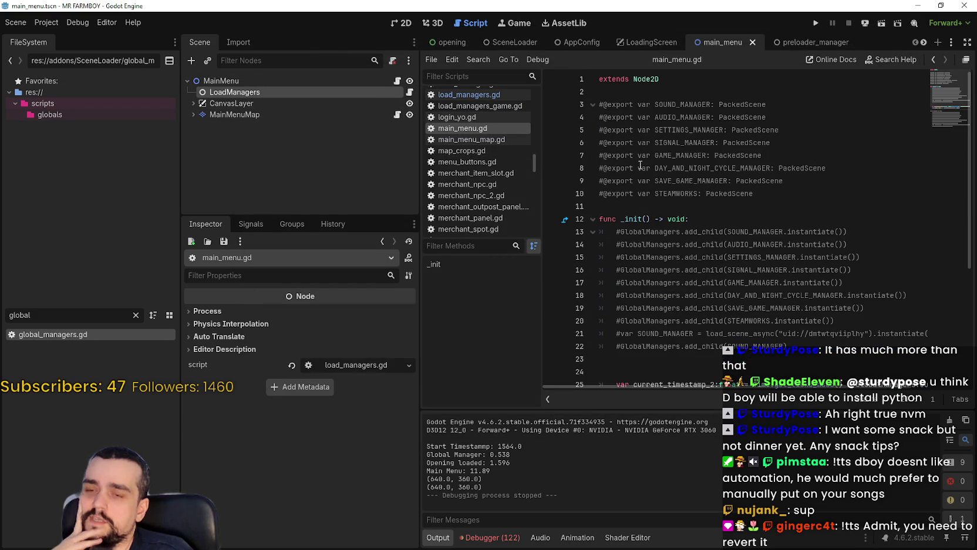
pyautogui.click(410, 92)
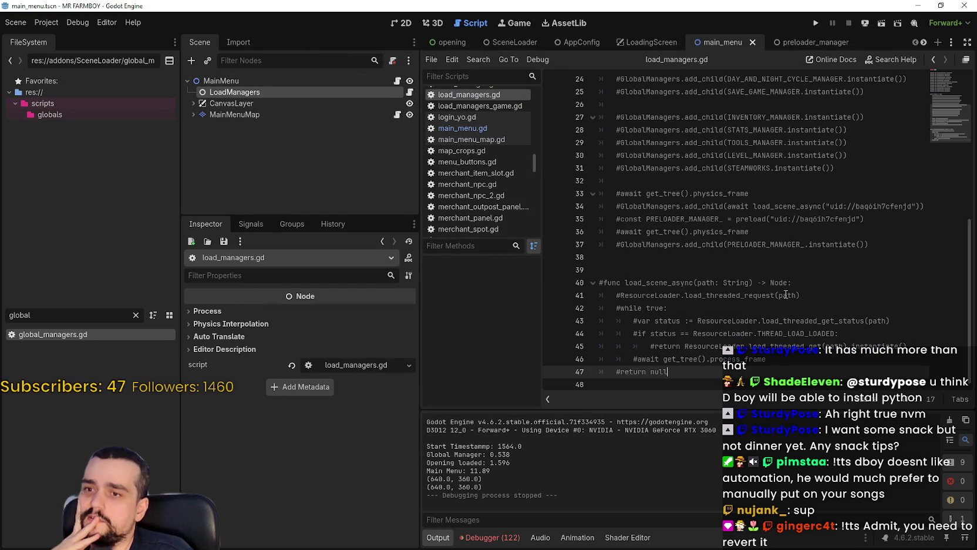
pyautogui.click(194, 104)
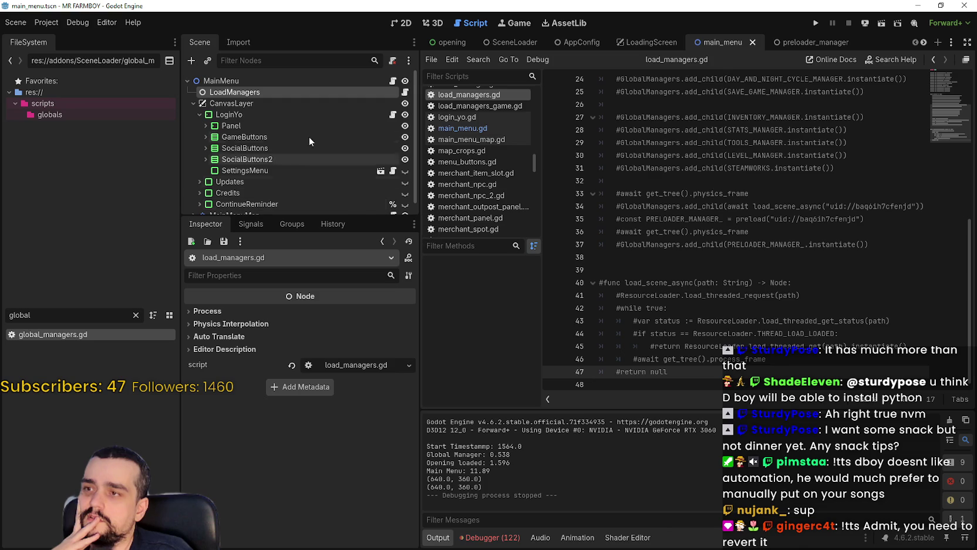
pyautogui.click(282, 114)
pyautogui.click(287, 90)
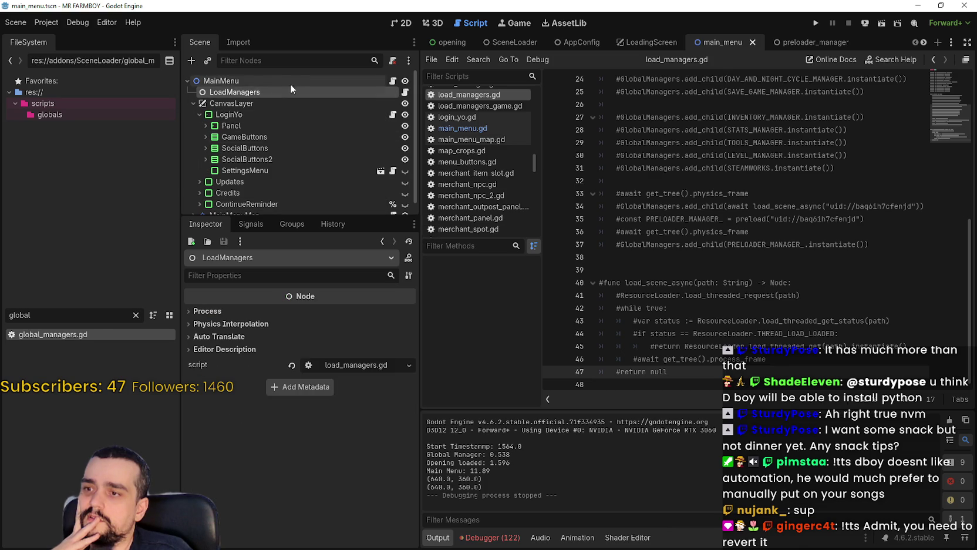
pyautogui.click(294, 80)
pyautogui.click(393, 80)
pyautogui.scroll(-1, 685, 230)
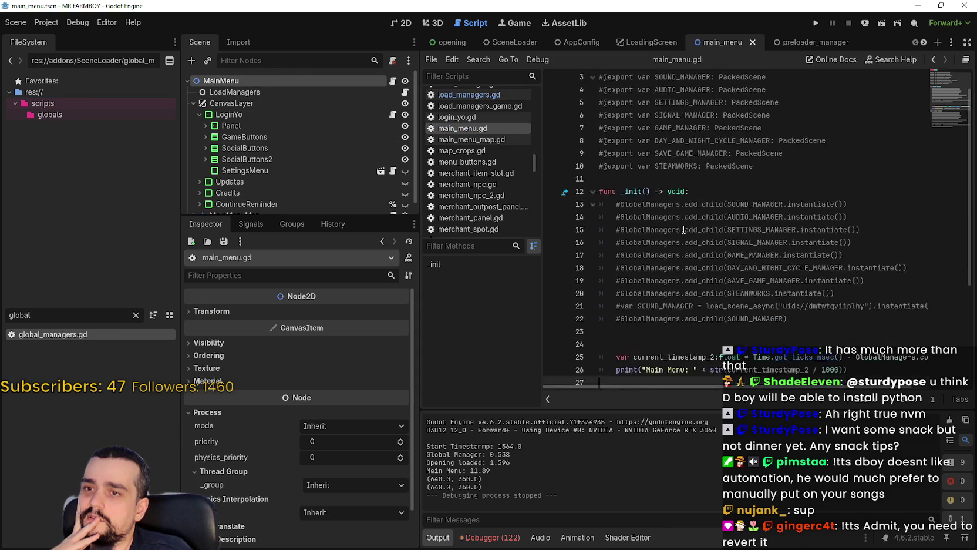
pyautogui.scroll(-4, 684, 231)
pyautogui.click(677, 222)
pyautogui.scroll(3, 677, 221)
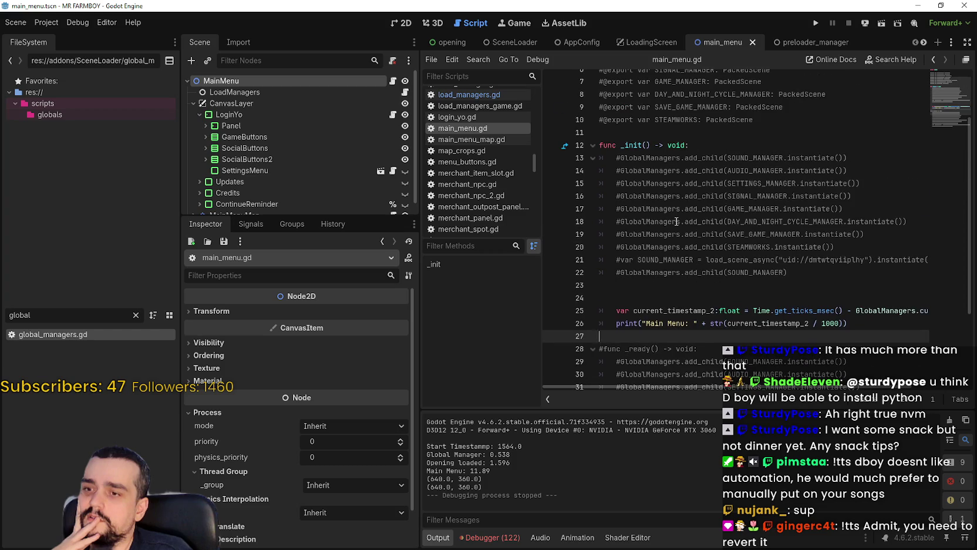
pyautogui.scroll(1, 675, 219)
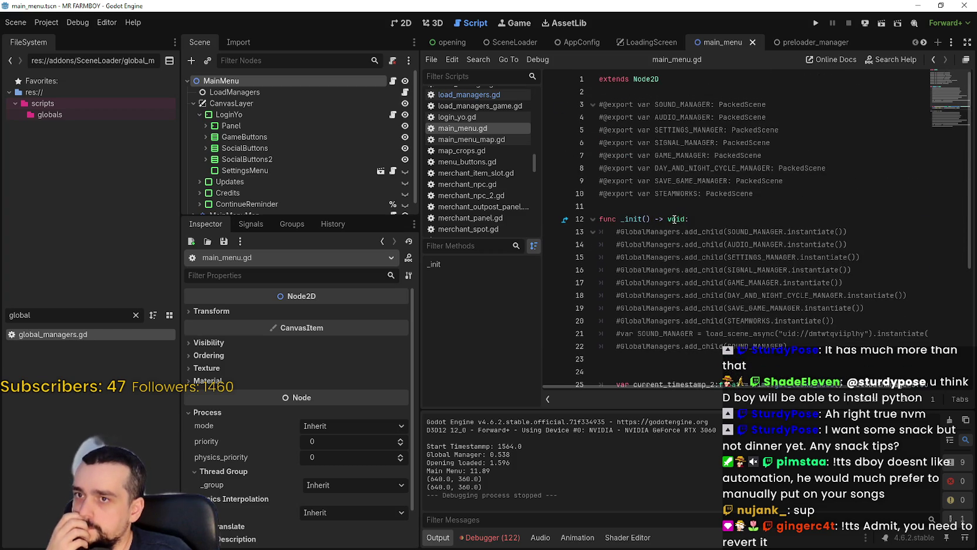
pyautogui.click(667, 207)
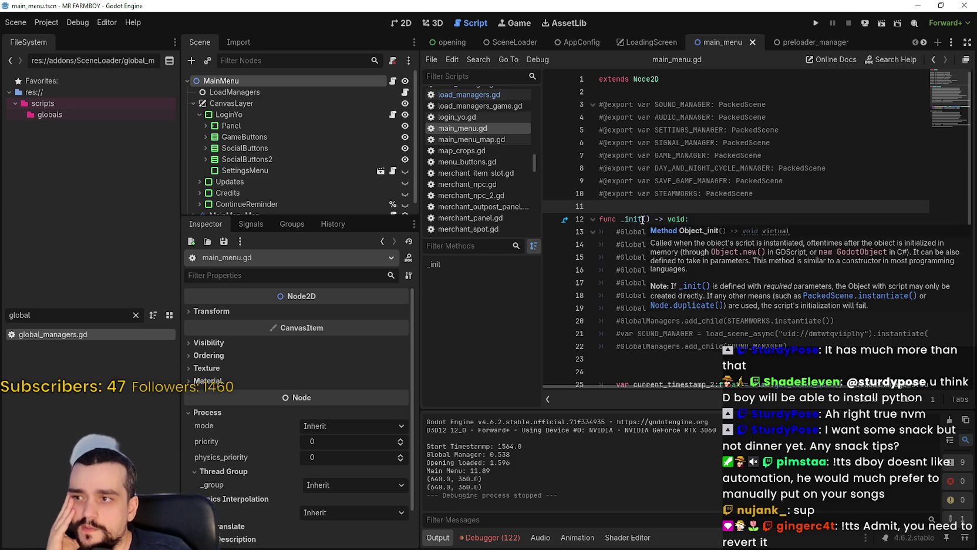
pyautogui.moveTo(640, 221)
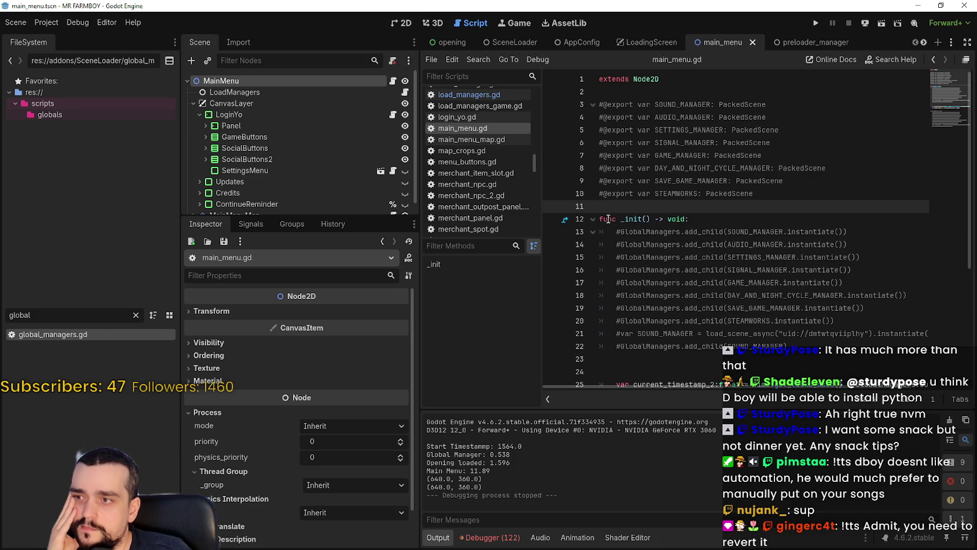
pyautogui.click(191, 104)
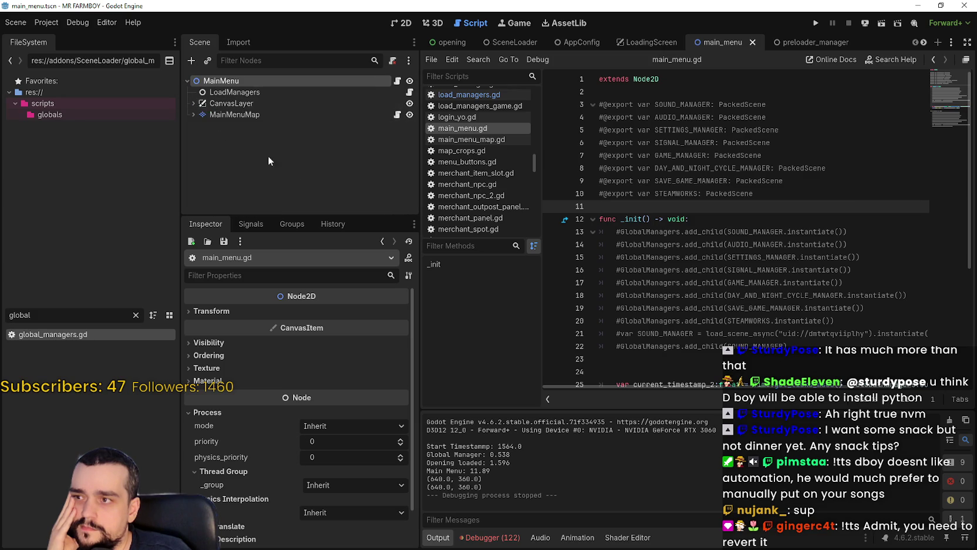
# Step: Collapse the CanvasLayer and LoginYo nodes in the Scene tree and reload the current project
pyautogui.click(191, 104)
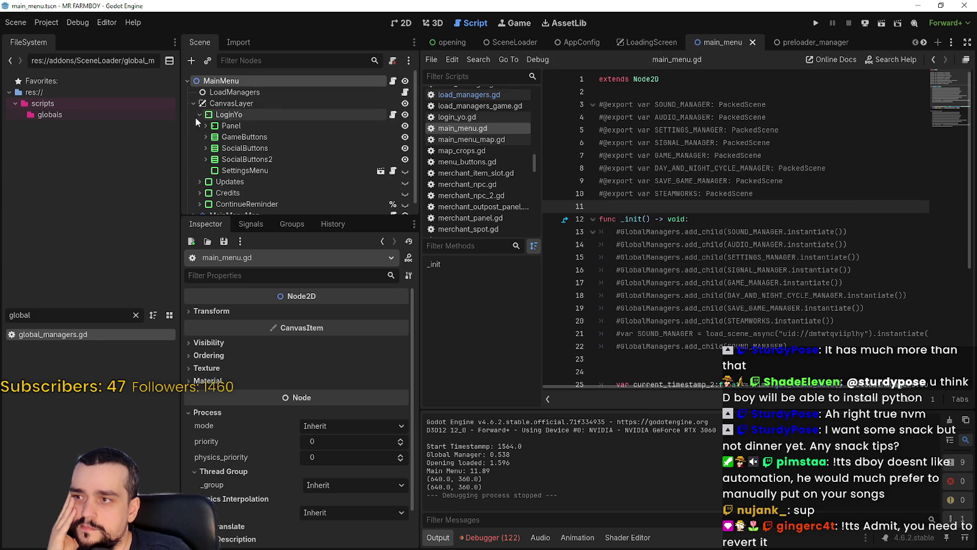
pyautogui.click(200, 115)
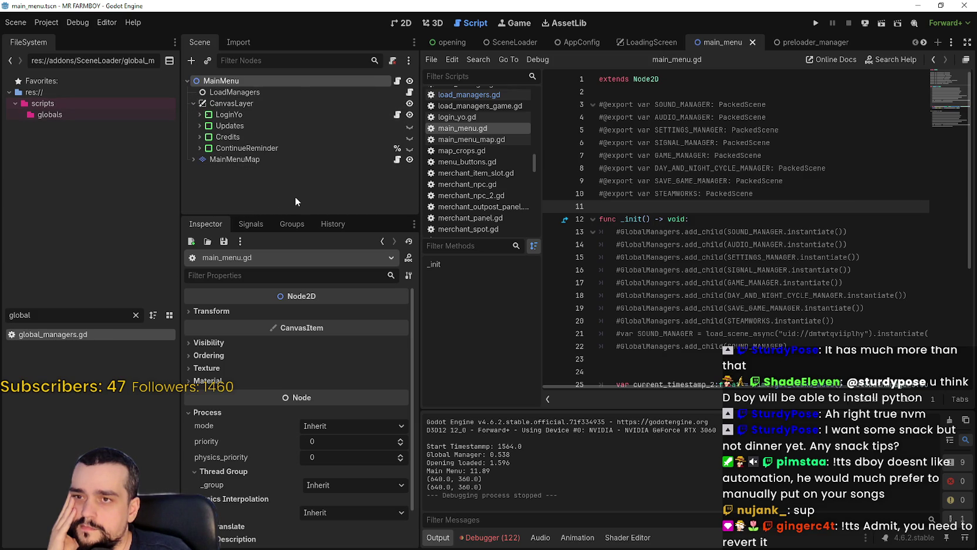
pyautogui.click(52, 25)
pyautogui.click(90, 150)
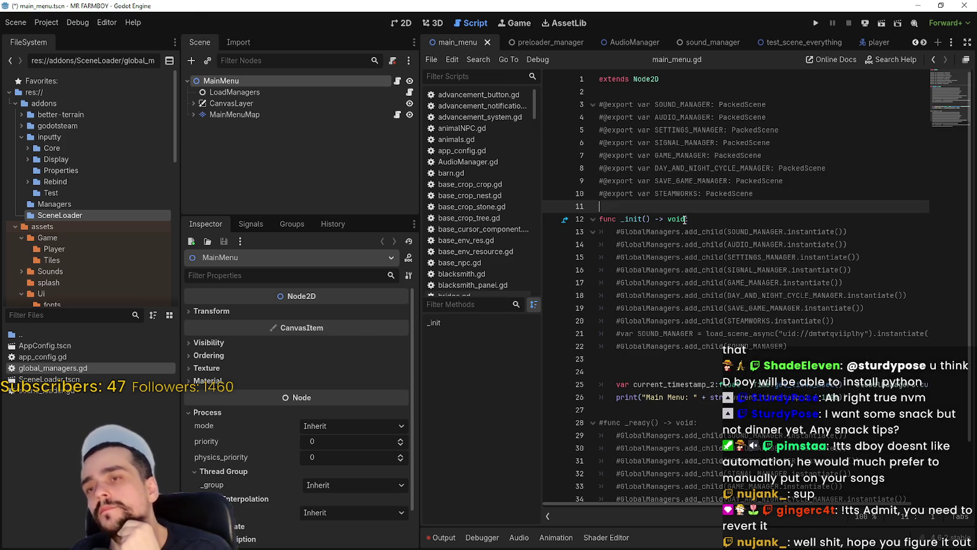
# Step: Place the caret on main_menu.gd's Main Menu timing print line and run the game
pyautogui.scroll(-2, 770, 301)
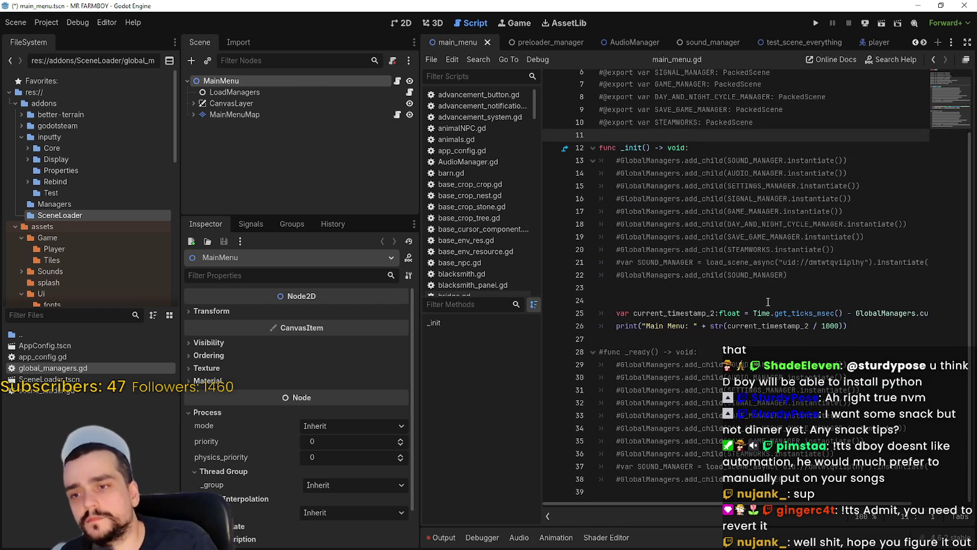
pyautogui.click(758, 326)
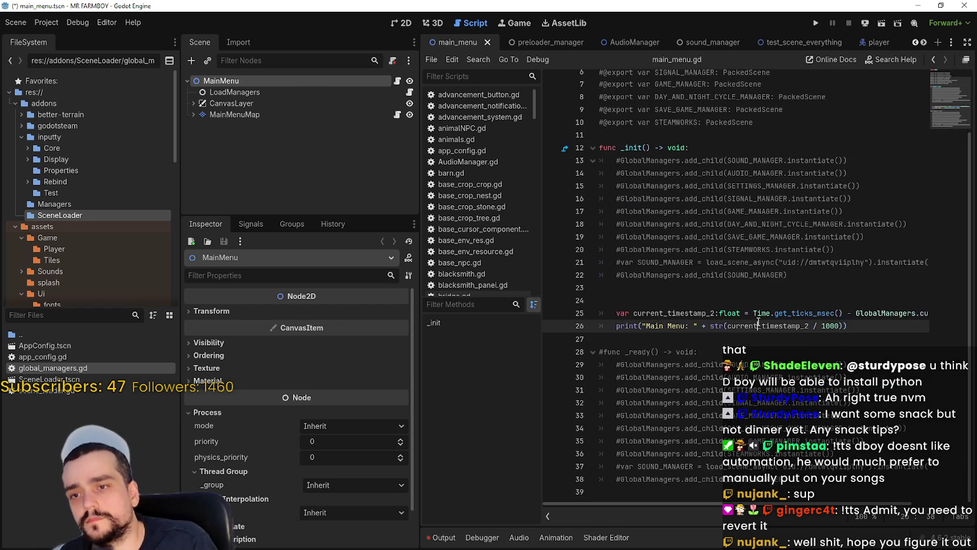
pyautogui.click(817, 25)
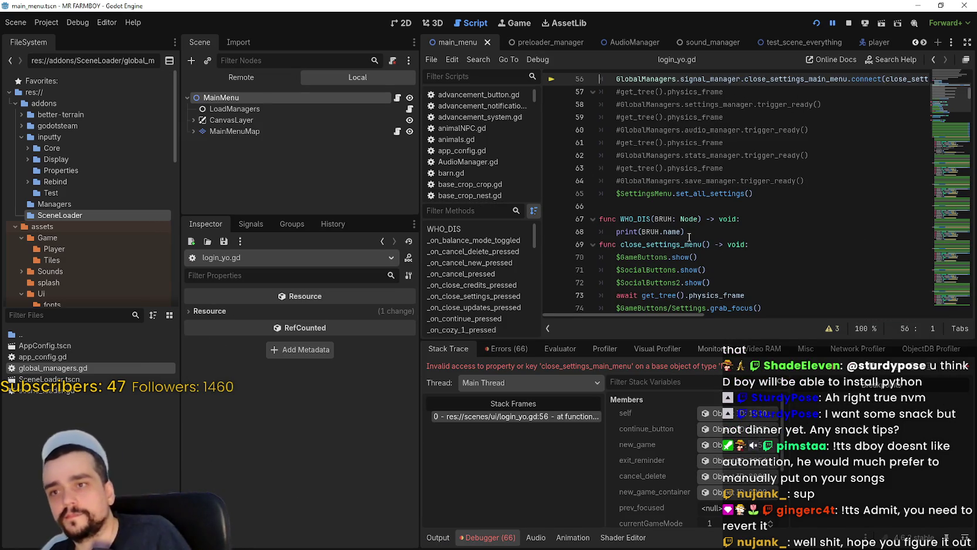
# Step: Check the Main Menu 5.729 time in Output, continue past the error, close and rerun the game
pyautogui.click(449, 534)
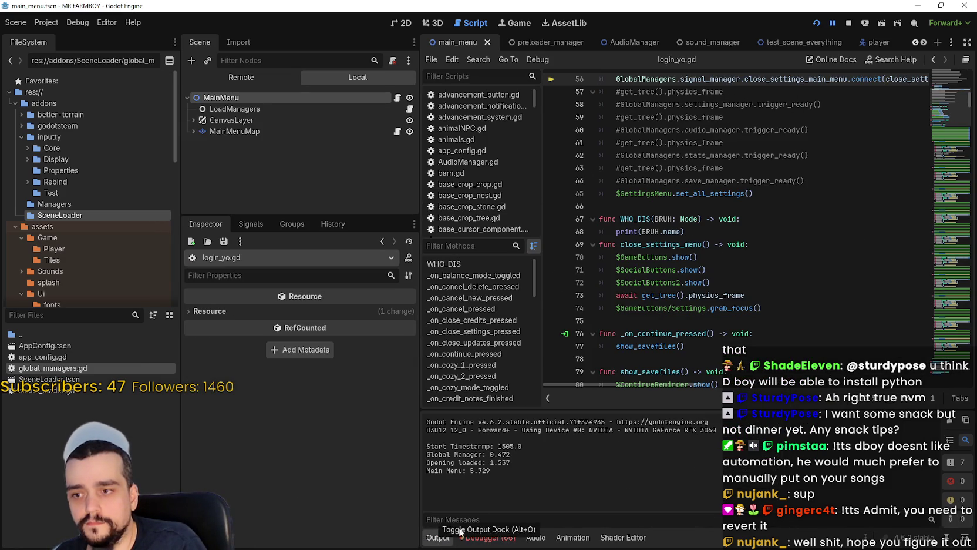
pyautogui.moveTo(491, 471); pyautogui.dragTo(394, 470)
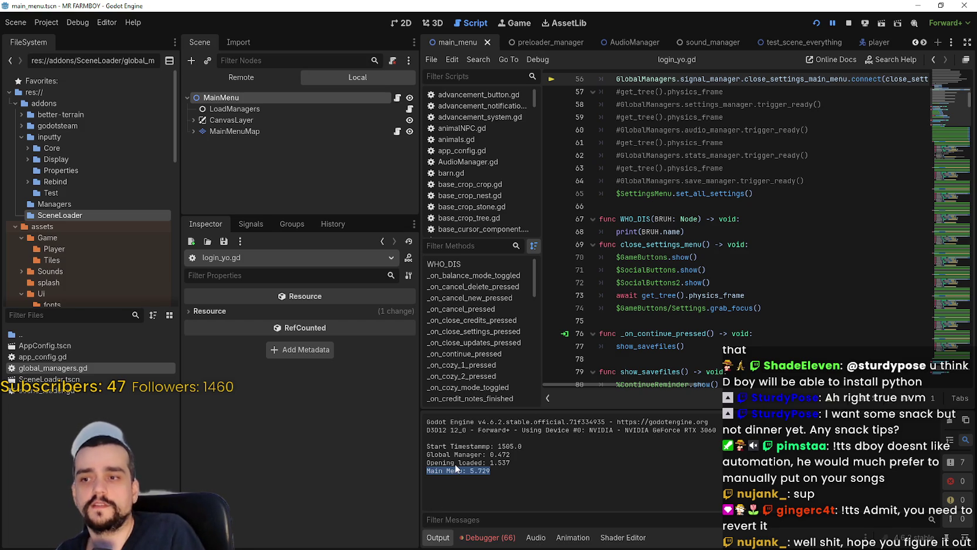
pyautogui.click(463, 539)
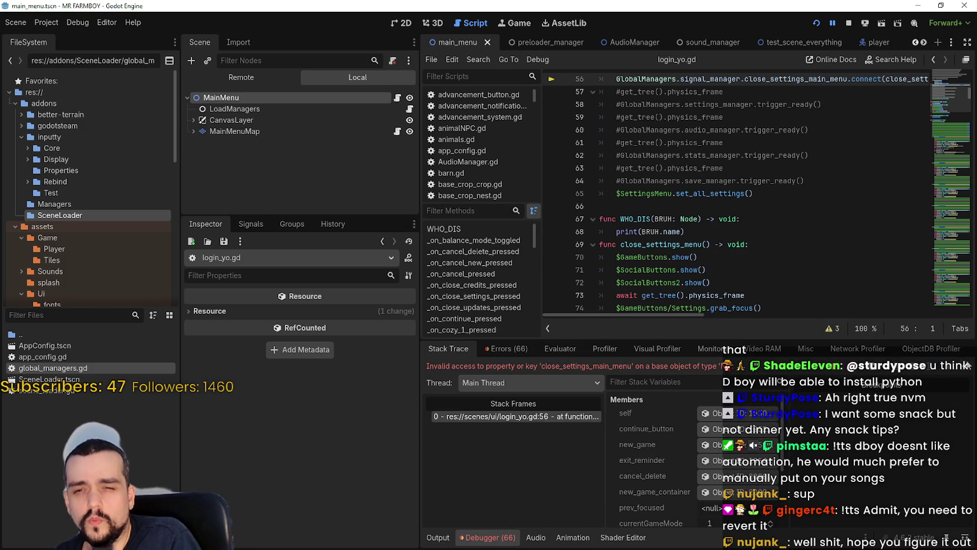
pyautogui.press('F12')
pyautogui.press('F8')
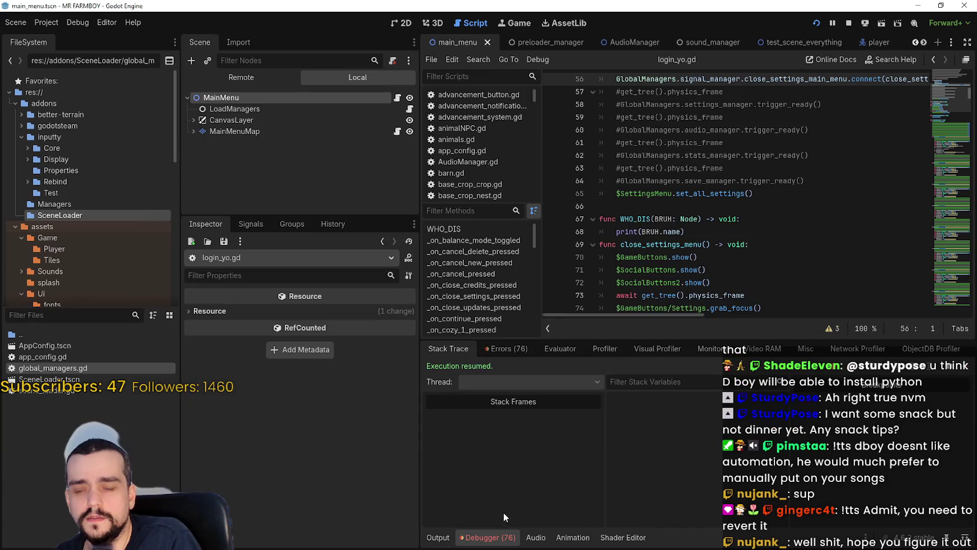
pyautogui.click(814, 25)
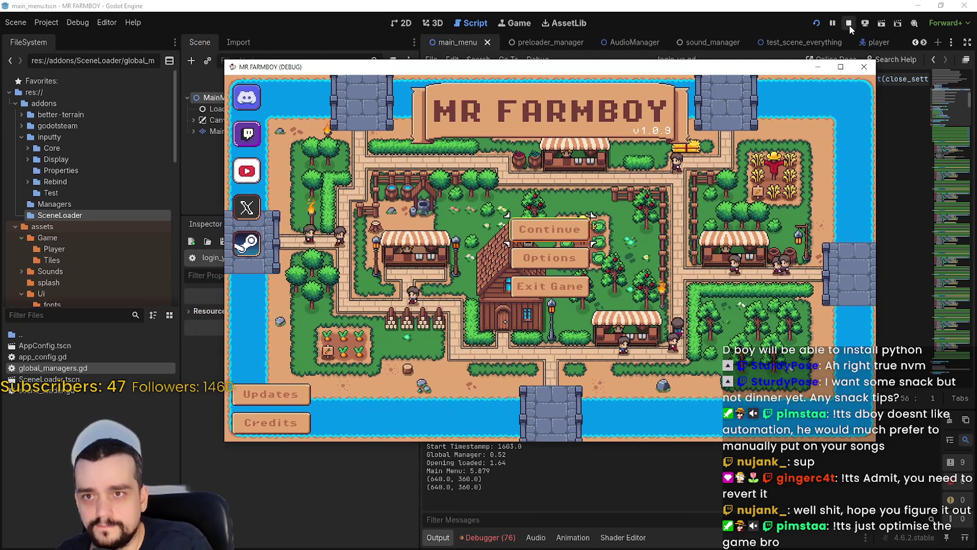
# Step: Stop the game and select the commented-out export lines 3–10 in main_menu.gd
pyautogui.click(850, 23)
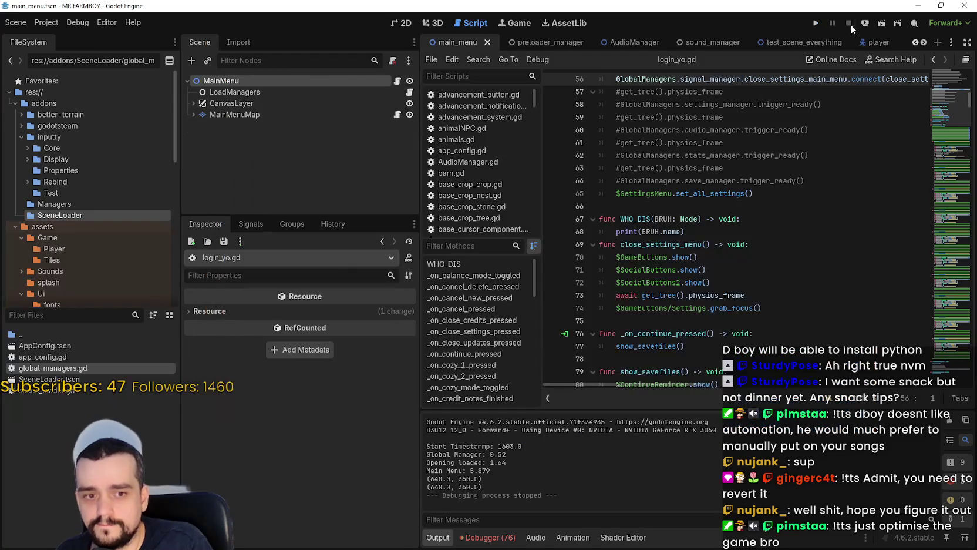
pyautogui.click(397, 81)
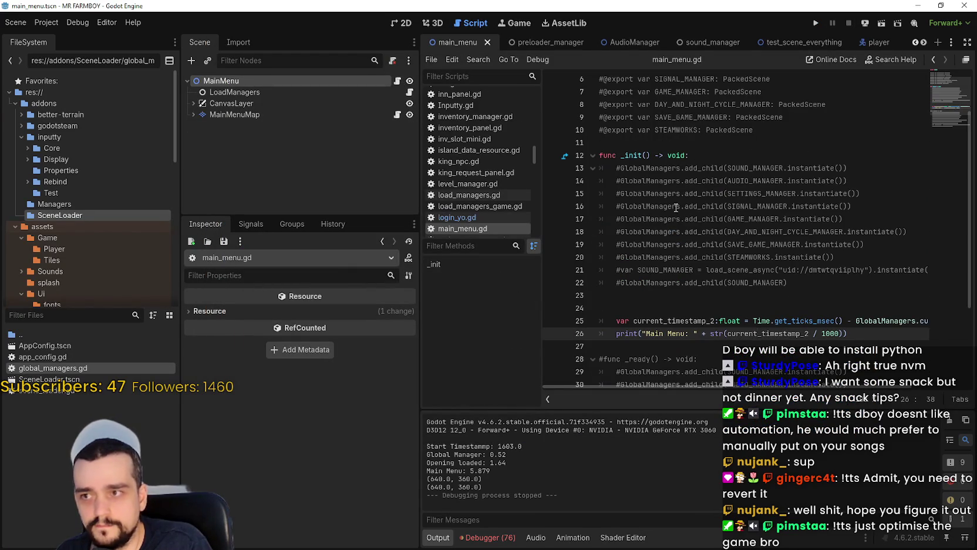
pyautogui.scroll(2, 658, 172)
pyautogui.click(768, 206)
pyautogui.click(769, 193)
pyautogui.moveTo(769, 193); pyautogui.dragTo(539, 106)
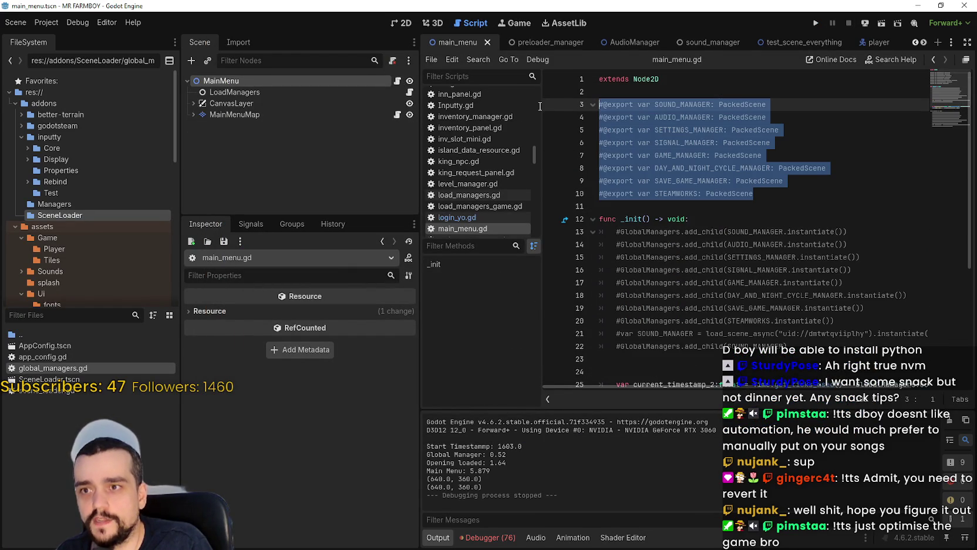
# Step: Select the LoadManagers node, reselect lines 3–10, and open its load_managers.gd script
pyautogui.click(235, 92)
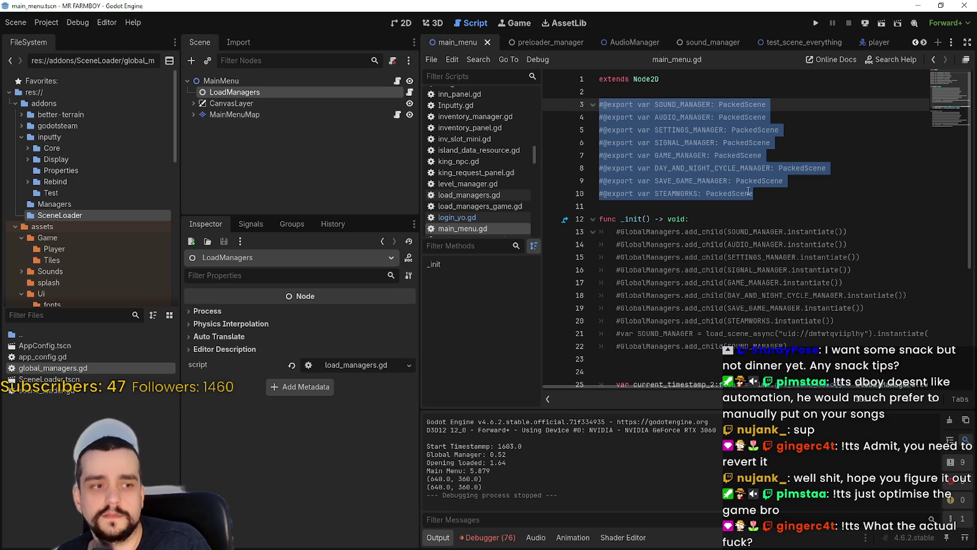
pyautogui.press('ctrl')
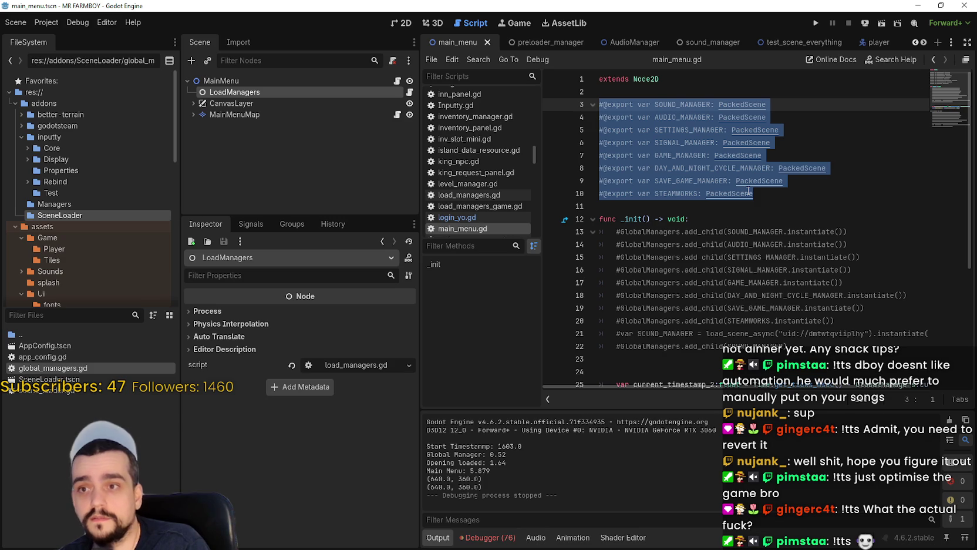
pyautogui.click(736, 218)
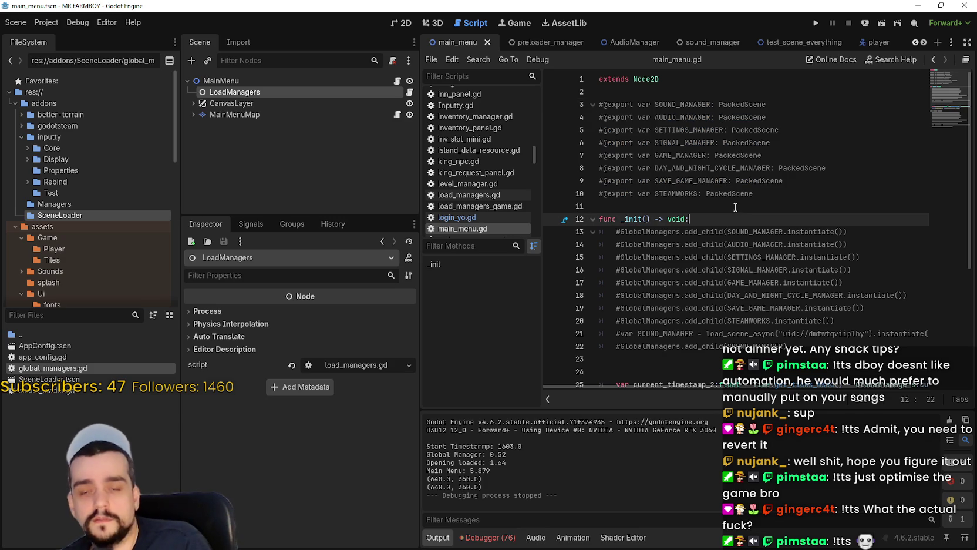
pyautogui.moveTo(757, 194)
pyautogui.mouseDown()
pyautogui.moveTo(711, 155)
pyautogui.moveTo(572, 107)
pyautogui.mouseUp()
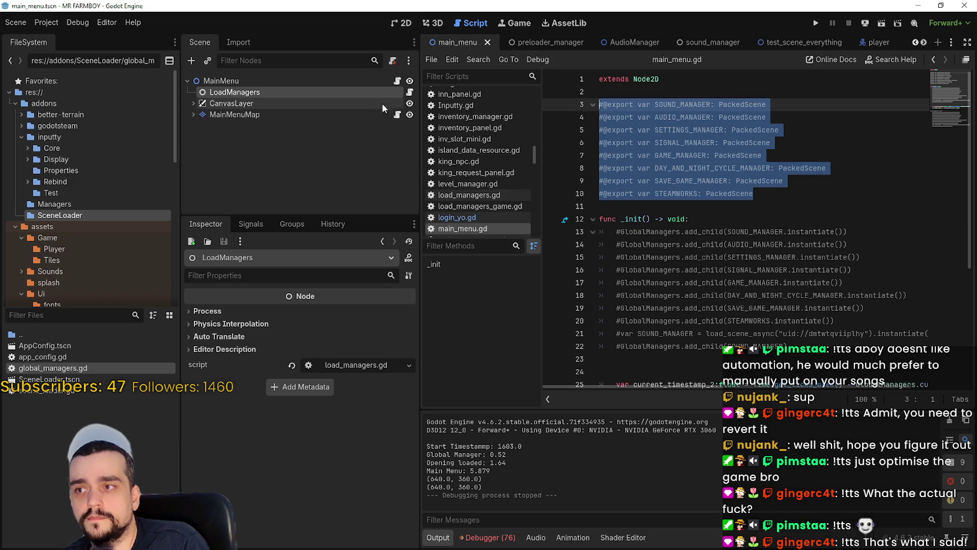
pyautogui.click(410, 92)
# Step: Remove the leading # from the SOUND, AUDIO, SETTINGS and SIGNAL manager exports on lines 4–7
pyautogui.scroll(5, 747, 234)
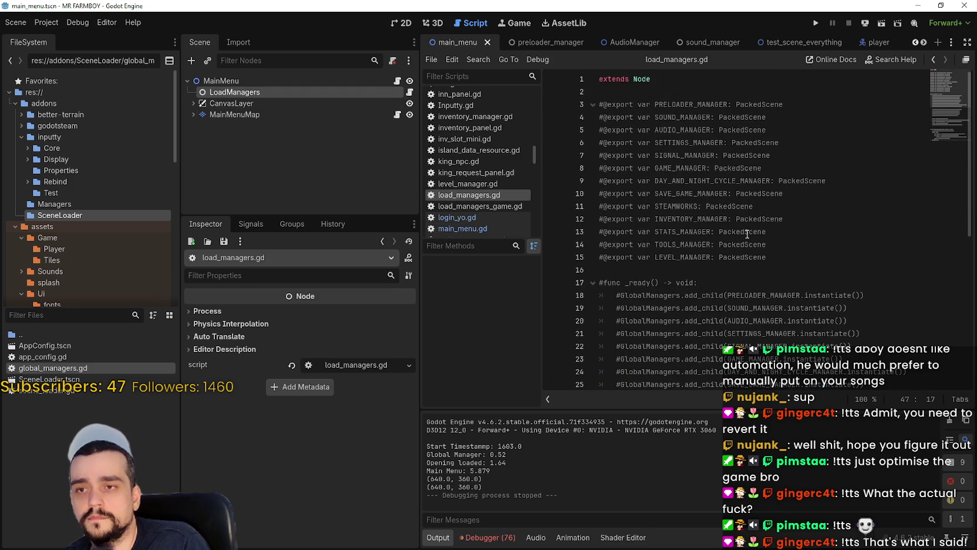
pyautogui.click(782, 117)
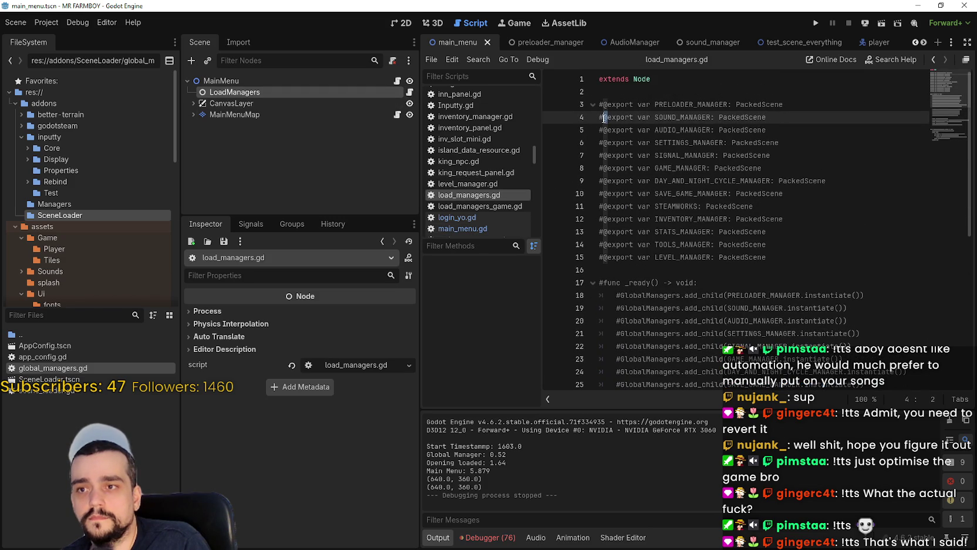
pyautogui.click(602, 117)
pyautogui.press('BackSpace')
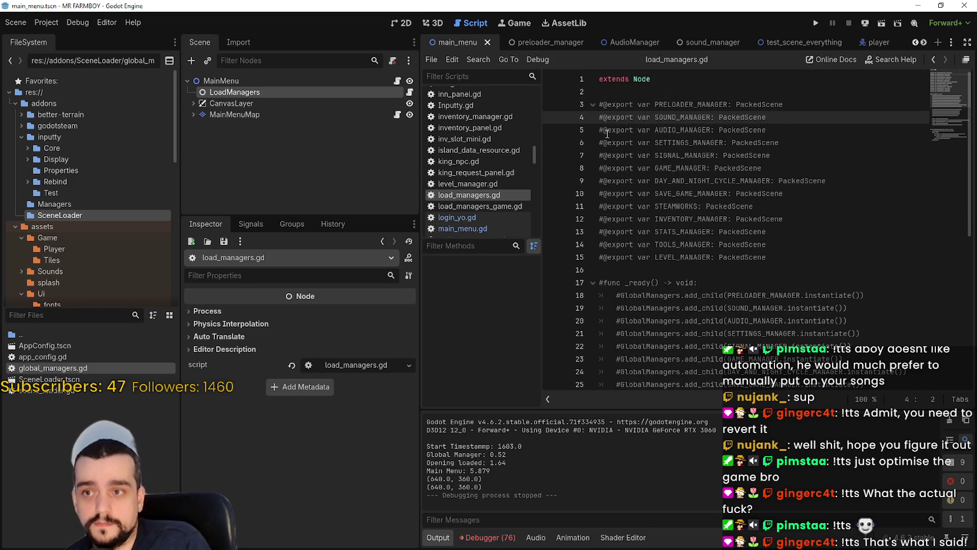
pyautogui.press('Down')
pyautogui.press('Delete')
pyautogui.press('Down')
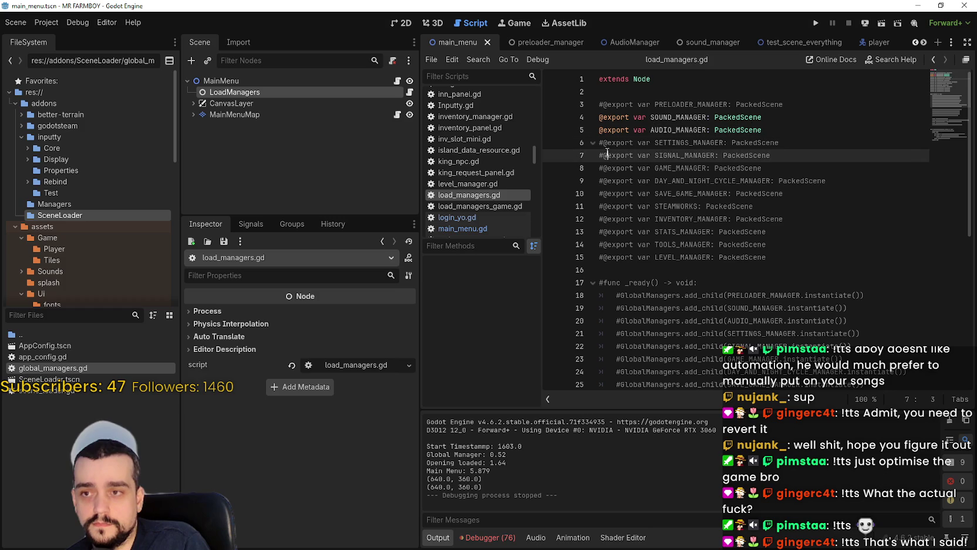
pyautogui.press('Right')
pyautogui.press('BackSpace')
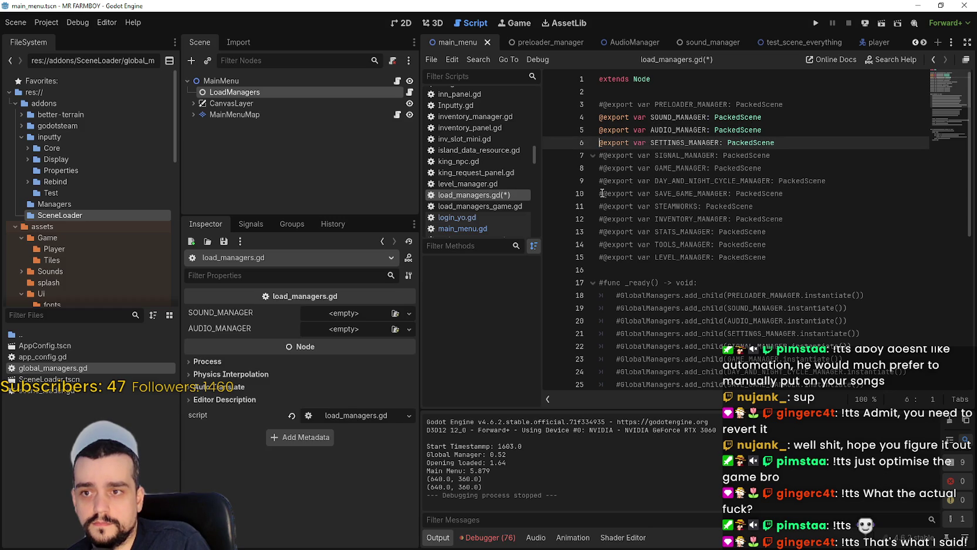
pyautogui.click(603, 156)
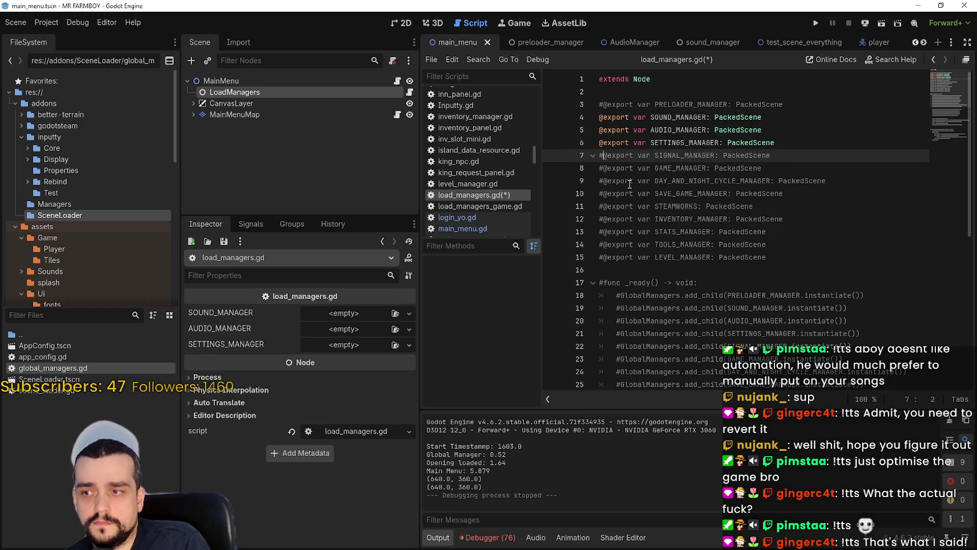
pyautogui.press('BackSpace')
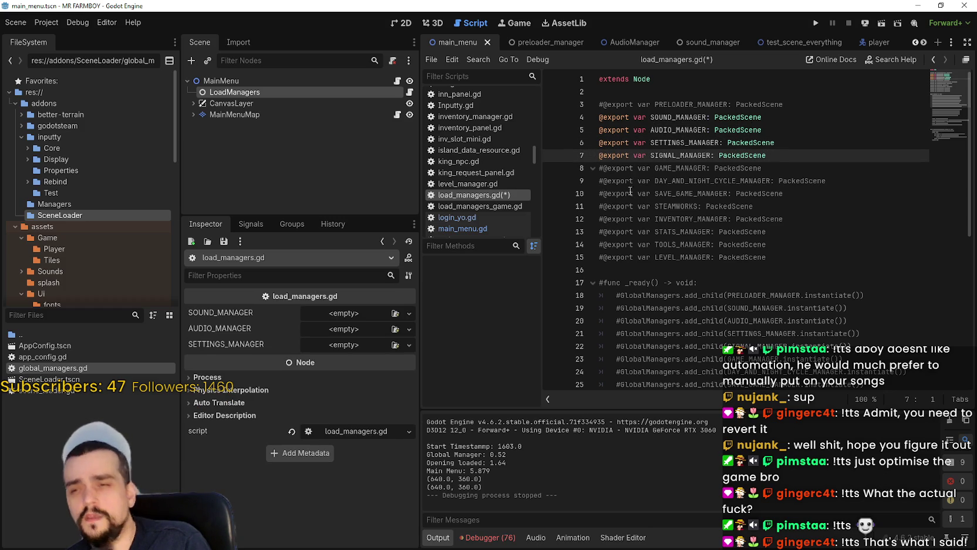
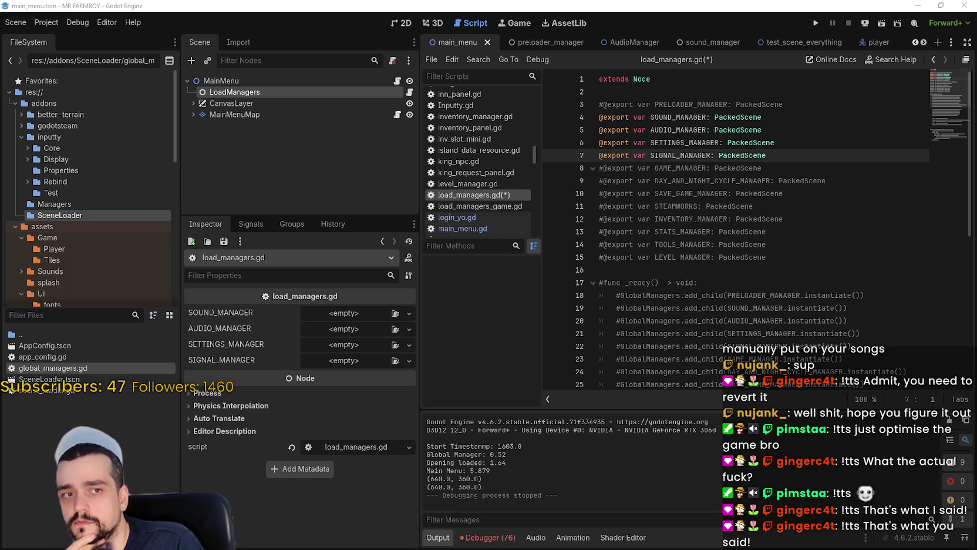
# Step: Check the Godot Engine process in Task Manager, then return to the Godot editor
pyautogui.hotkey('ctrl', 'shift', 'Escape')
pyautogui.click(186, 168)
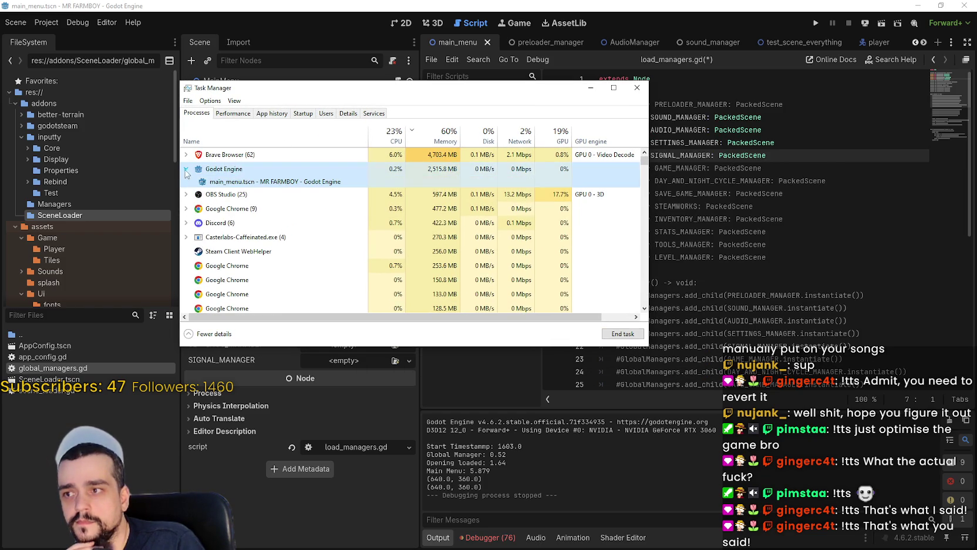
pyautogui.doubleClick(445, 182)
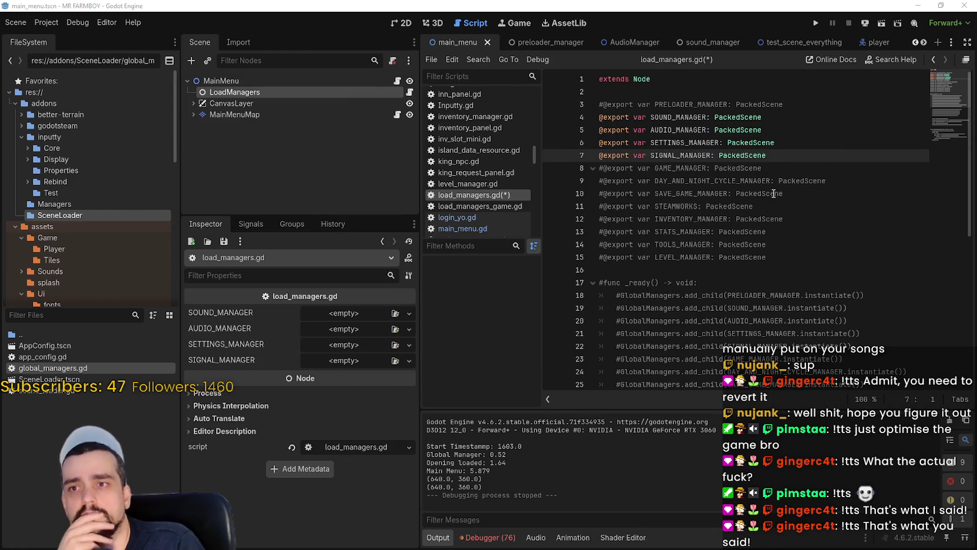
# Step: Save the load_managers.gd script with Ctrl+S
pyautogui.click(775, 193)
pyautogui.hotkey('ctrl', 's')
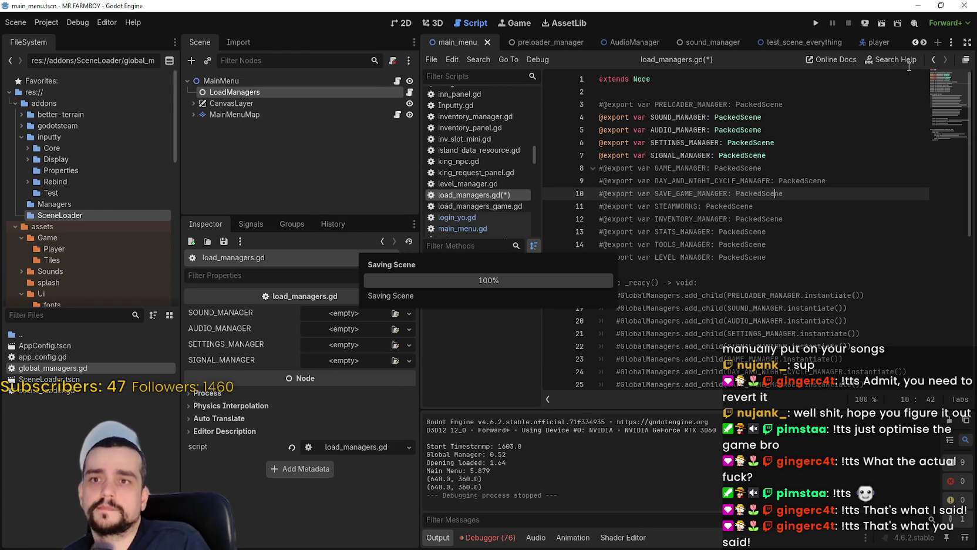
pyautogui.click(925, 41)
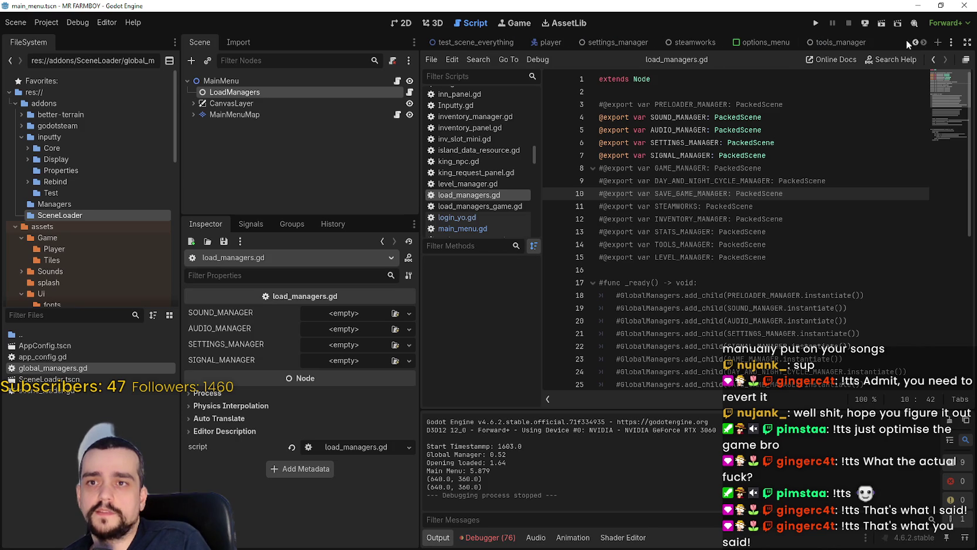
# Step: Close the tools_manager, options_menu, settings_manager, player, test_scene_everything, sound_manager, AudioManager and preloader_manager scene tabs
pyautogui.click(869, 41)
pyautogui.click(875, 41)
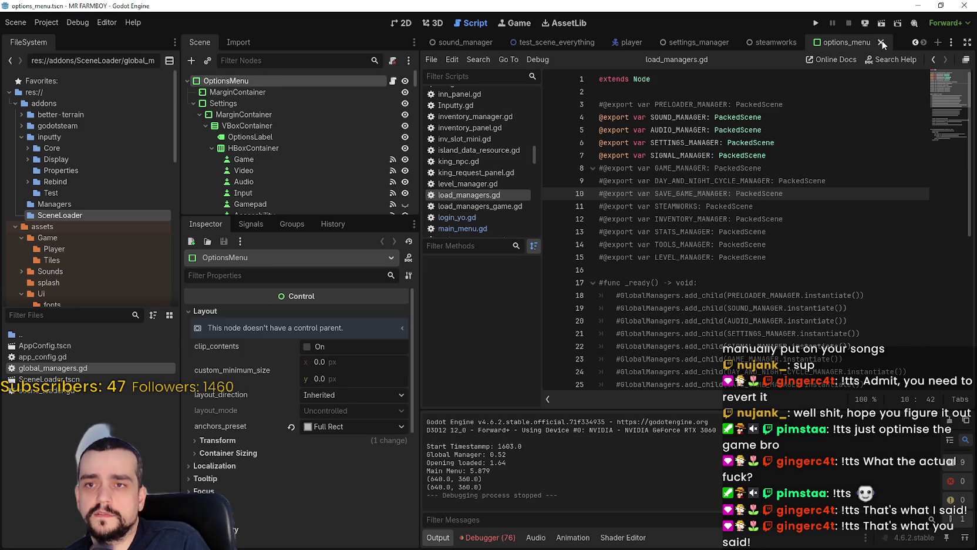
pyautogui.click(883, 44)
pyautogui.click(884, 41)
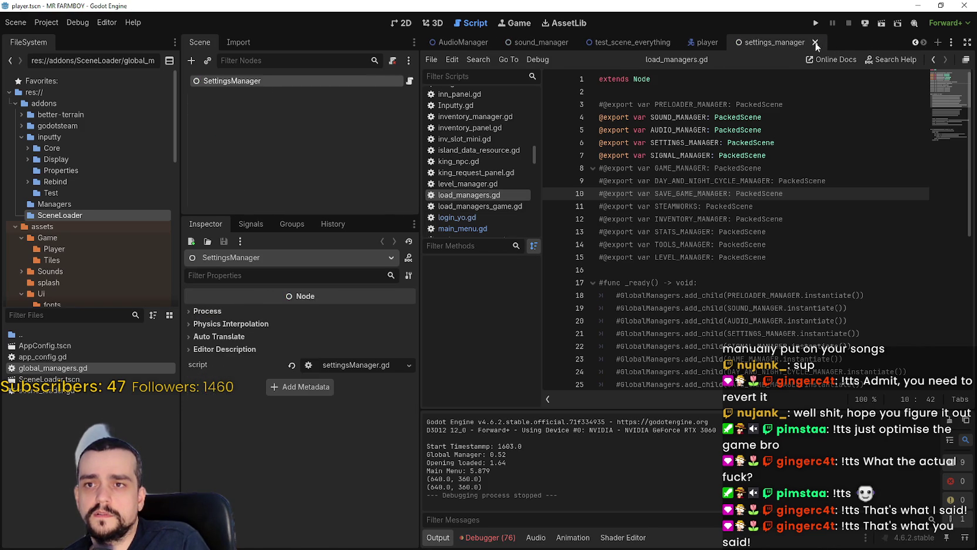
pyautogui.click(816, 42)
pyautogui.click(886, 43)
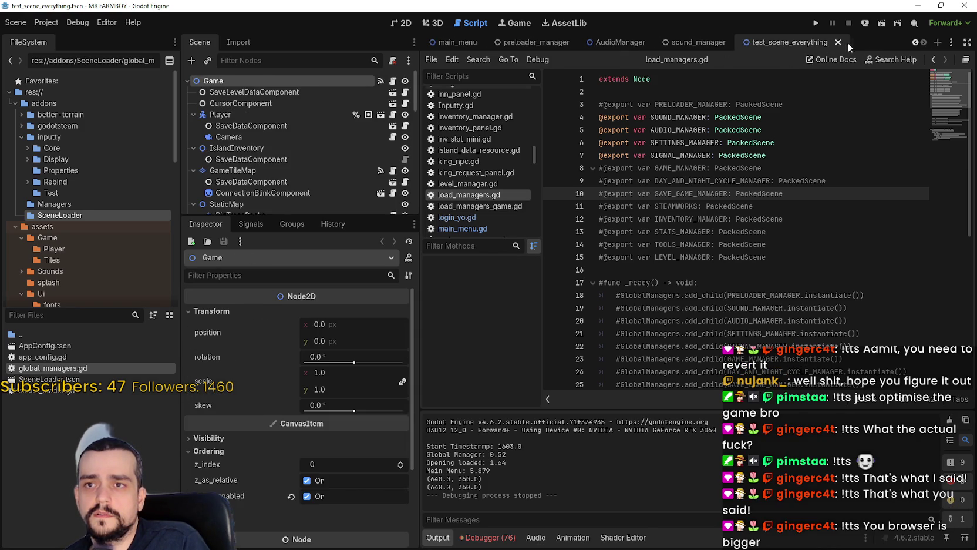
pyautogui.click(839, 43)
pyautogui.click(875, 44)
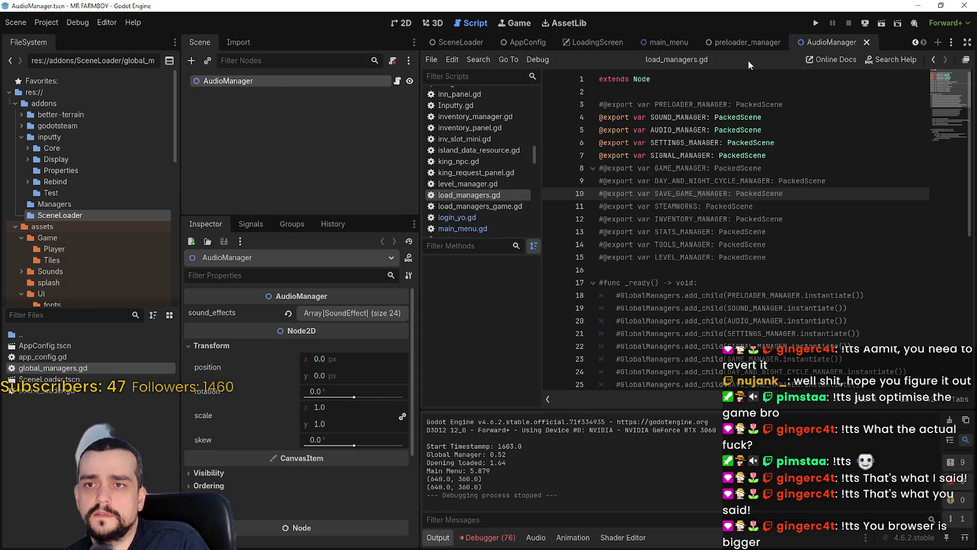
pyautogui.click(868, 43)
pyautogui.click(845, 42)
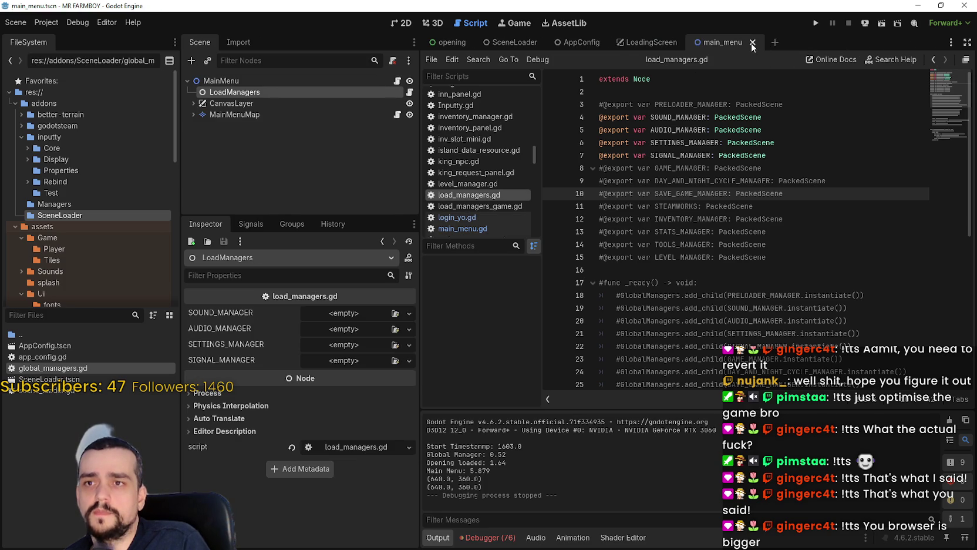
# Step: Close the LoadingScreen, AppConfig and SceneLoader scene tabs
pyautogui.click(664, 44)
pyautogui.click(690, 43)
pyautogui.click(610, 42)
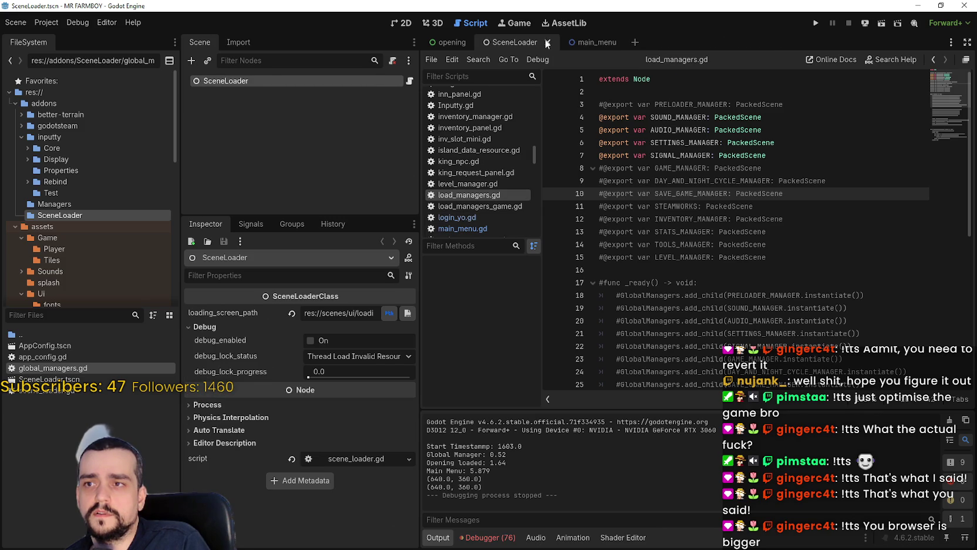
pyautogui.click(548, 43)
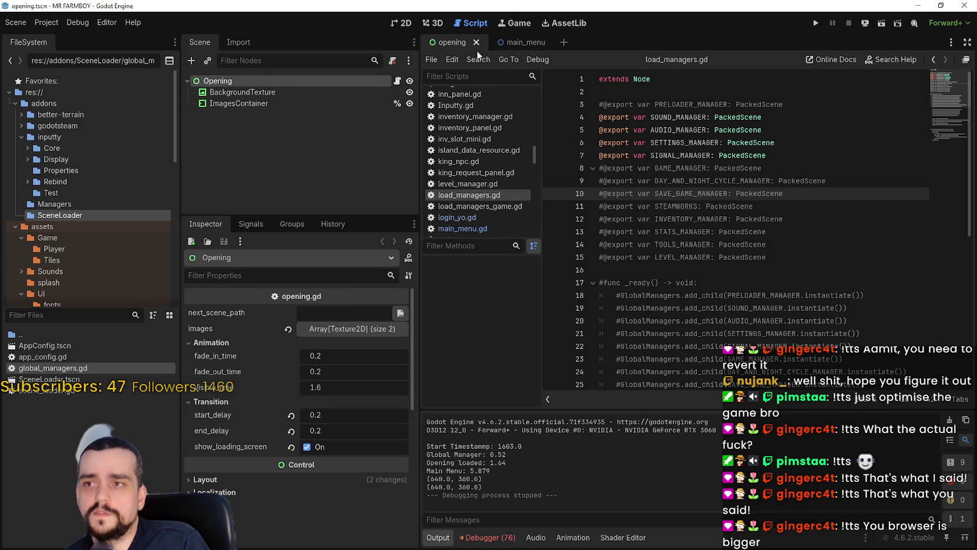
# Step: Open the Debugger panel and view its visual profiler
pyautogui.click(734, 269)
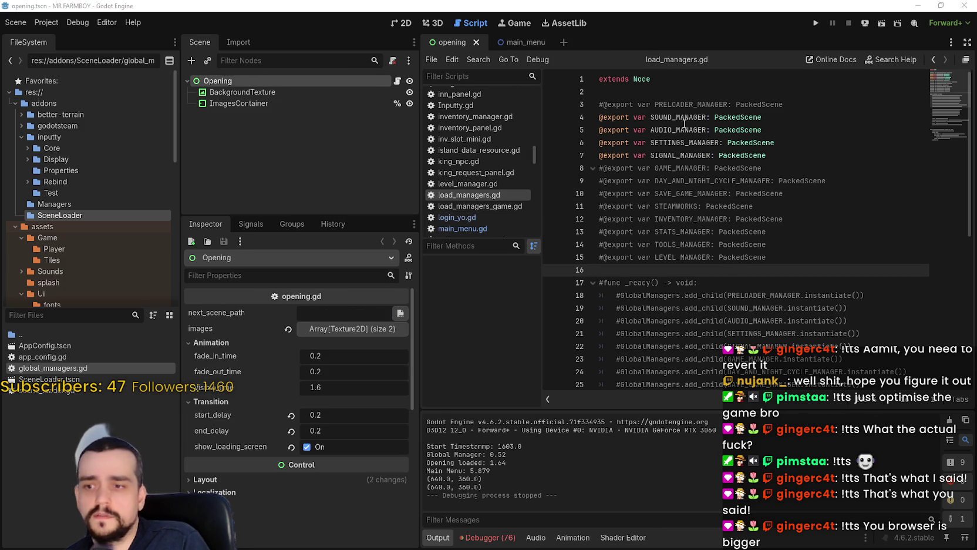
pyautogui.click(488, 537)
pyautogui.click(631, 352)
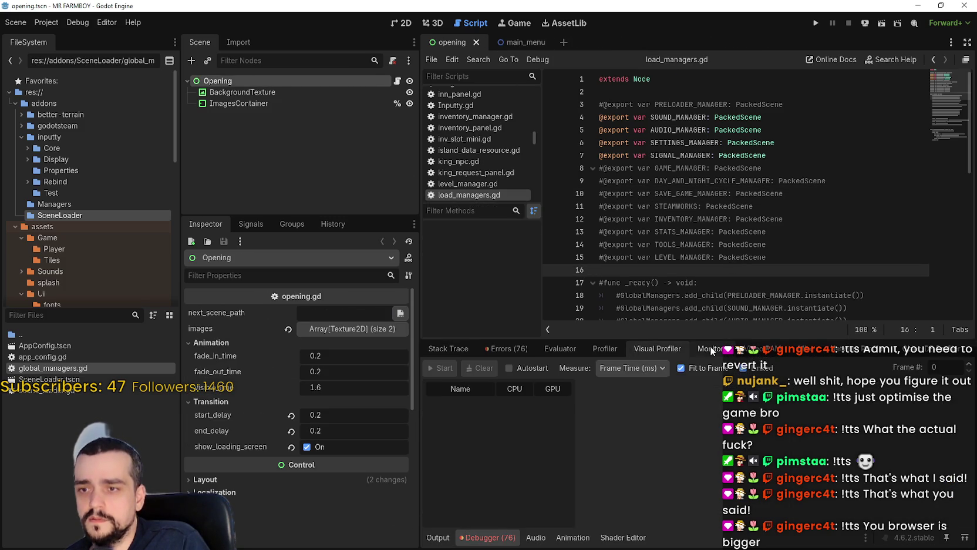
# Step: Scroll through the Debugger's performance Monitors list, then go back to Stack Trace
pyautogui.click(710, 348)
pyautogui.scroll(-3, 502, 470)
pyautogui.scroll(3, 503, 484)
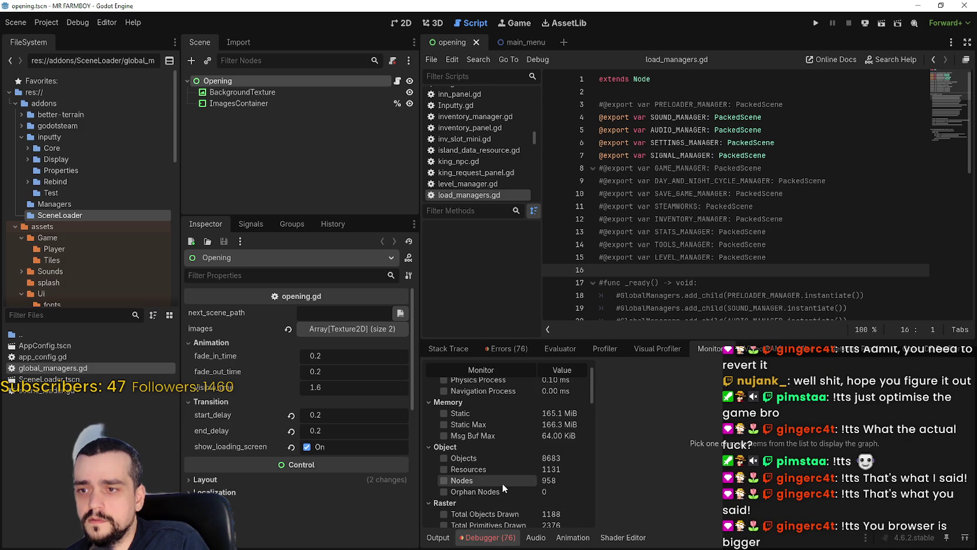
pyautogui.scroll(-6, 505, 482)
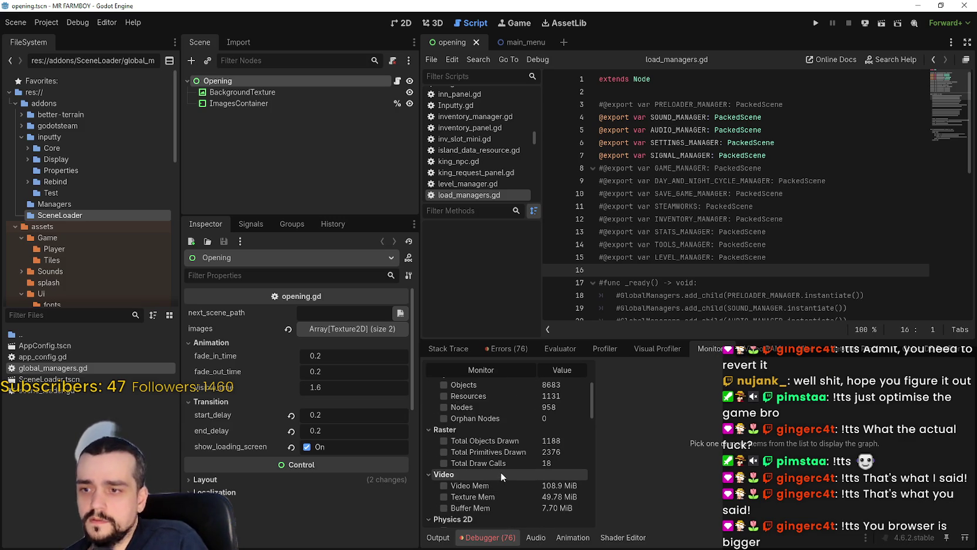
pyautogui.scroll(-3, 499, 467)
pyautogui.scroll(5, 500, 462)
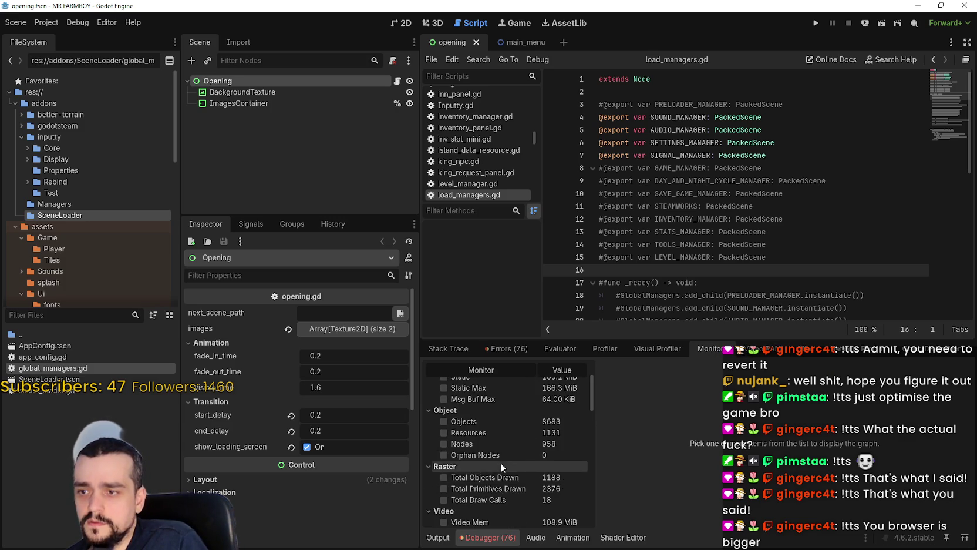
pyautogui.click(463, 349)
# Step: Switch to the main_menu scene and select LoadManagers to show its empty manager slots
pyautogui.click(757, 231)
pyautogui.scroll(-2, 757, 232)
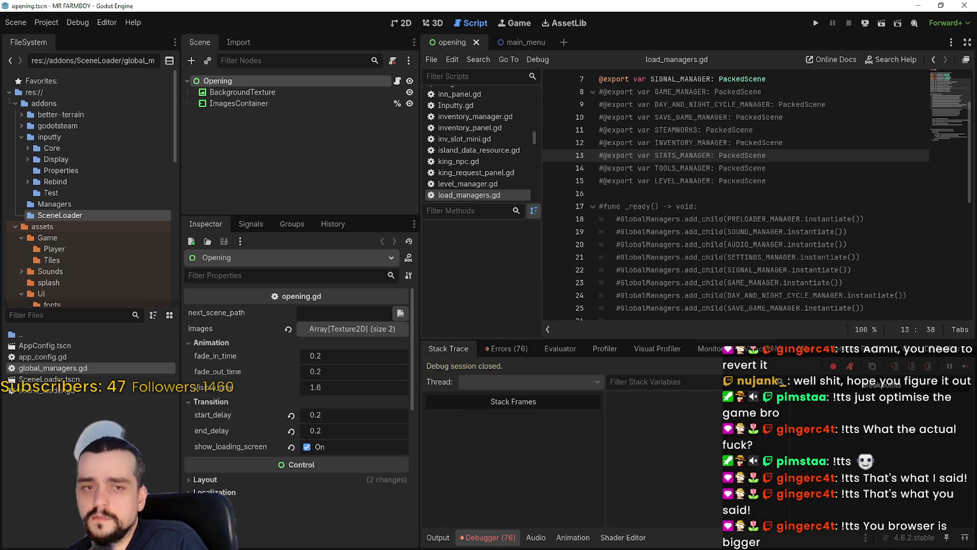
pyautogui.scroll(2, 684, 188)
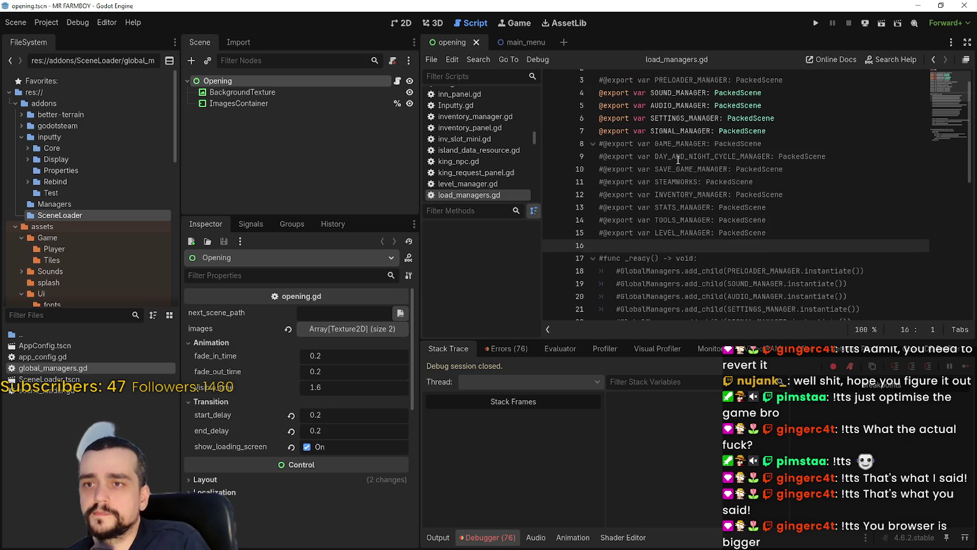
pyautogui.click(651, 155)
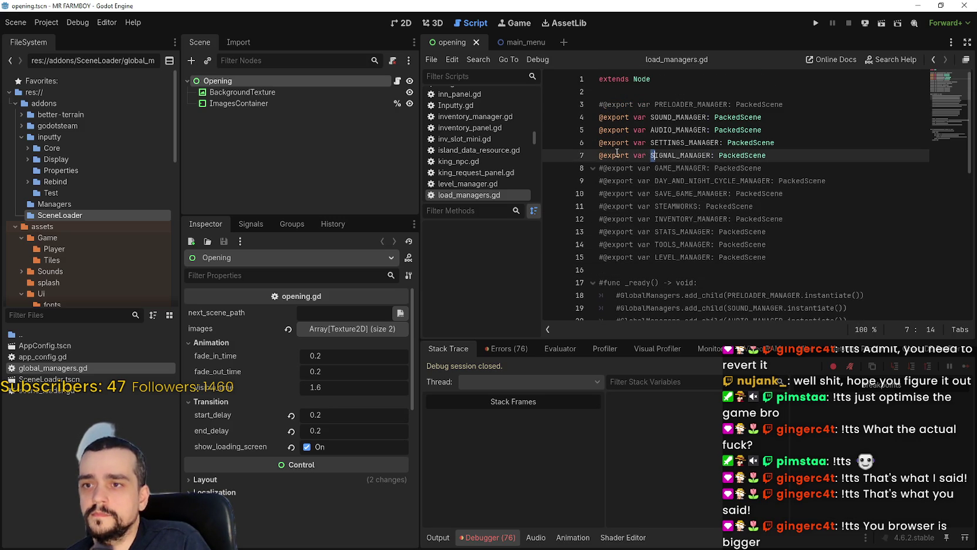
pyautogui.click(517, 42)
pyautogui.click(237, 92)
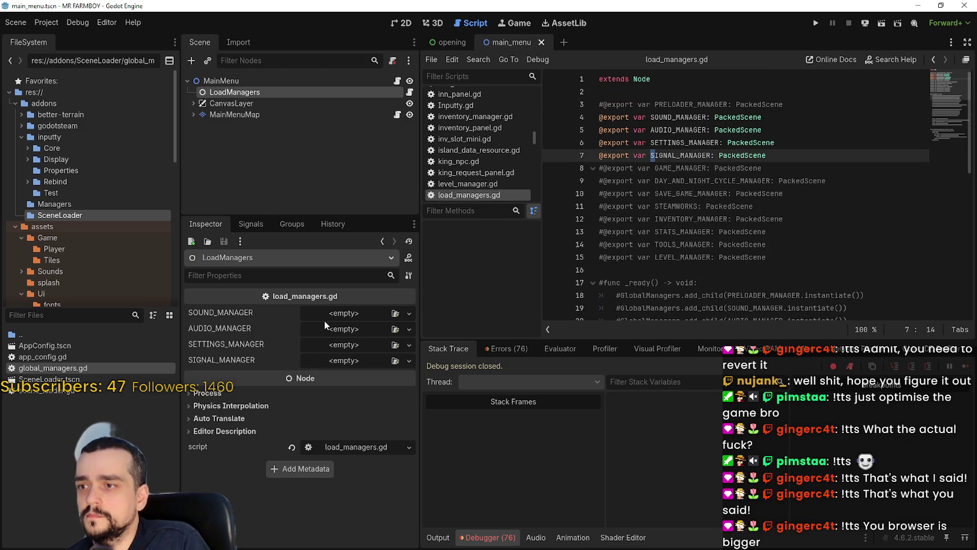
# Step: Filter FileSystem for 'sound' and assign sound_manager.tscn to SOUND_MANAGER, checking the error list
pyautogui.write('sound')
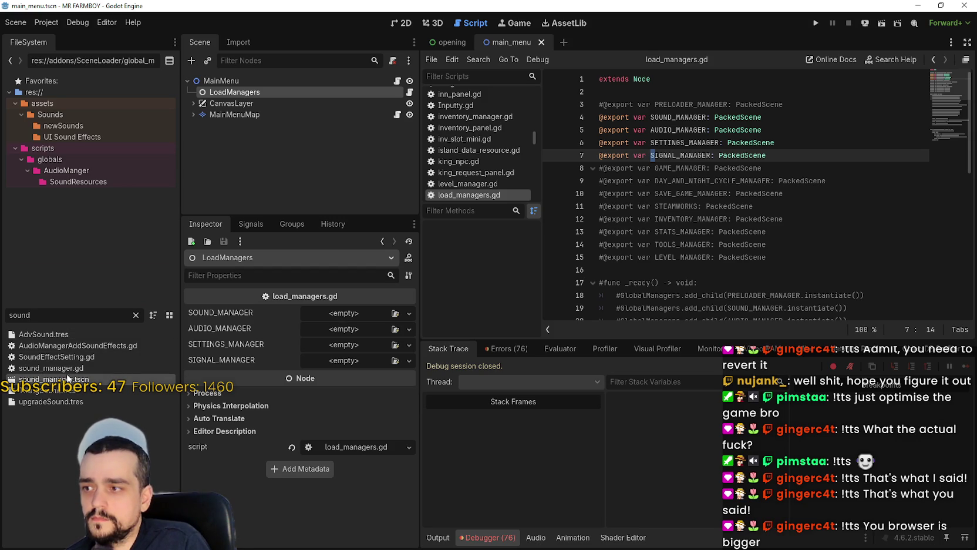
pyautogui.moveTo(70, 374)
pyautogui.mouseDown()
pyautogui.moveTo(85, 367)
pyautogui.moveTo(48, 376)
pyautogui.moveTo(59, 346)
pyautogui.mouseUp()
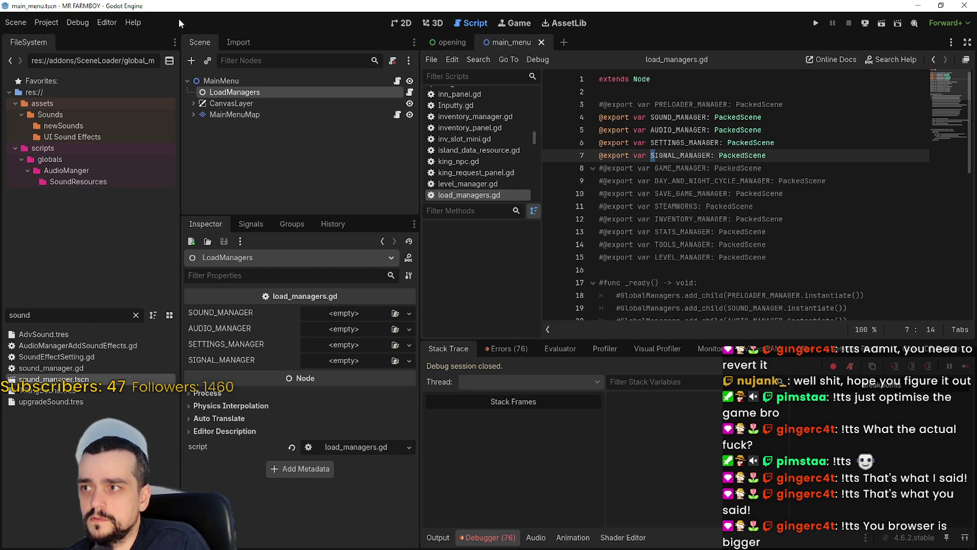
pyautogui.click(796, 220)
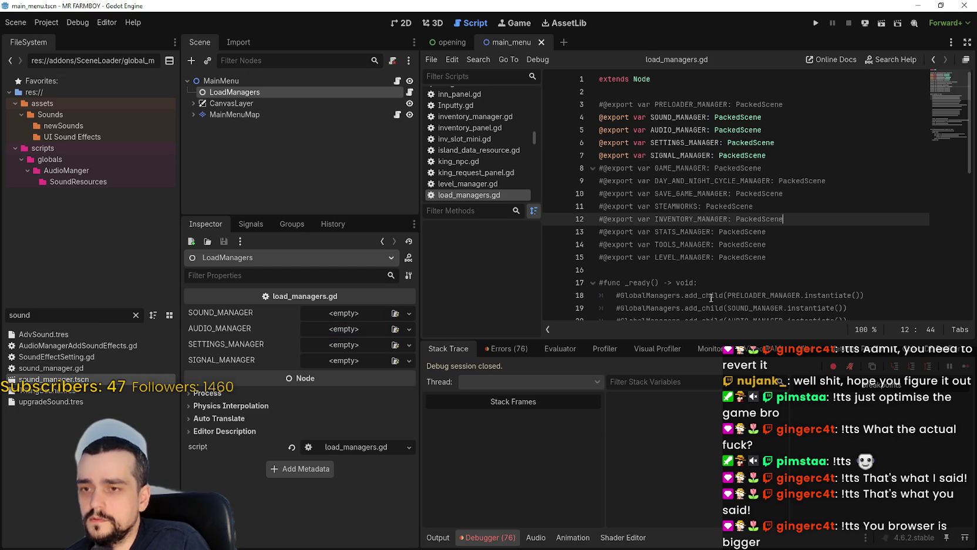
pyautogui.click(504, 349)
pyautogui.click(448, 349)
pyautogui.click(514, 349)
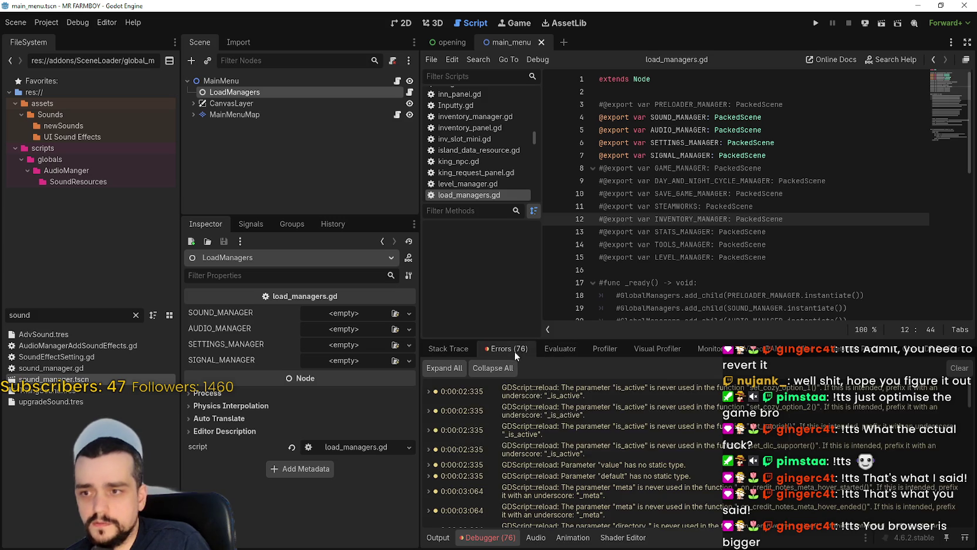
pyautogui.scroll(-10, 588, 452)
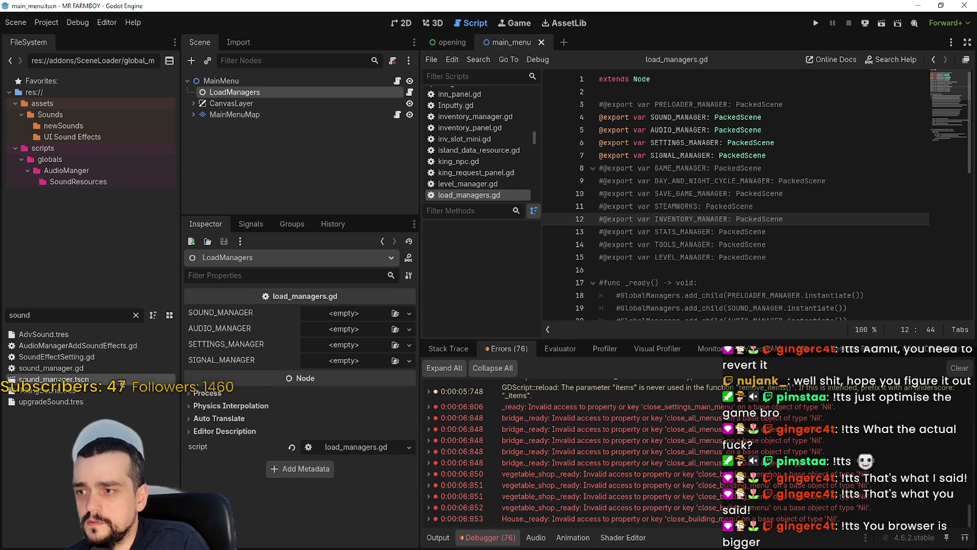
pyautogui.moveTo(122, 383)
pyautogui.mouseDown()
pyautogui.moveTo(329, 334)
pyautogui.moveTo(333, 315)
pyautogui.mouseUp()
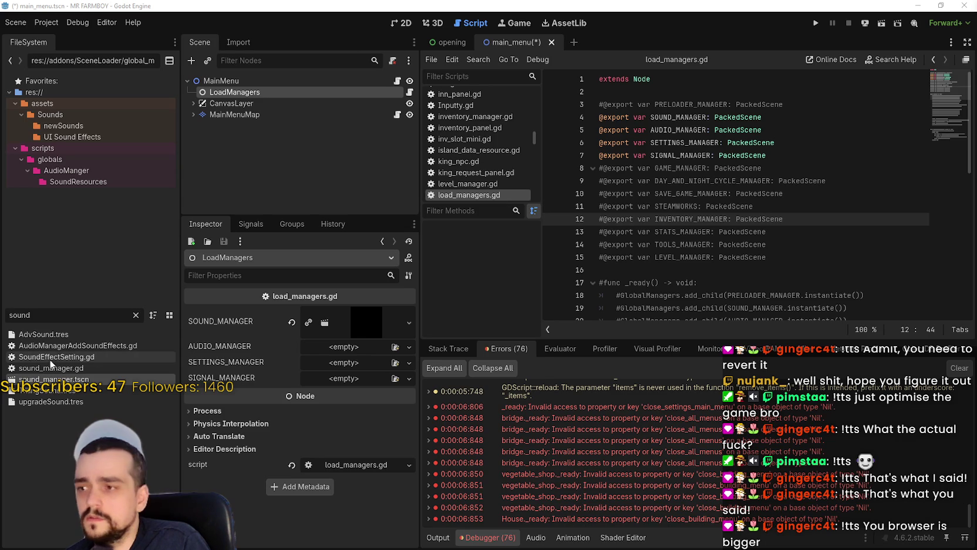
# Step: Assign AudioManager.tscn to AUDIO_MANAGER and settings_manager.tscn to SETTINGS_MANAGER
pyautogui.moveTo(30, 314); pyautogui.dragTo(2, 311)
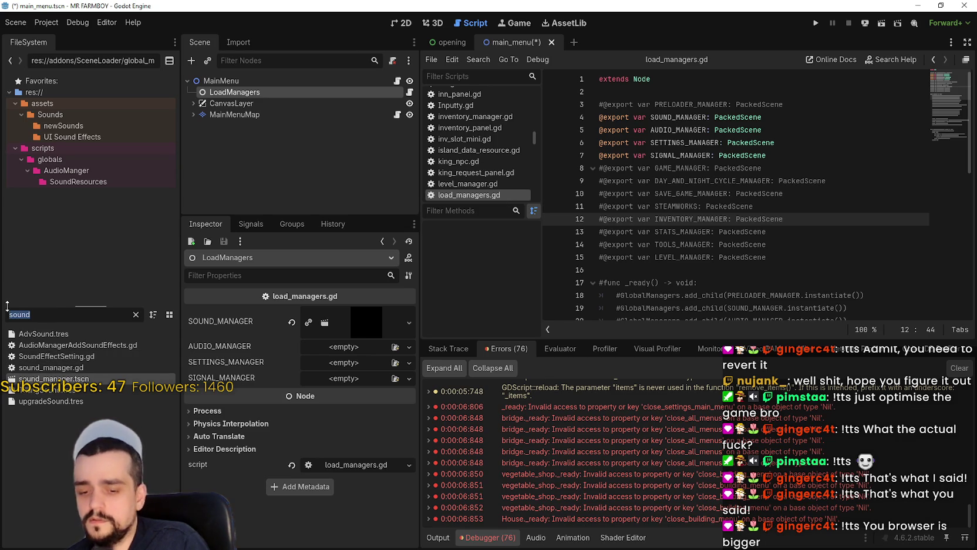
pyautogui.write('audio')
pyautogui.click(25, 345)
pyautogui.moveTo(170, 344); pyautogui.dragTo(336, 353)
pyautogui.doubleClick(53, 317)
pyautogui.write('settin')
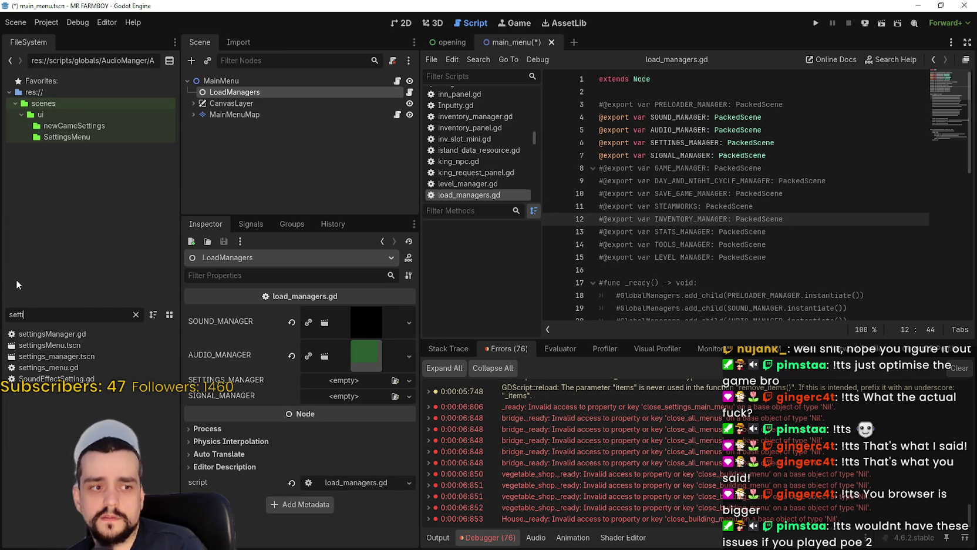
pyautogui.moveTo(56, 356)
pyautogui.mouseDown()
pyautogui.moveTo(334, 367)
pyautogui.moveTo(346, 395)
pyautogui.moveTo(347, 382)
pyautogui.mouseUp()
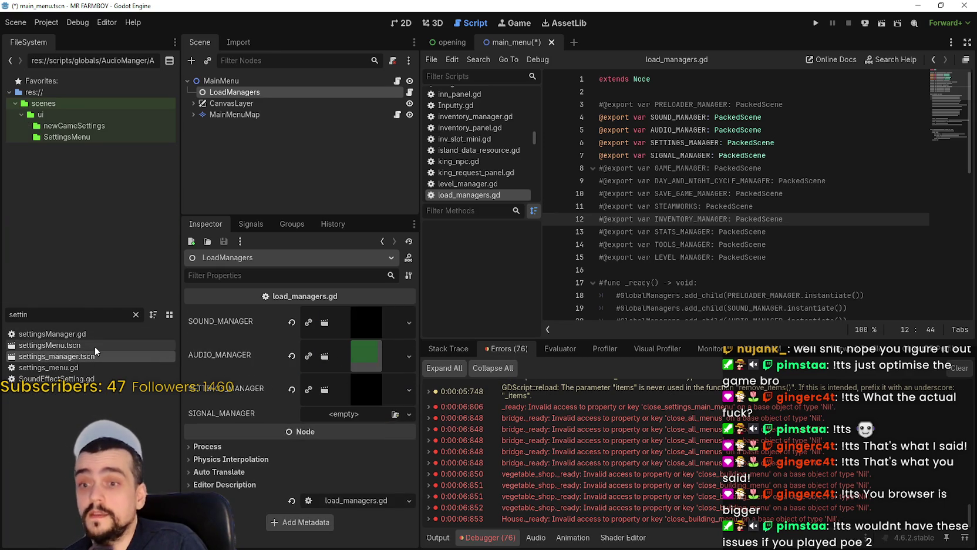
# Step: Assign signal_manager.tscn to SIGNAL_MANAGER and save the main menu scene
pyautogui.write('signal')
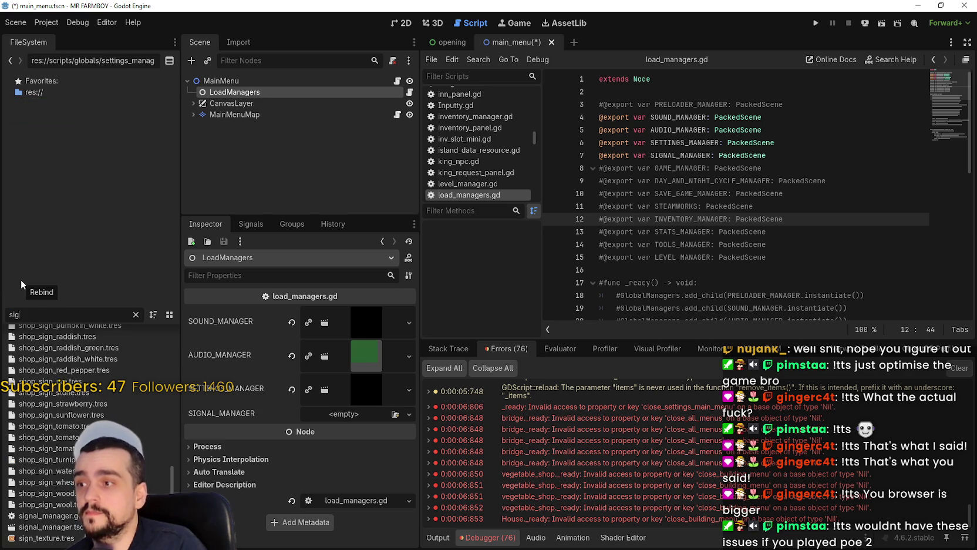
pyautogui.moveTo(97, 346); pyautogui.dragTo(343, 413)
pyautogui.click(780, 180)
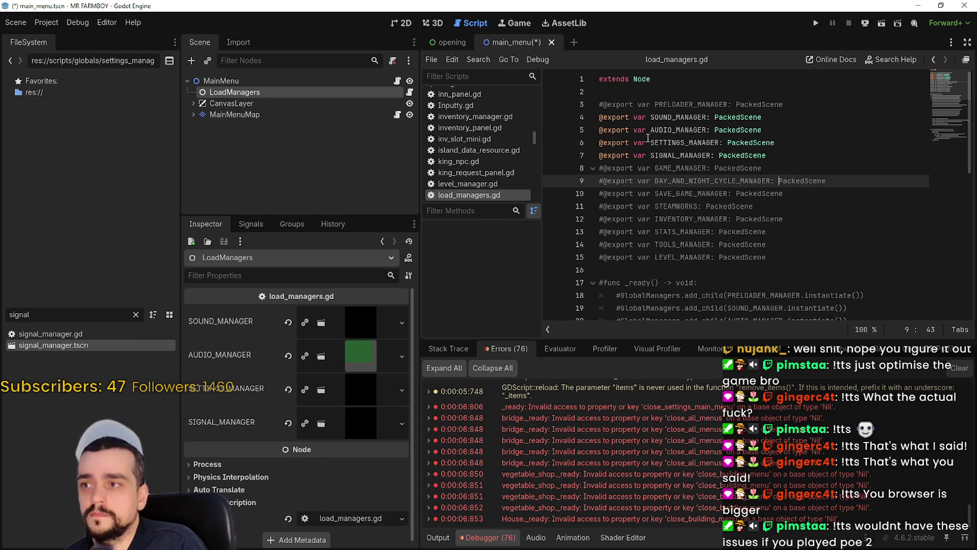
pyautogui.hotkey('ctrl', 's')
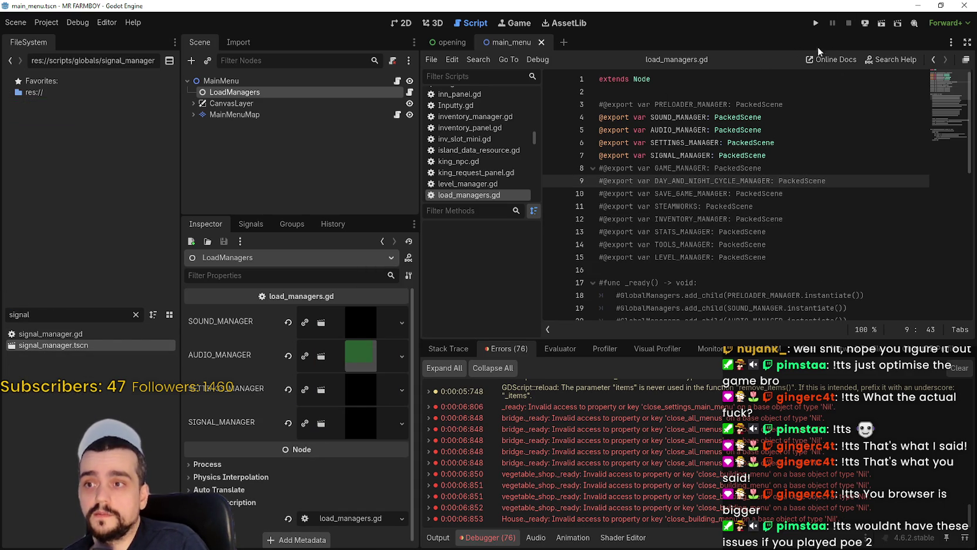
pyautogui.click(818, 25)
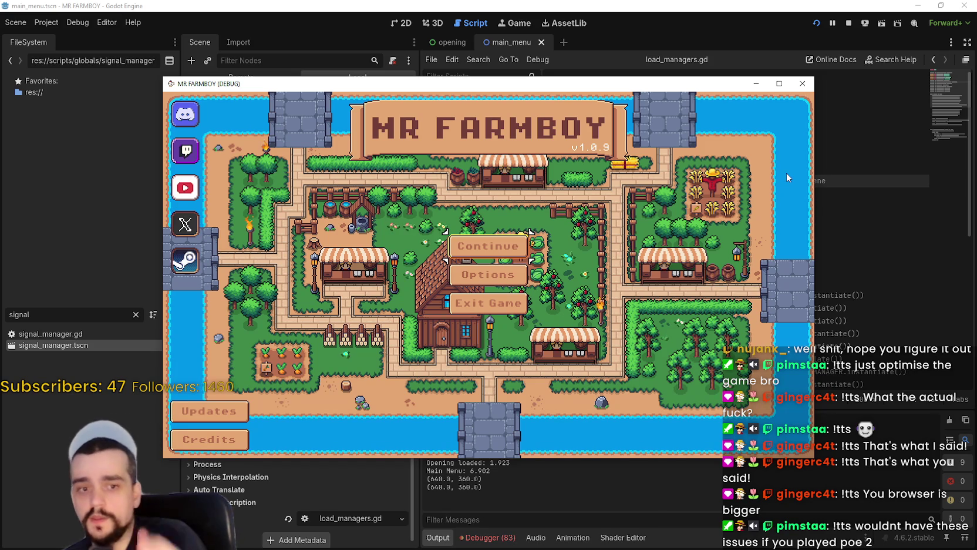
# Step: Close the running MR FARMBOY game window to stop debugging
pyautogui.click(848, 24)
pyautogui.click(757, 233)
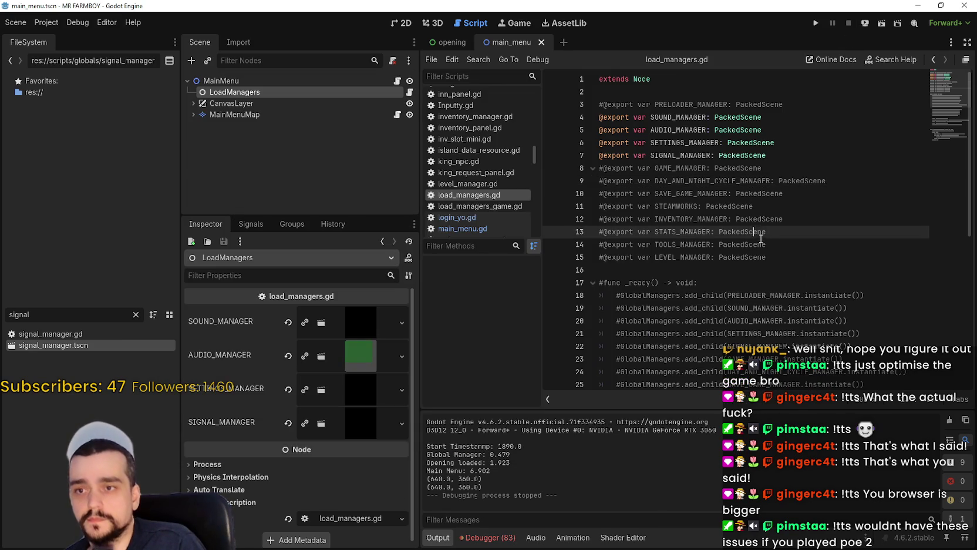
# Step: Uncomment the GAME_MANAGER and DAY_AND_NIGHT_CYCLE_MANAGER export lines in load_managers.gd
pyautogui.click(605, 169)
pyautogui.press('BackSpace')
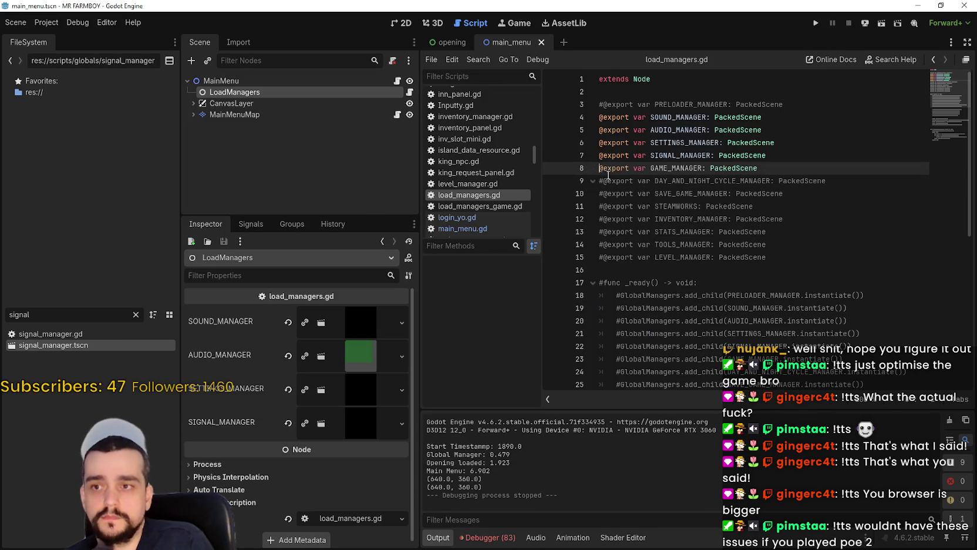
pyautogui.click(604, 179)
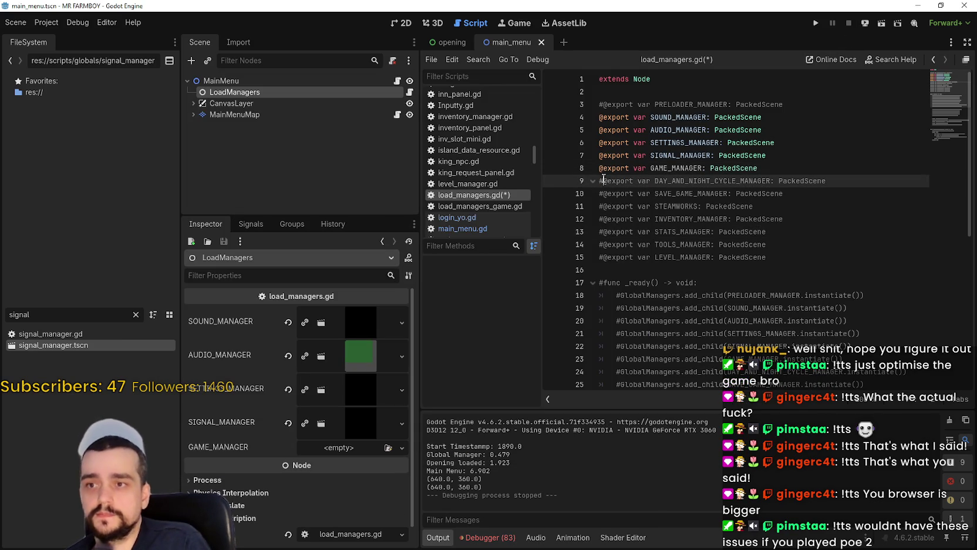
pyautogui.press('BackSpace')
pyautogui.click(625, 206)
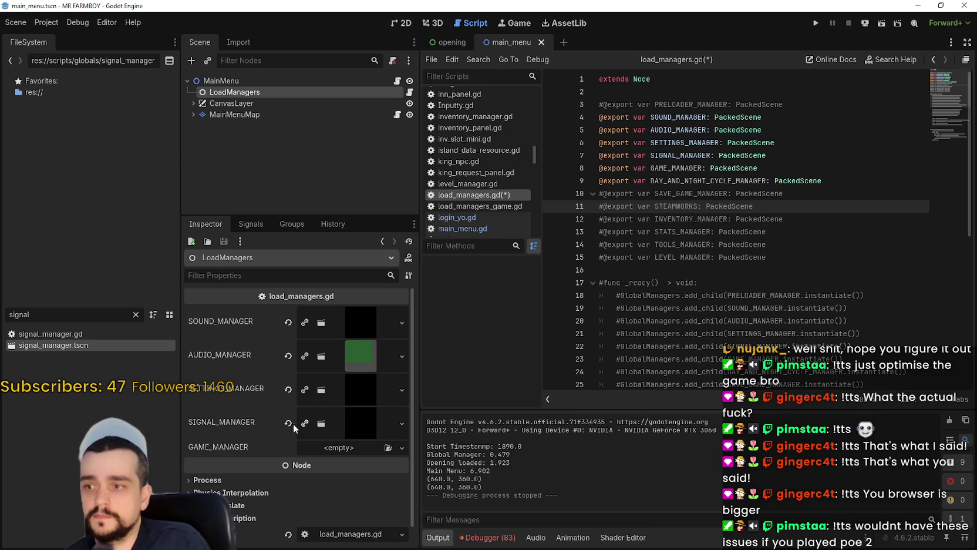
# Step: Assign game_manager.tscn and day_and_night_cycle_manager.tscn to their new LoadManagers slots
pyautogui.doubleClick(20, 314)
pyautogui.write('game_')
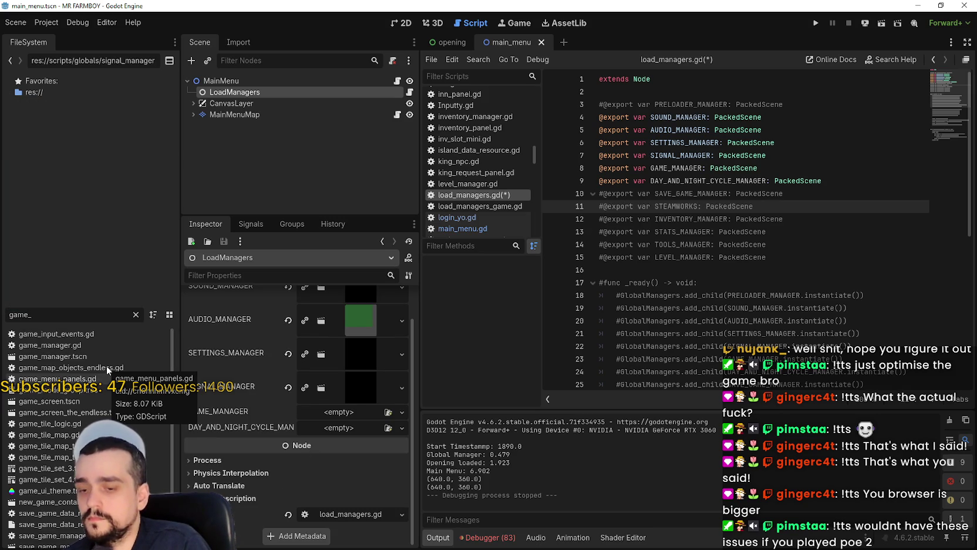
pyautogui.write('m')
pyautogui.moveTo(53, 345); pyautogui.dragTo(331, 415)
pyautogui.write('si')
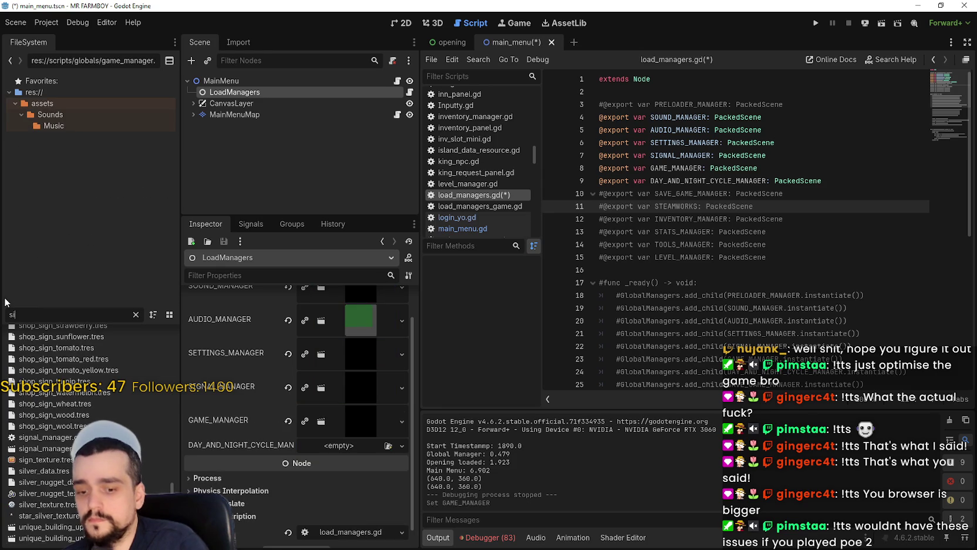
pyautogui.press('BackSpace')
pyautogui.press('BackSpace')
pyautogui.write('game')
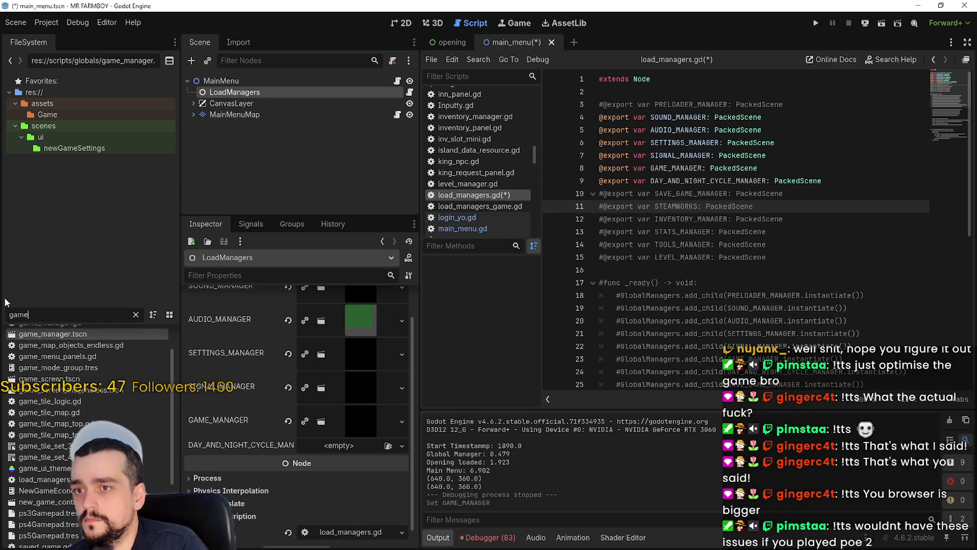
pyautogui.press('BackSpace')
pyautogui.press('BackSpace')
pyautogui.press('BackSpace')
pyautogui.write('day')
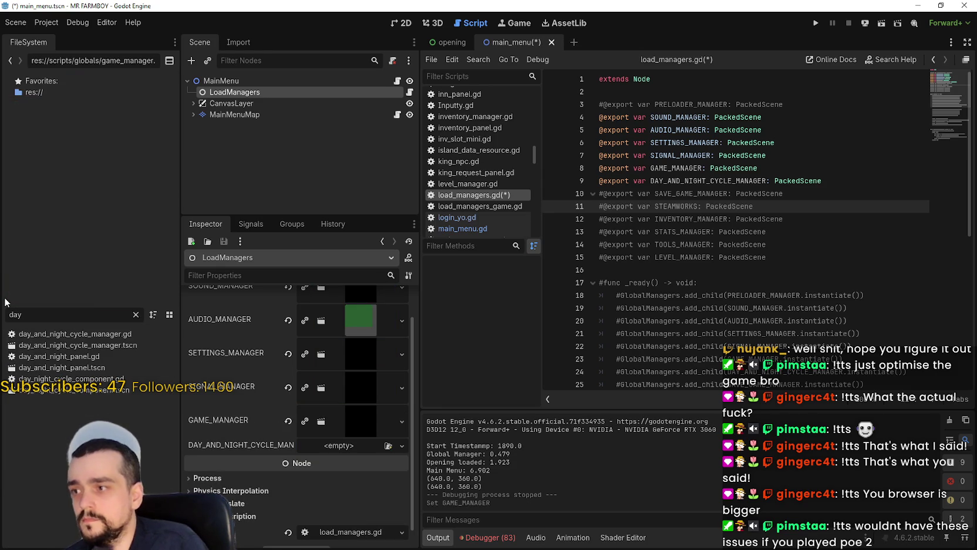
pyautogui.moveTo(59, 345)
pyautogui.mouseDown()
pyautogui.moveTo(244, 382)
pyautogui.moveTo(370, 447)
pyautogui.mouseUp()
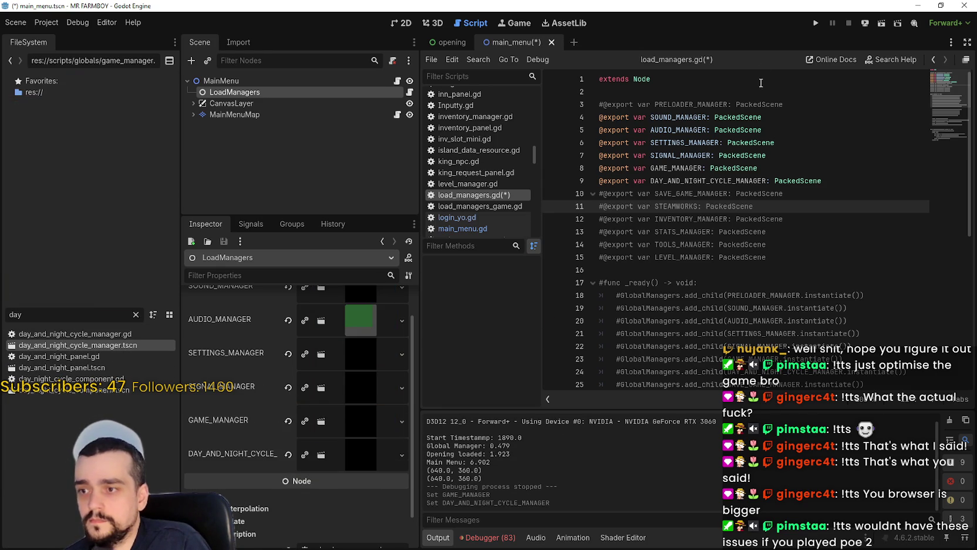
pyautogui.click(817, 23)
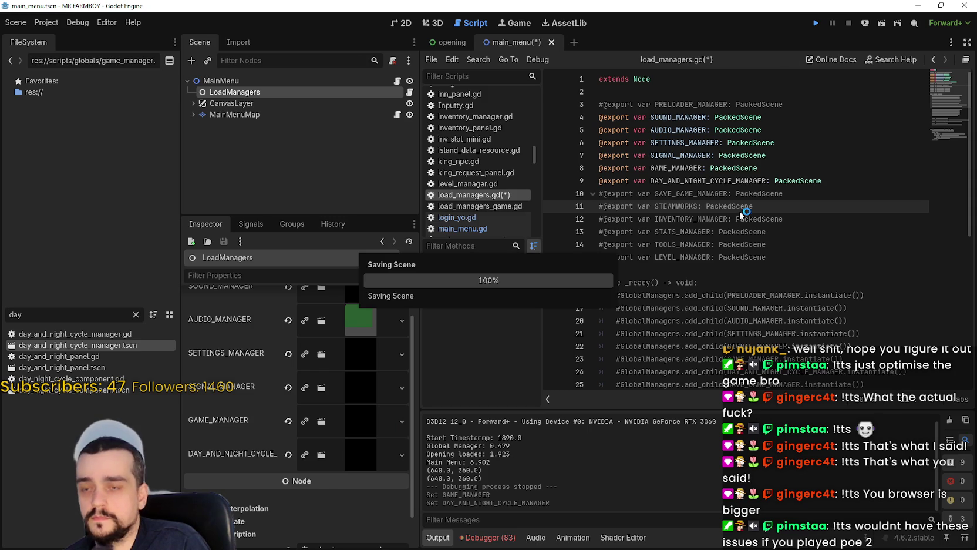
# Step: Move the game window once it launches, then close it after the MR FARMBOY menu appears
pyautogui.moveTo(740, 211)
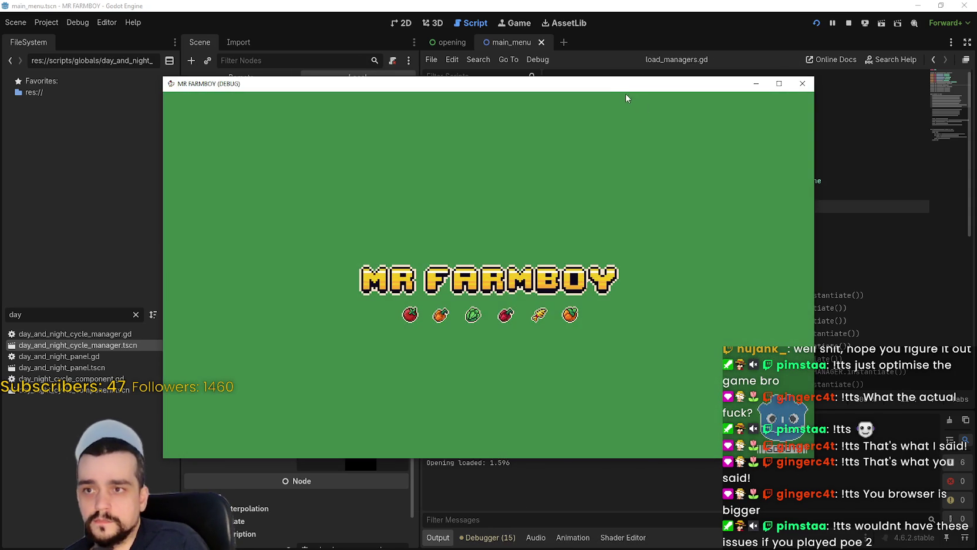
pyautogui.moveTo(621, 88); pyautogui.dragTo(653, 51)
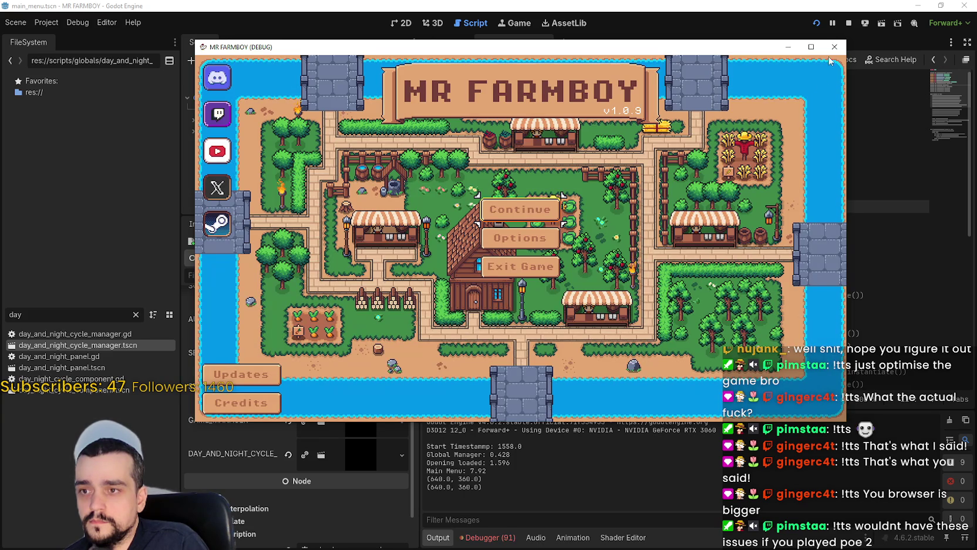
pyautogui.click(849, 23)
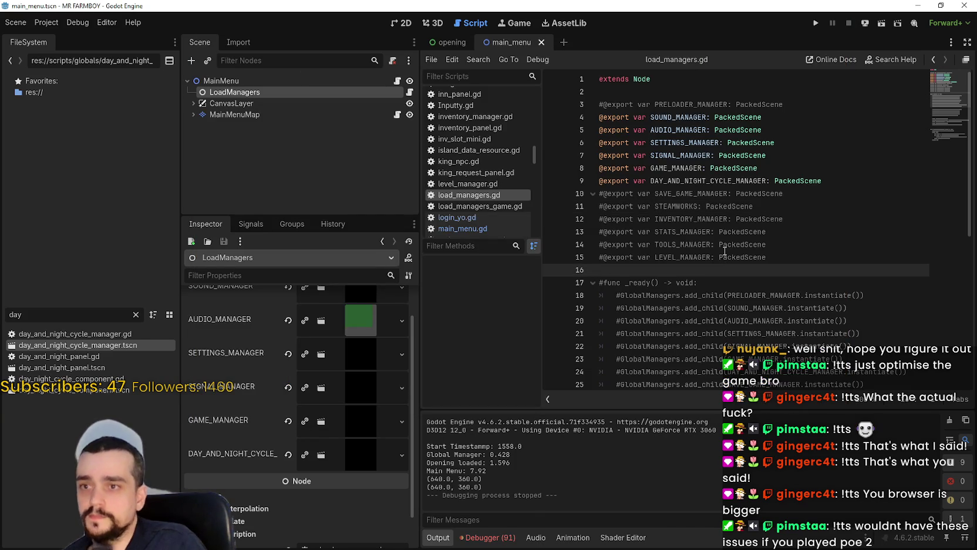
# Step: Open the Errors list and jump to the close_settings_main_menu error at login_yo.gd line 56
pyautogui.moveTo(725, 251)
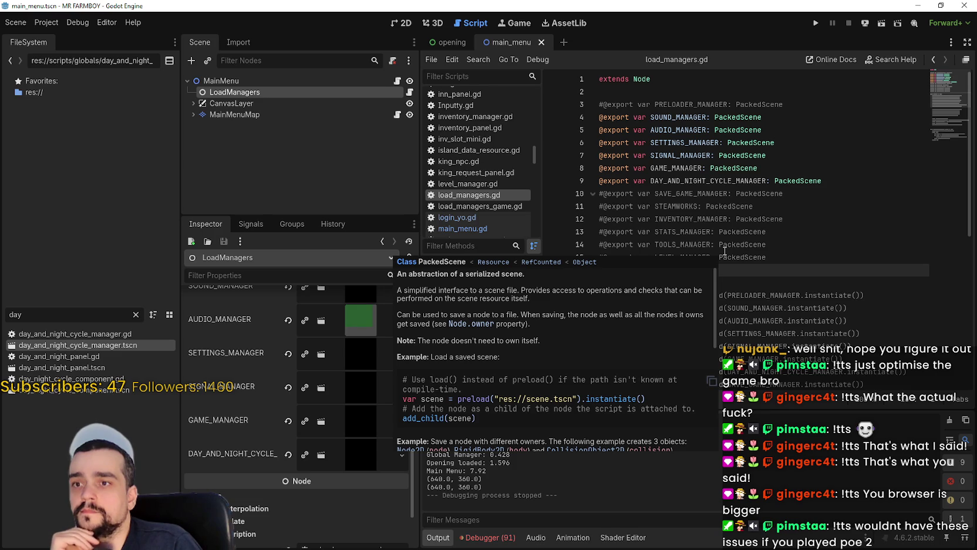
pyautogui.click(490, 537)
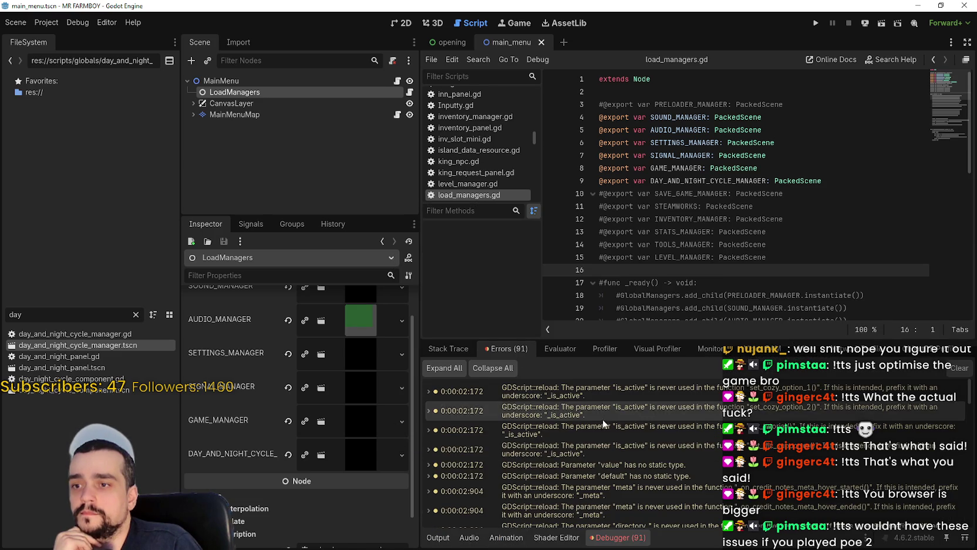
pyautogui.moveTo(971, 400); pyautogui.dragTo(973, 545)
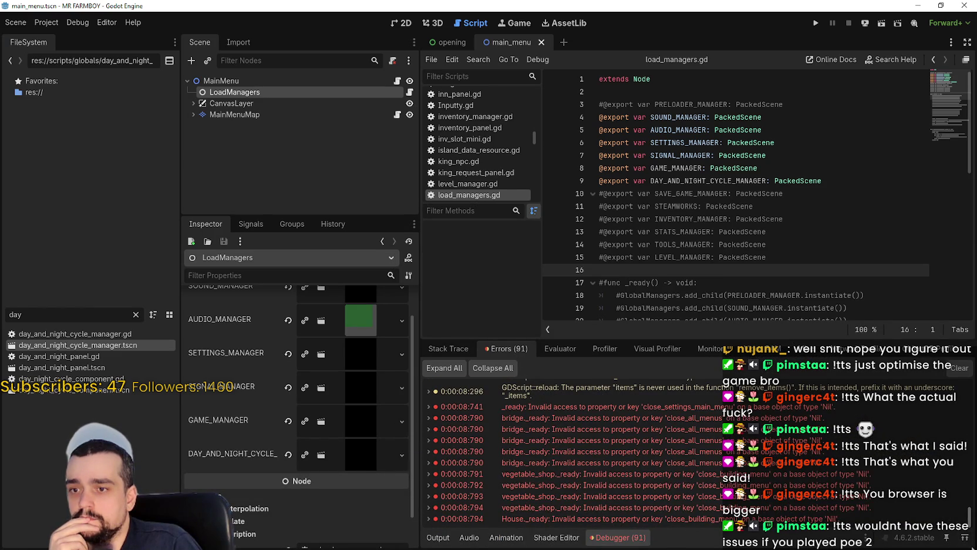
pyautogui.click(587, 407)
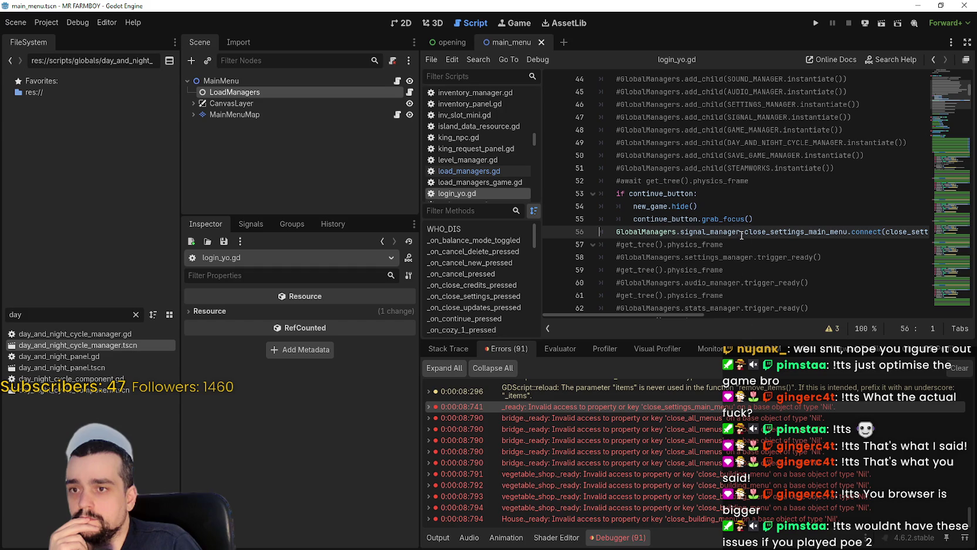
pyautogui.doubleClick(739, 232)
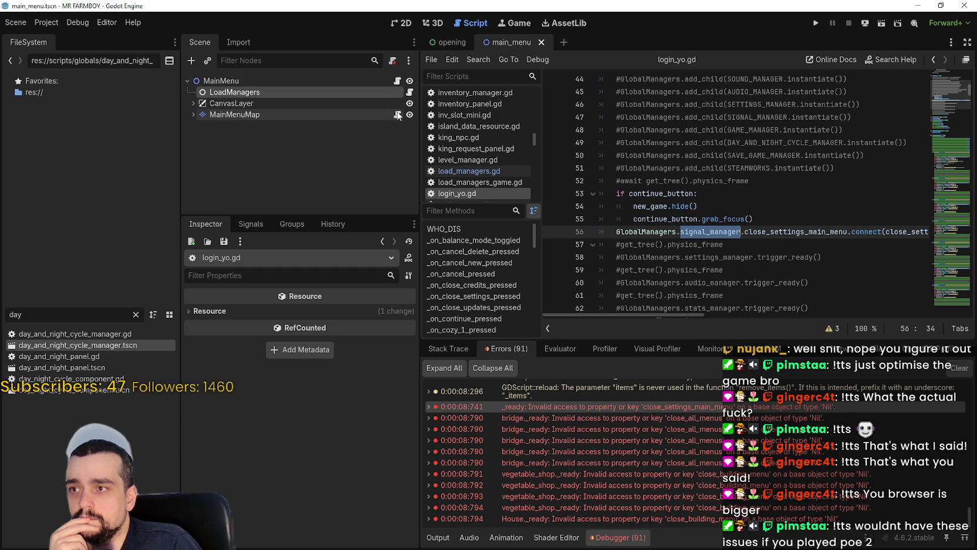
# Step: Open load_managers.gd and go to its _ready function header on line 17
pyautogui.click(410, 91)
pyautogui.scroll(-3, 655, 160)
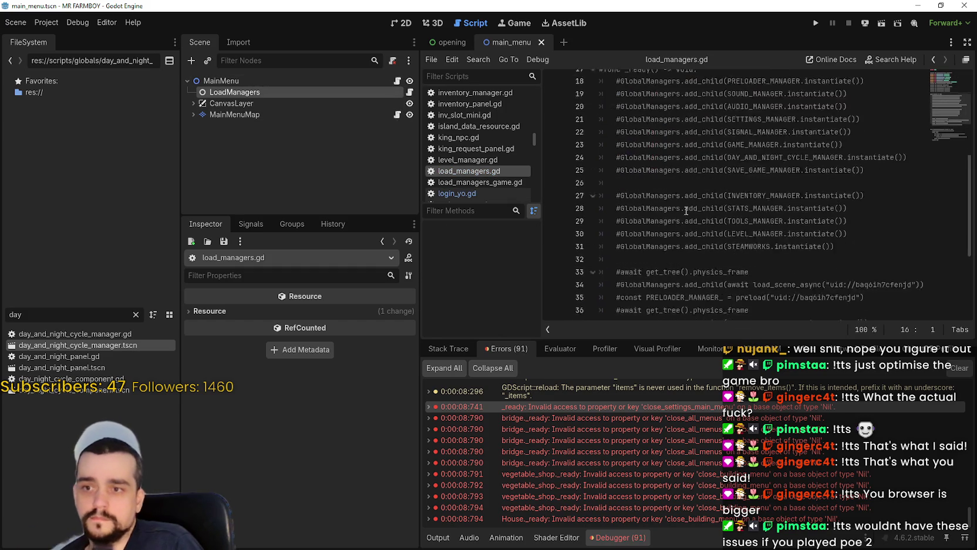
pyautogui.click(603, 168)
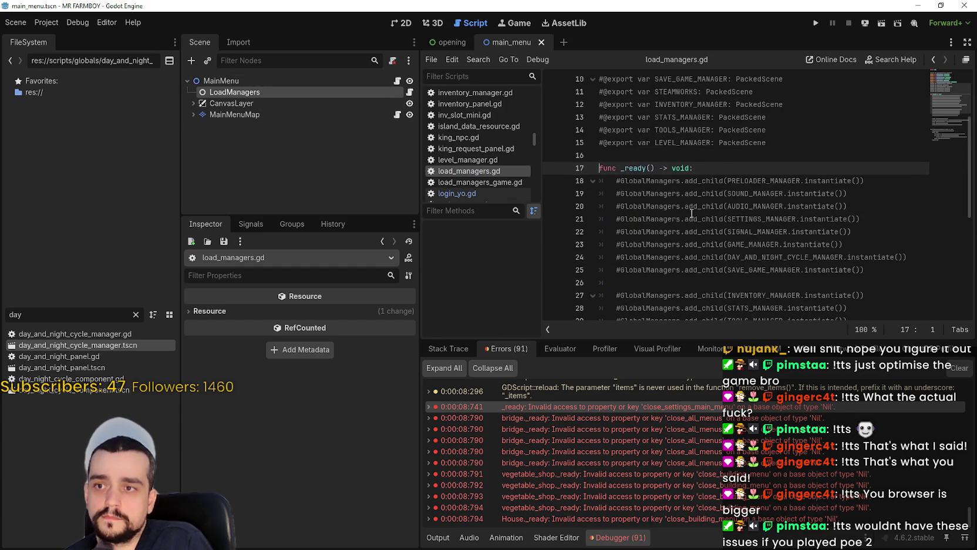
pyautogui.scroll(3, 692, 214)
# Step: Uncomment the add_child lines for the sound, audio, settings, signal, game and day-and-night managers
pyautogui.click(618, 231)
pyautogui.hotkey('ctrl', 'k')
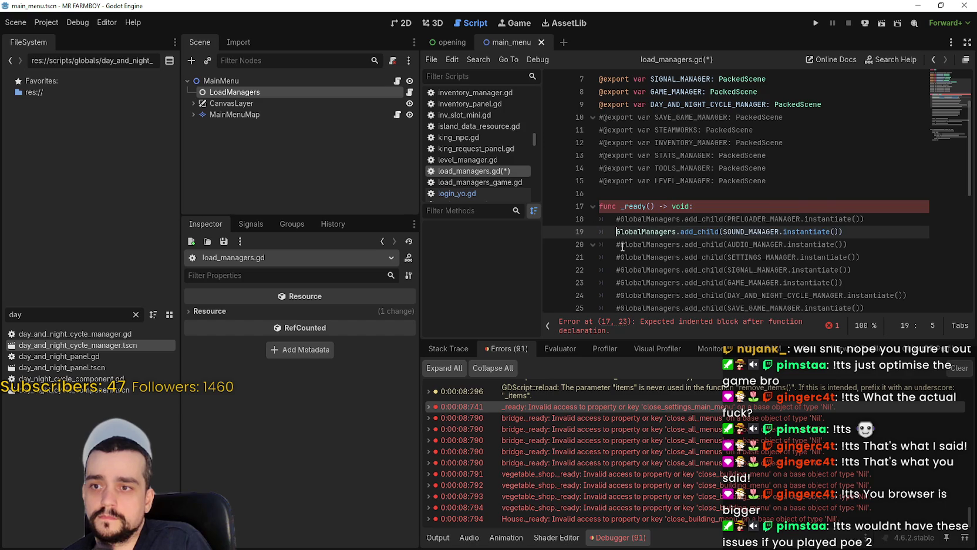
pyautogui.press('Down')
pyautogui.hotkey('ctrl', 'k')
pyautogui.press('Down')
pyautogui.hotkey('ctrl', 'k')
pyautogui.press('Down')
pyautogui.hotkey('ctrl', 'k')
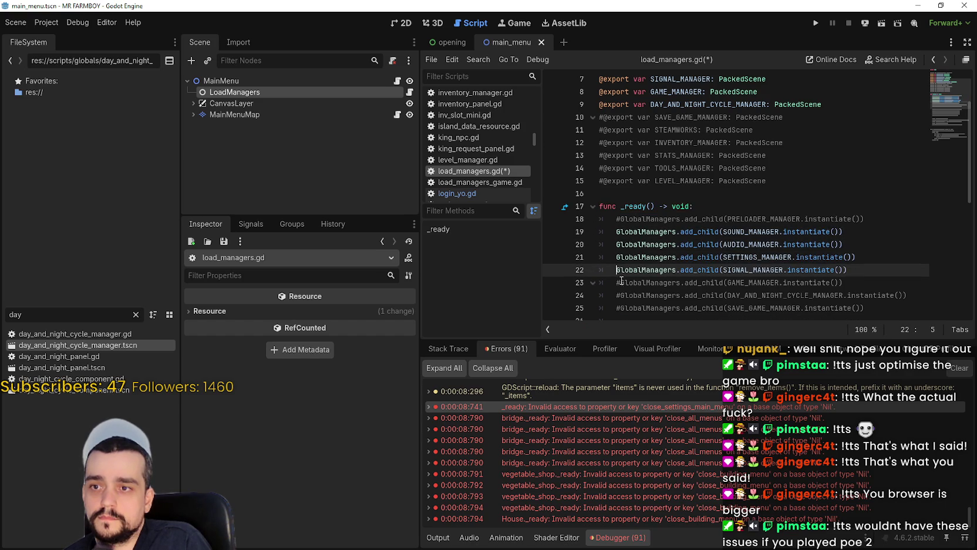
pyautogui.click(621, 283)
pyautogui.hotkey('ctrl', 'k')
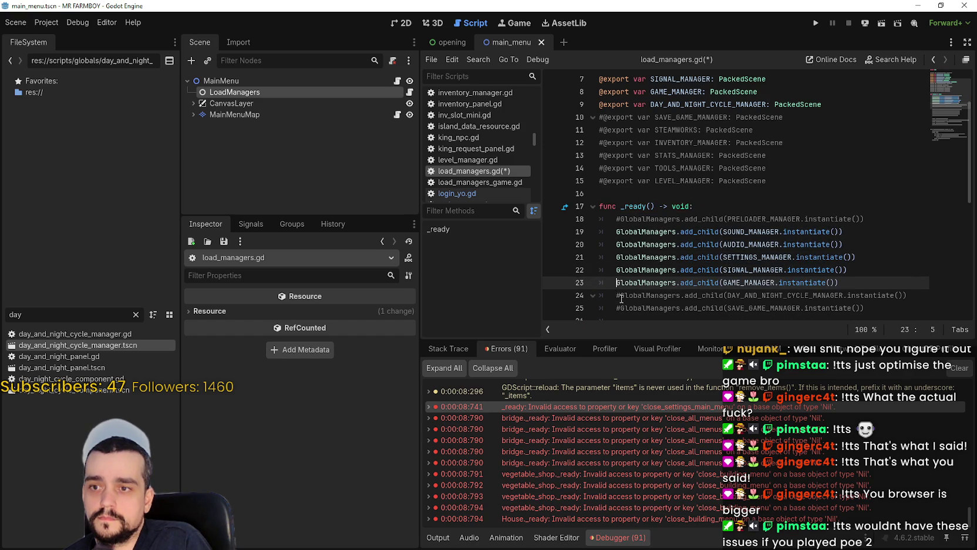
pyautogui.press('Down')
pyautogui.hotkey('ctrl', 'k')
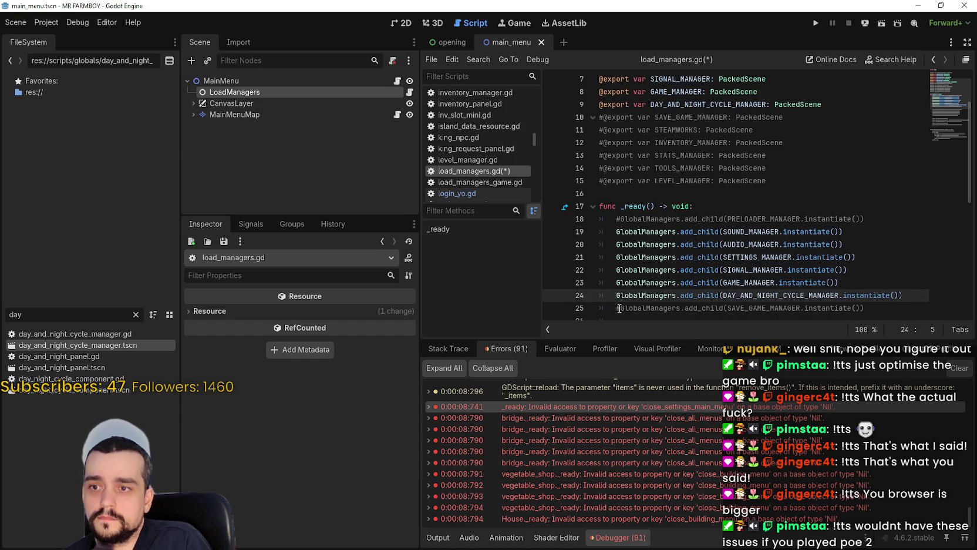
# Step: Keep the undeclared SAVE_GAME_MANAGER add_child line commented out, then save
pyautogui.click(619, 309)
pyautogui.hotkey('ctrl', 'k')
pyautogui.scroll(-1, 716, 253)
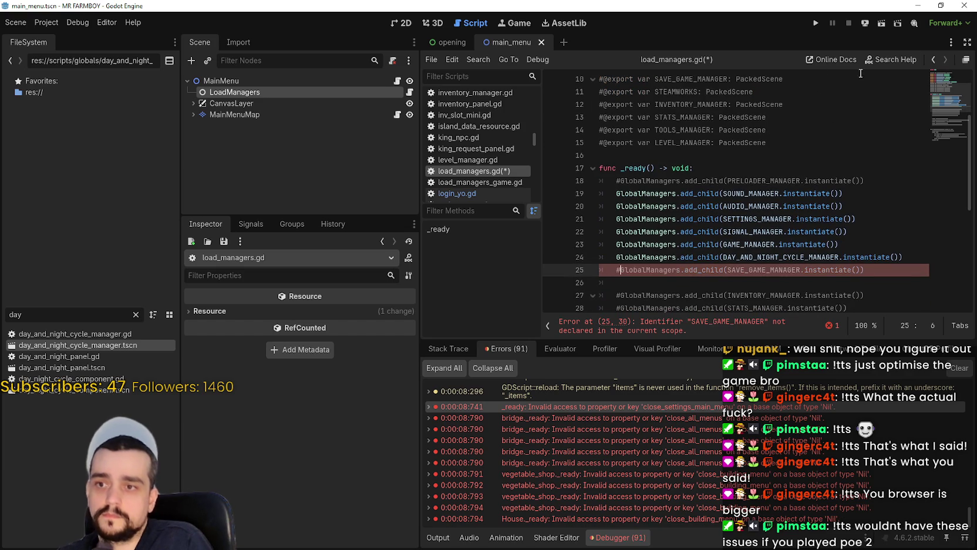
pyautogui.hotkey('ctrl', 'k')
pyautogui.click(819, 22)
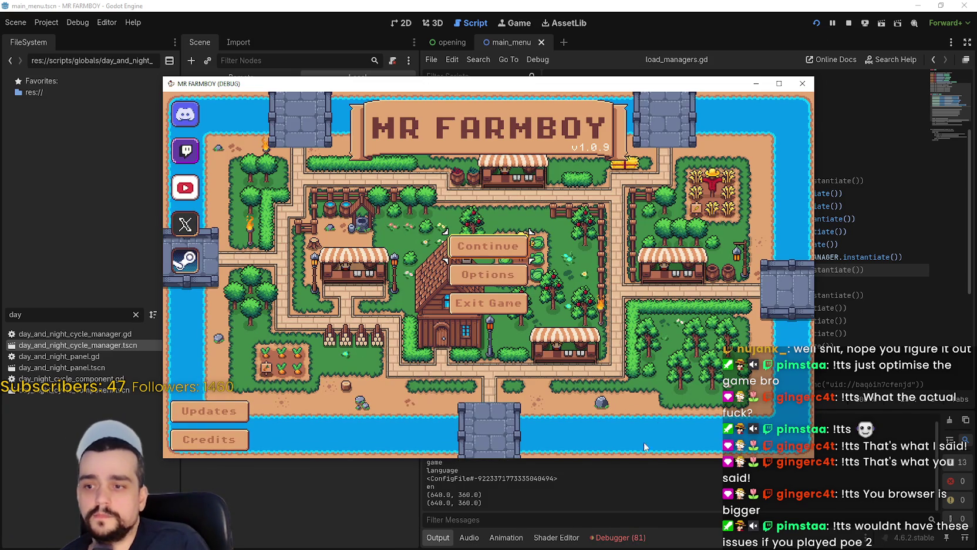
pyautogui.click(618, 537)
pyautogui.scroll(-5, 595, 440)
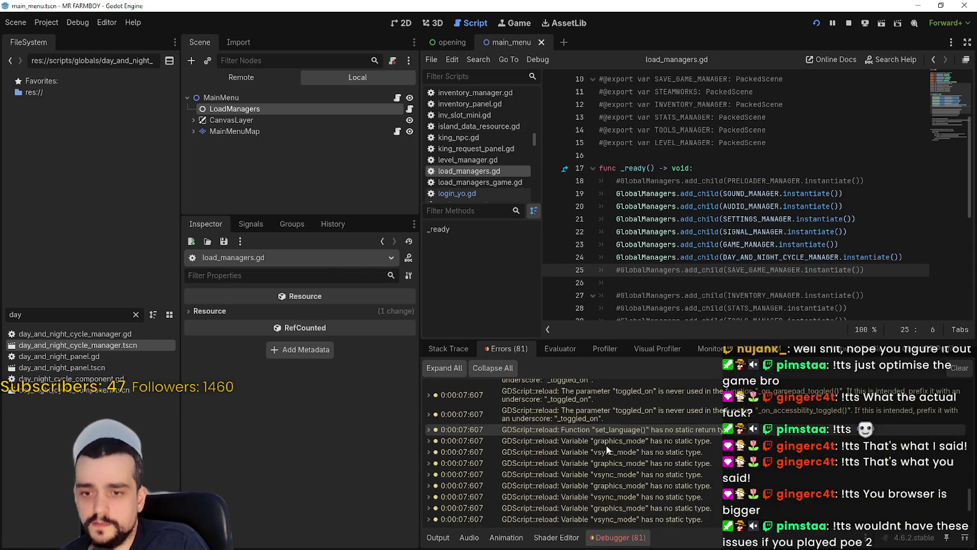
pyautogui.scroll(-3, 606, 444)
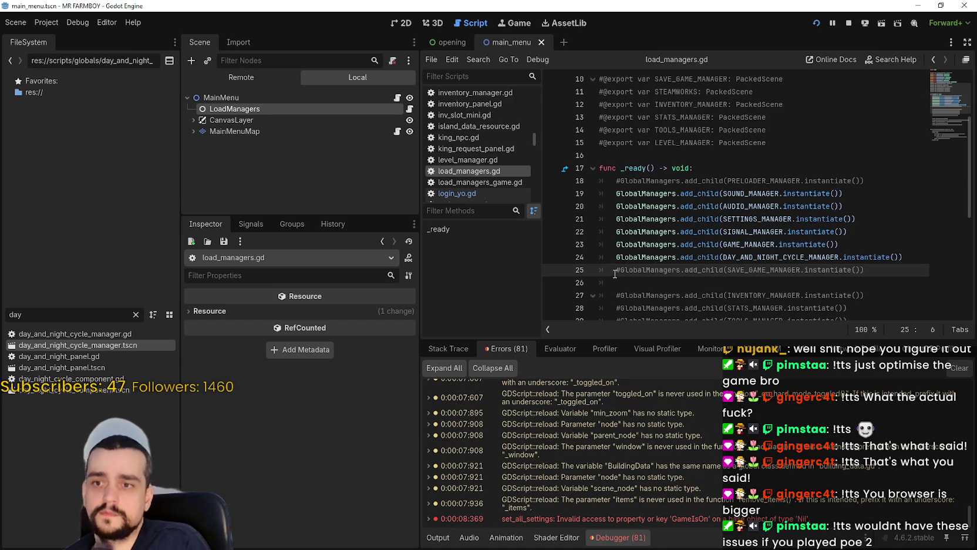
pyautogui.press('BackSpace')
# Step: Uncomment the SAVE_GAME_MANAGER export, select LoadManagers, and stop the running game
pyautogui.scroll(3, 627, 274)
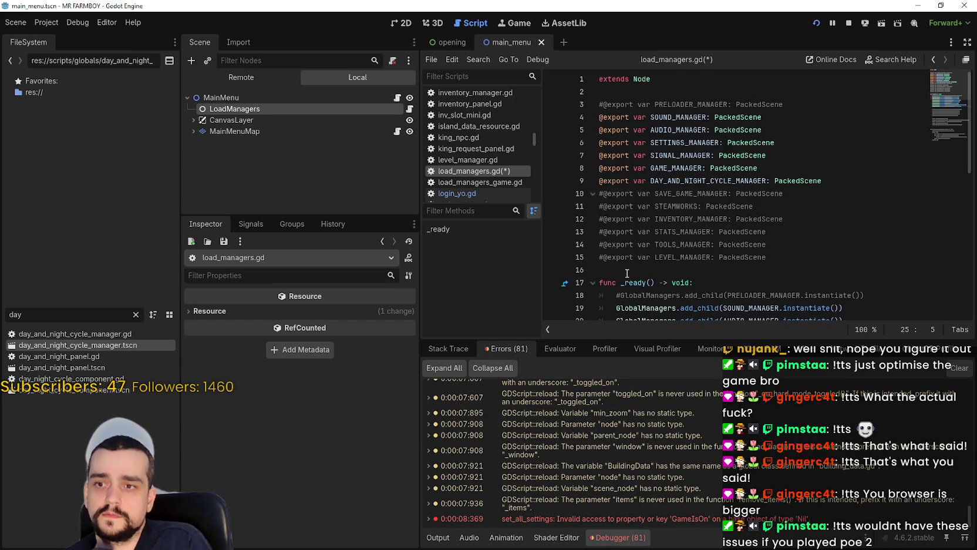
pyautogui.click(607, 193)
pyautogui.press('BackSpace')
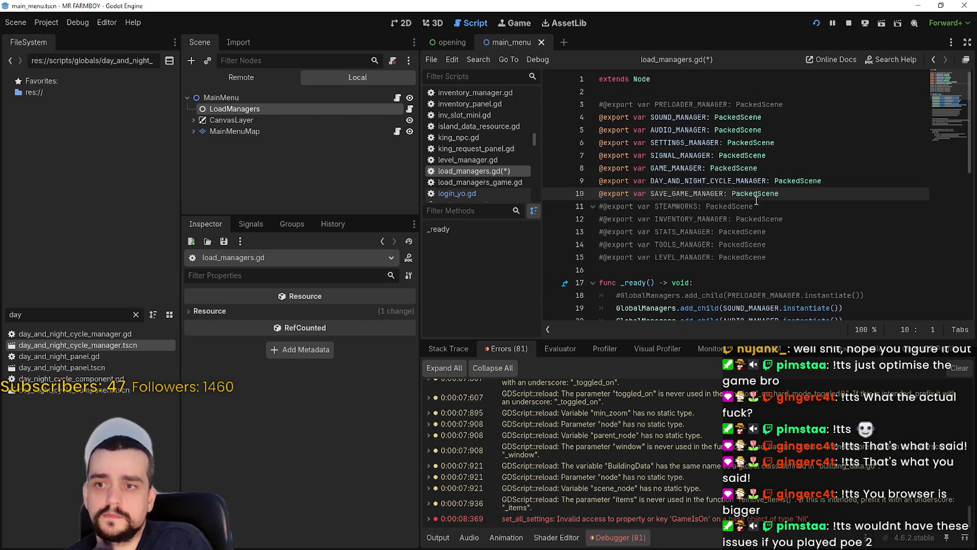
pyautogui.click(252, 108)
pyautogui.click(849, 23)
# Step: Filter FileSystem for 'save' and assign save_game_manager.tscn to the SAVE_GAME_MANAGER slot
pyautogui.doubleClick(8, 316)
pyautogui.write('save')
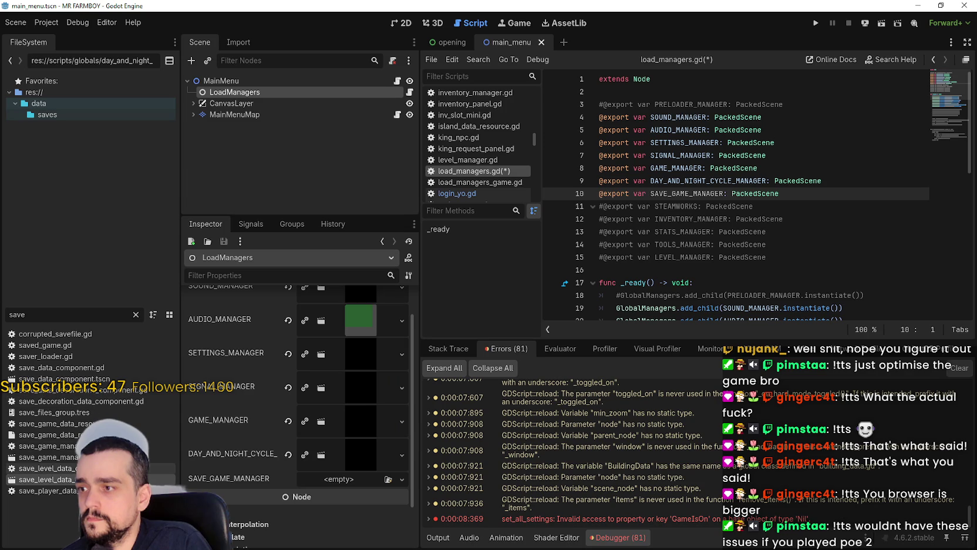
pyautogui.moveTo(47, 457)
pyautogui.mouseDown()
pyautogui.moveTo(366, 491)
pyautogui.moveTo(361, 482)
pyautogui.mouseUp()
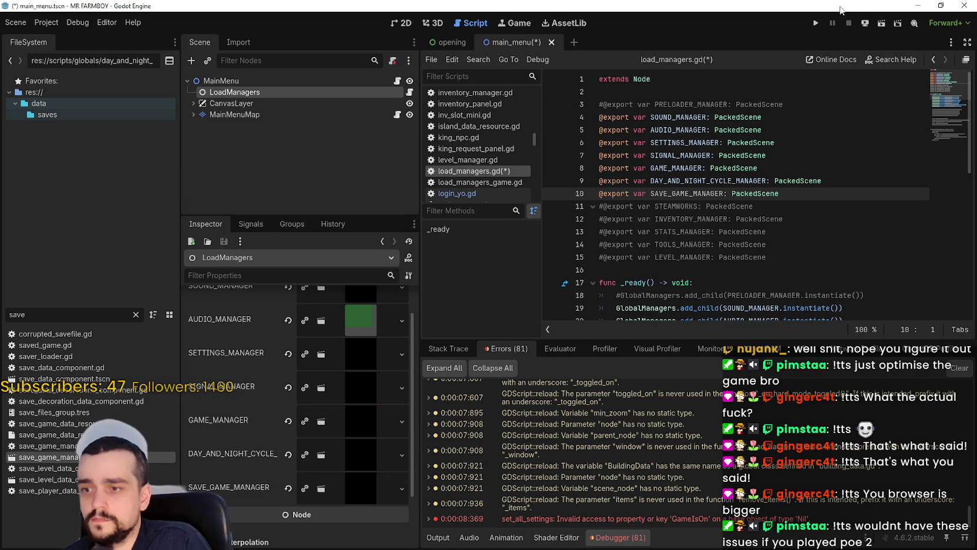
pyautogui.click(815, 23)
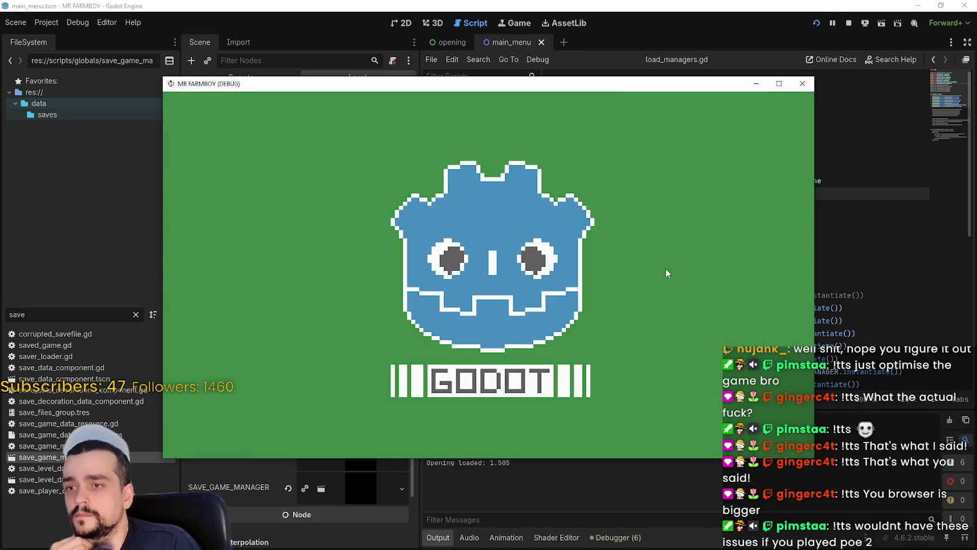
# Step: Move the game window aside, wait for the MR FARMBOY title screen, and exit the game
pyautogui.moveTo(612, 84); pyautogui.dragTo(672, 47)
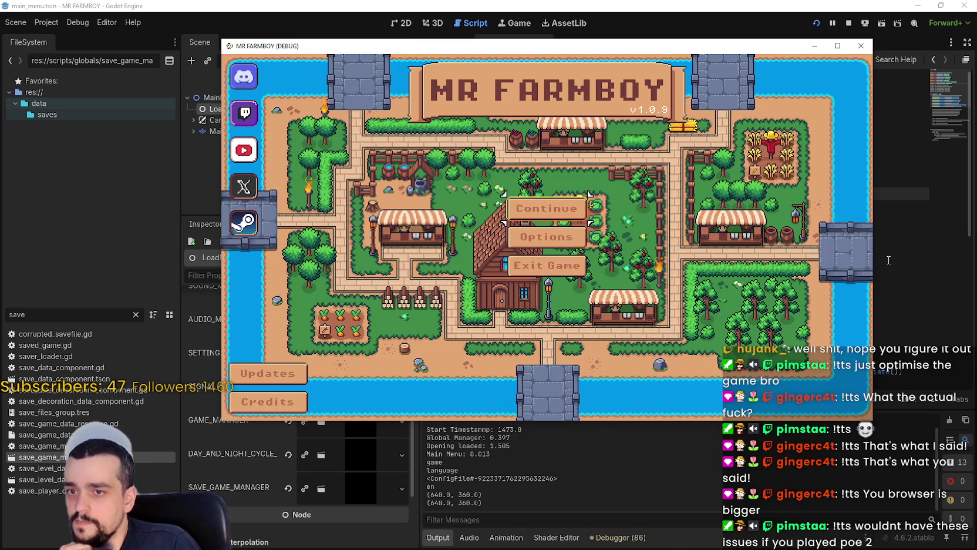
pyautogui.click(541, 266)
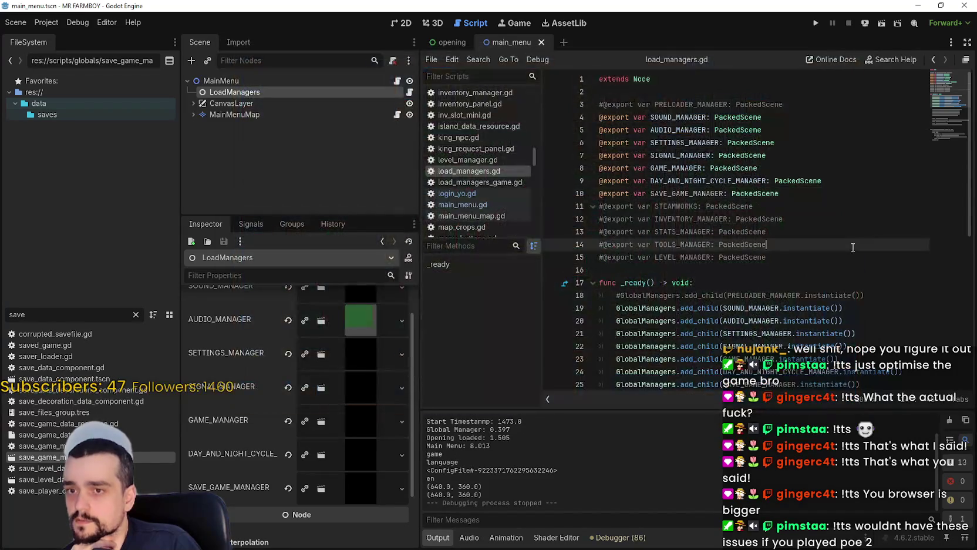
pyautogui.scroll(-4, 718, 321)
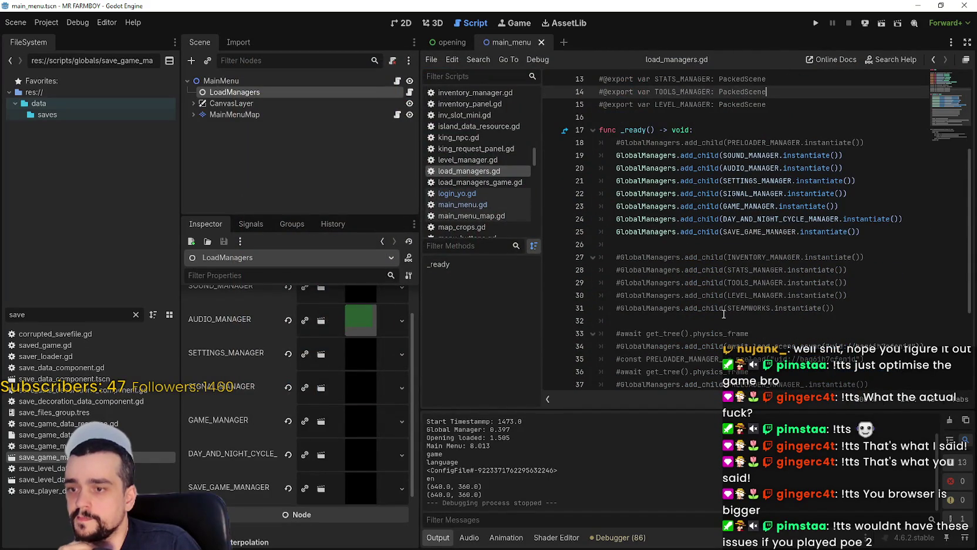
pyautogui.scroll(-2, 723, 313)
pyautogui.scroll(1, 714, 301)
pyautogui.click(622, 206)
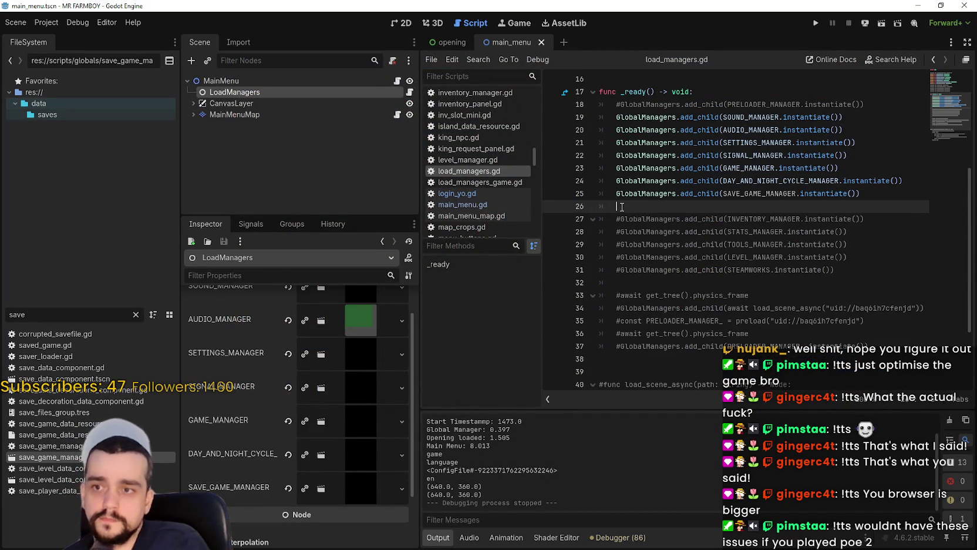
pyautogui.scroll(5, 623, 212)
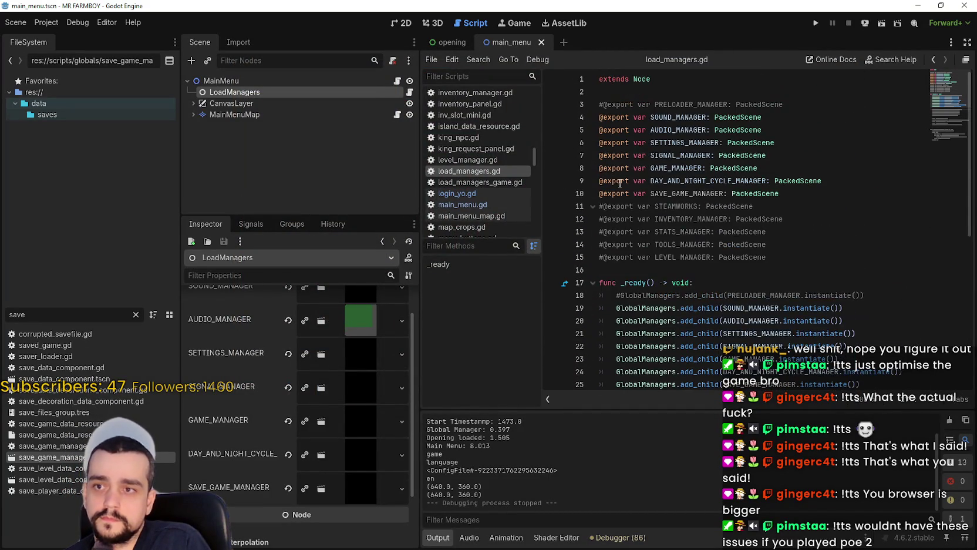
pyautogui.moveTo(757, 207); pyautogui.dragTo(565, 208)
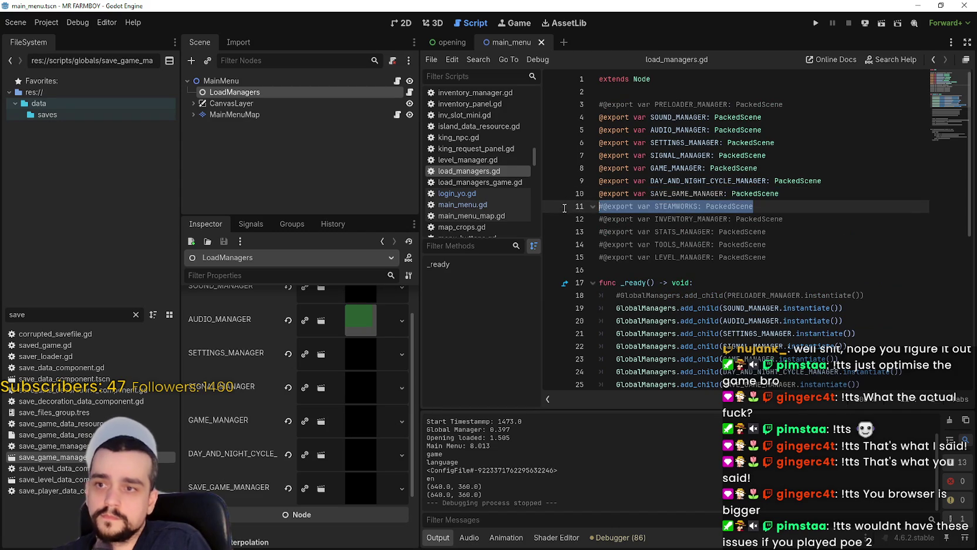
pyautogui.hotkey('alt', 'Down')
pyautogui.hotkey('alt', 'Down')
pyautogui.hotkey('alt', 'Down')
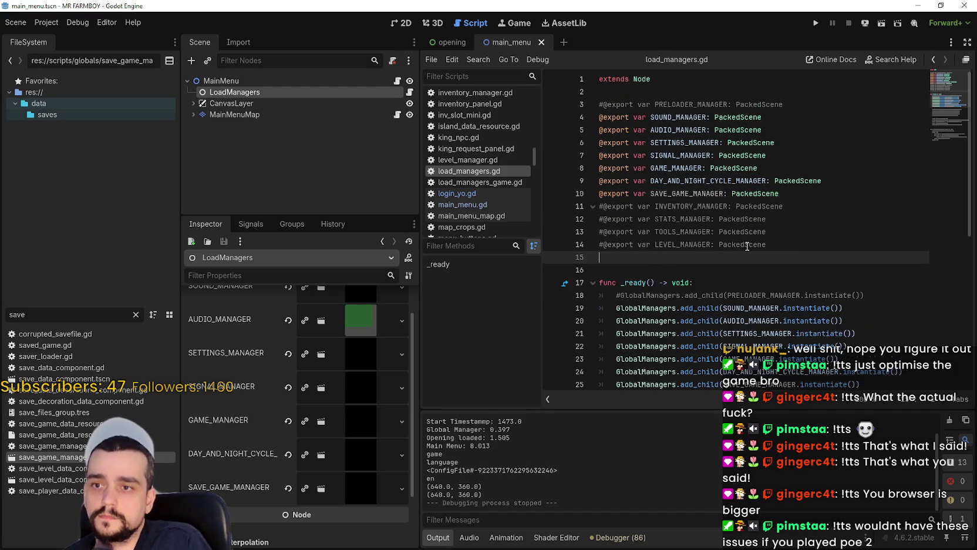
pyautogui.click(608, 207)
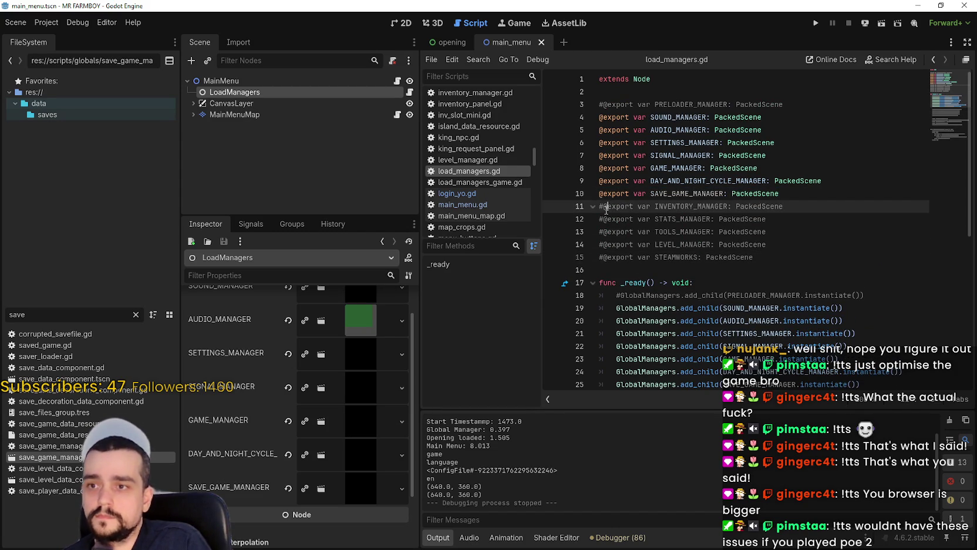
pyautogui.hotkey('ctrl', 'k')
pyautogui.click(603, 219)
pyautogui.hotkey('ctrl', 'k')
pyautogui.click(602, 244)
pyautogui.hotkey('ctrl', 'k')
pyautogui.click(605, 231)
pyautogui.hotkey('ctrl', 'k')
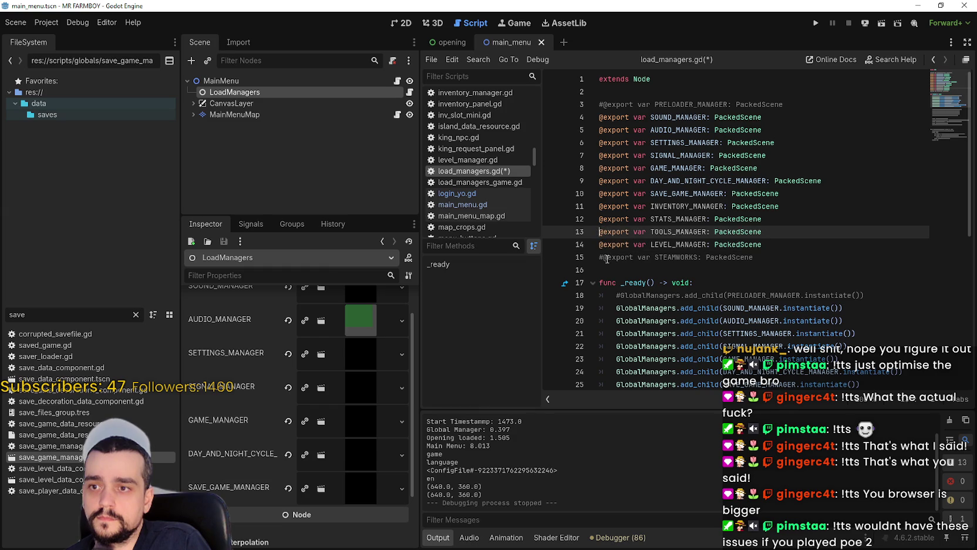
pyautogui.click(606, 258)
pyautogui.hotkey('ctrl', 'k')
# Step: Delete blank line 26 and uncomment the five manager add_child calls in _ready
pyautogui.scroll(-4, 634, 257)
pyautogui.click(634, 245)
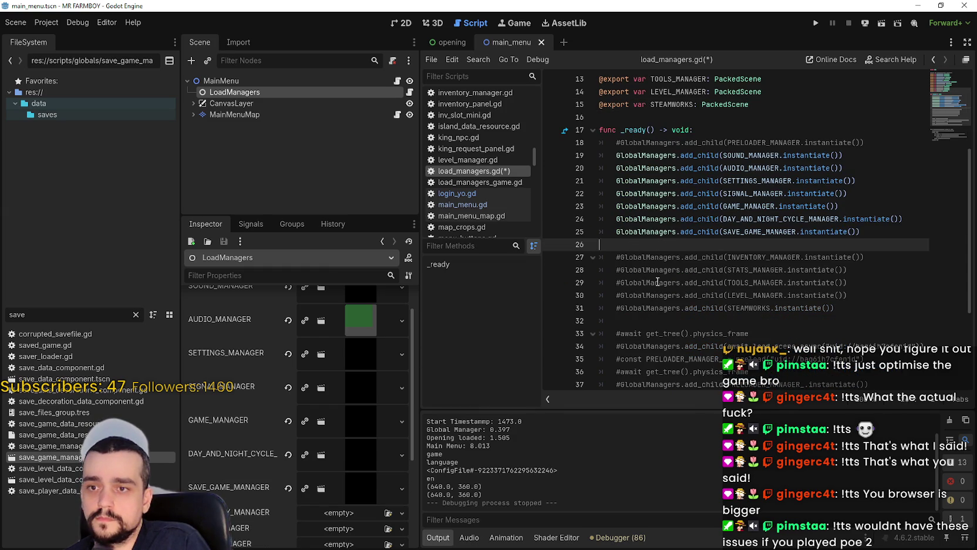
pyautogui.press('BackSpace')
pyautogui.click(620, 244)
pyautogui.press('BackSpace')
pyautogui.click(620, 258)
pyautogui.press('BackSpace')
pyautogui.click(621, 270)
pyautogui.press('BackSpace')
pyautogui.click(622, 283)
pyautogui.press('BackSpace')
pyautogui.click(622, 296)
pyautogui.press('BackSpace')
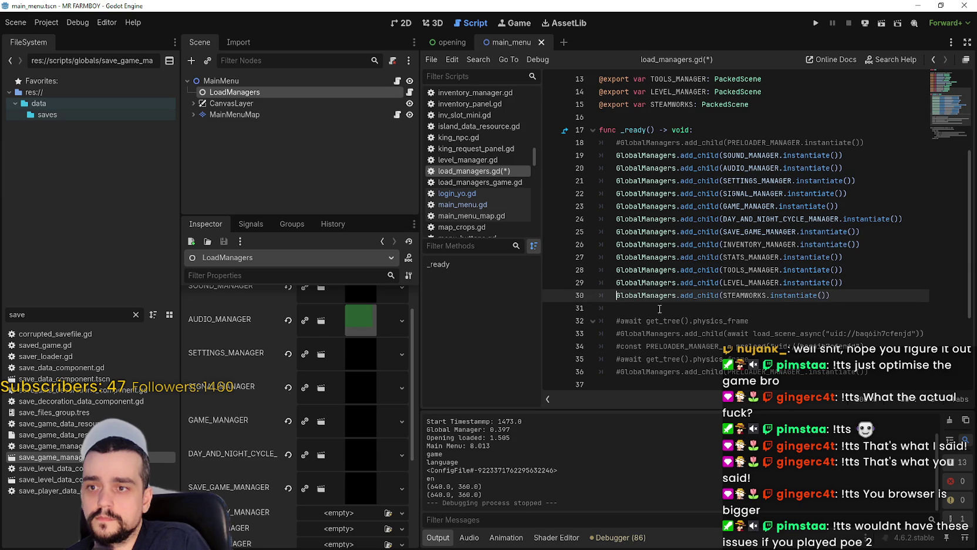
pyautogui.scroll(4, 716, 283)
pyautogui.scroll(-3, 317, 452)
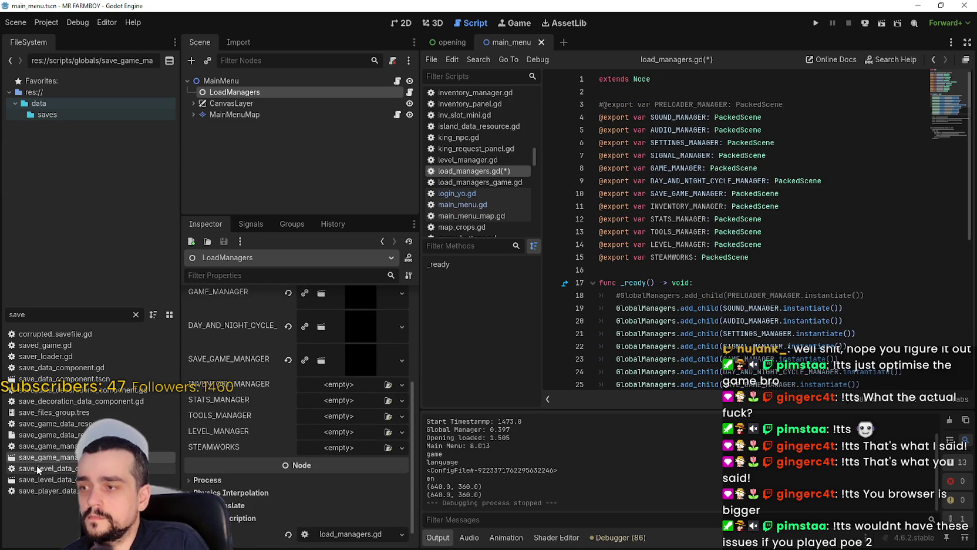
# Step: Assign inventory_manager.tscn and stats_manager.tscn to the INVENTORY_MANAGER and STATS_MANAGER slots
pyautogui.click(33, 316)
pyautogui.write('inbe')
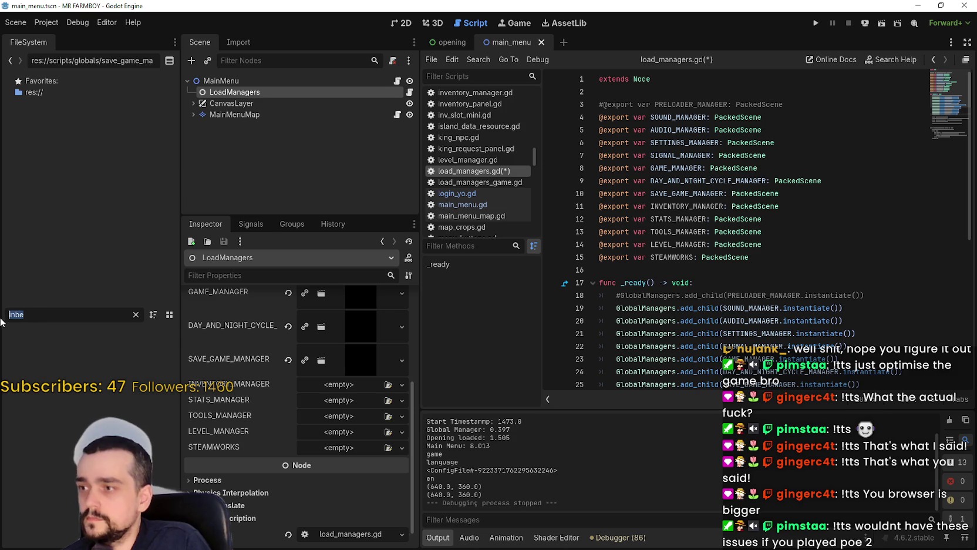
pyautogui.write('inve')
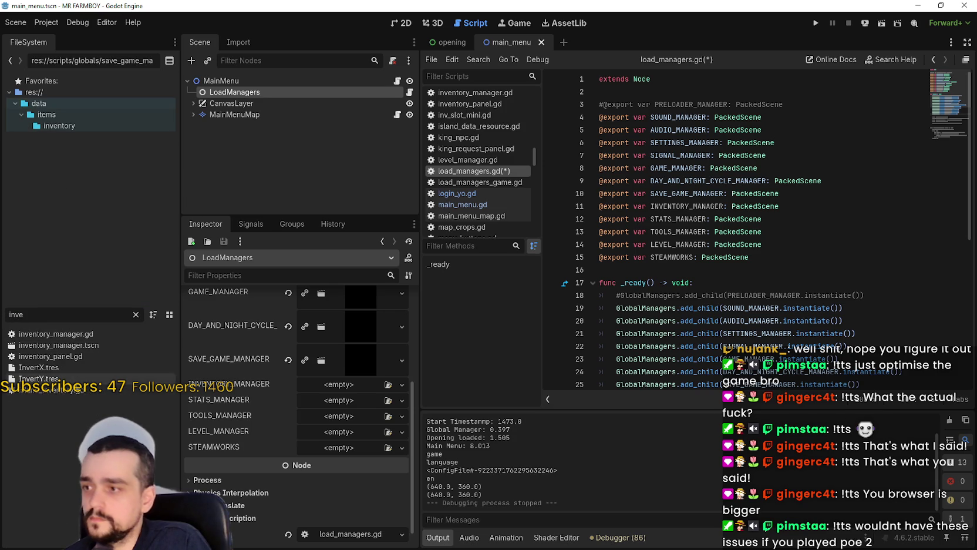
pyautogui.moveTo(82, 346); pyautogui.dragTo(338, 387)
pyautogui.write('stats')
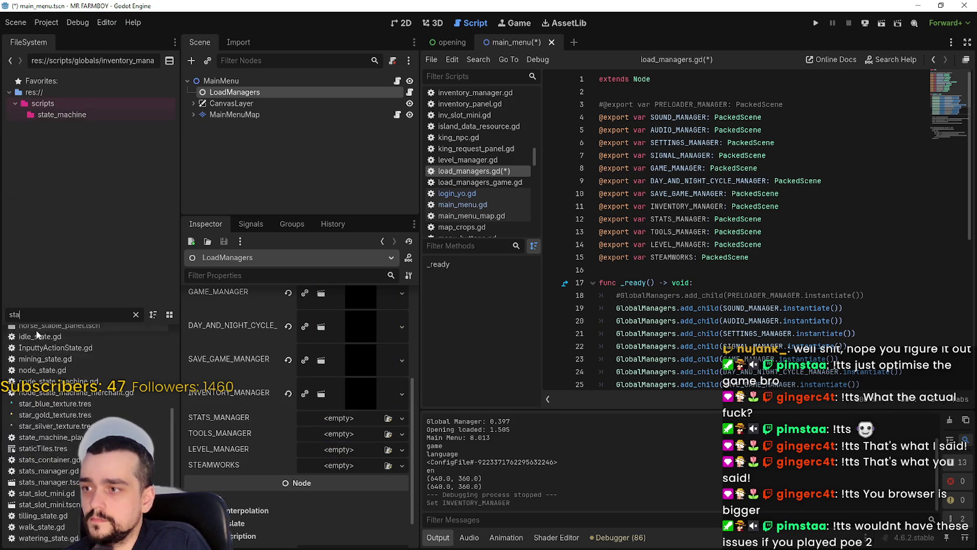
pyautogui.moveTo(71, 356); pyautogui.dragTo(360, 427)
# Step: Assign tools_manager.tscn, level_manager.tscn and steamworks.tscn to the TOOLS_MANAGER, LEVEL_MANAGER and STEAMWORKS slots
pyautogui.write('tools')
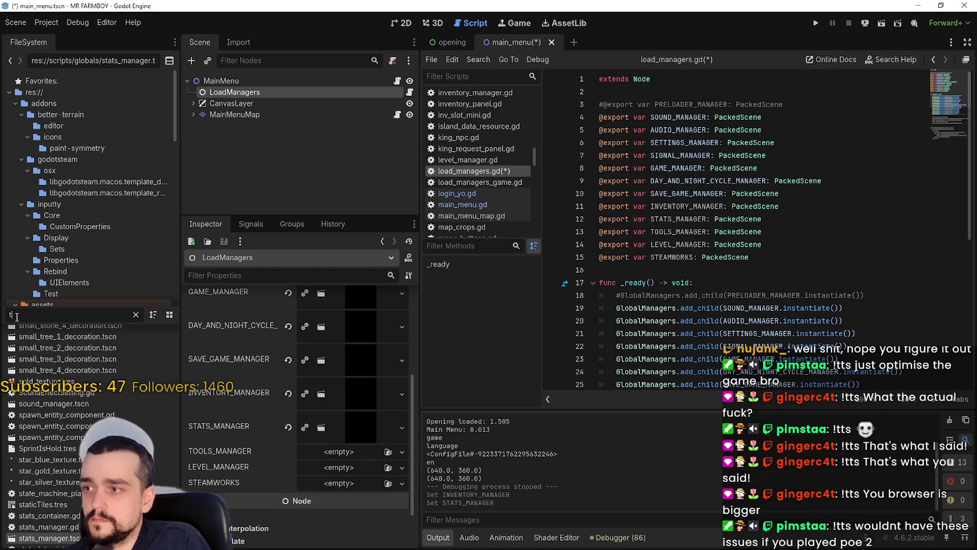
pyautogui.moveTo(50, 352)
pyautogui.mouseDown()
pyautogui.moveTo(231, 429)
pyautogui.moveTo(360, 455)
pyautogui.mouseUp()
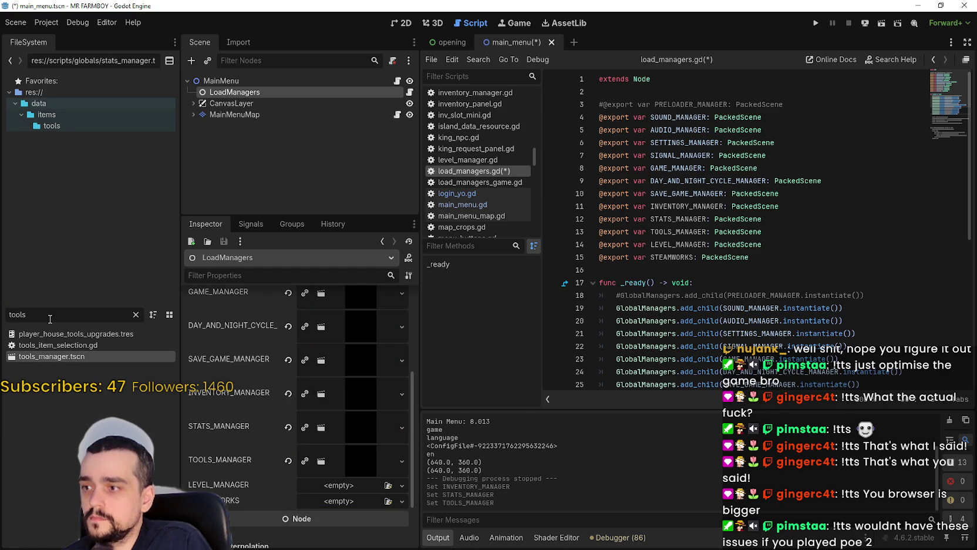
pyautogui.write('leve')
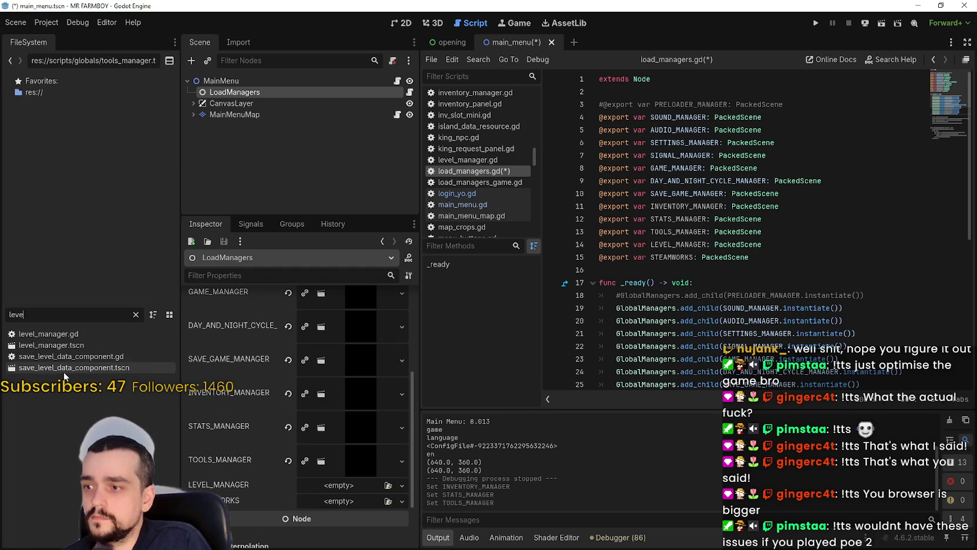
pyautogui.moveTo(45, 346); pyautogui.dragTo(341, 488)
pyautogui.write('stea')
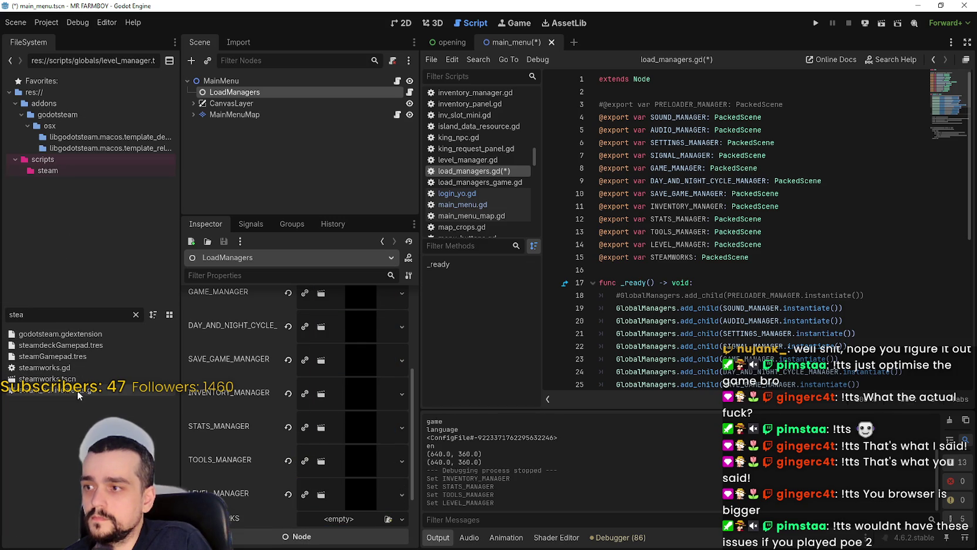
pyautogui.moveTo(45, 378); pyautogui.dragTo(347, 524)
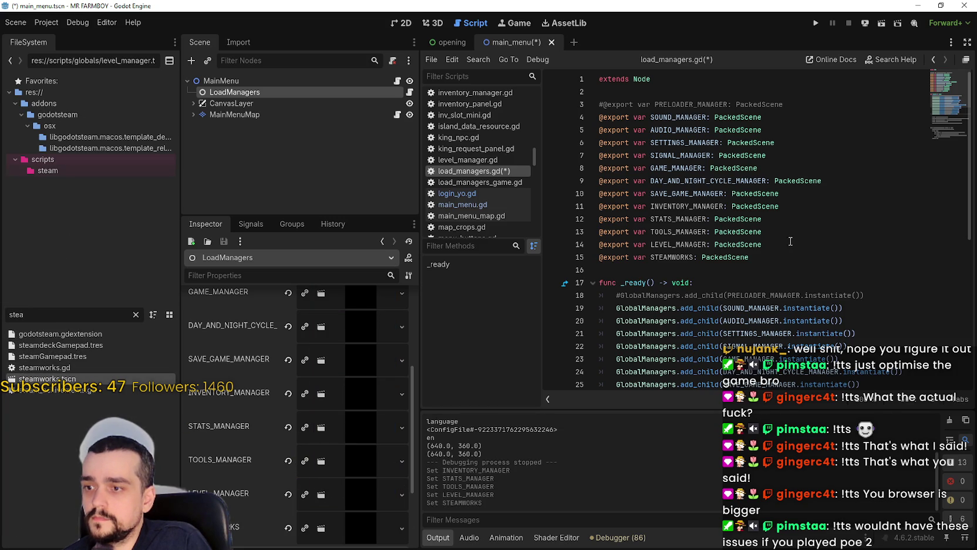
pyautogui.scroll(-4, 794, 315)
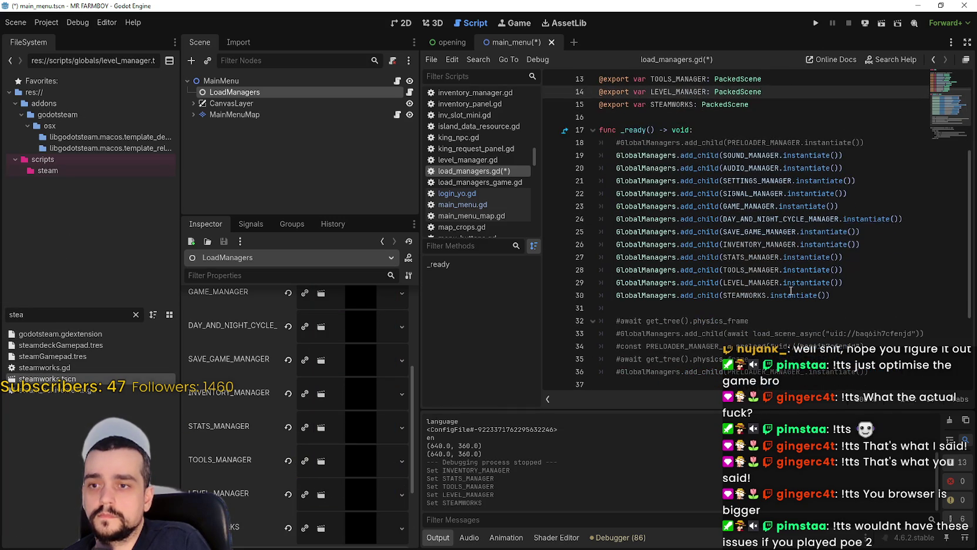
pyautogui.click(794, 314)
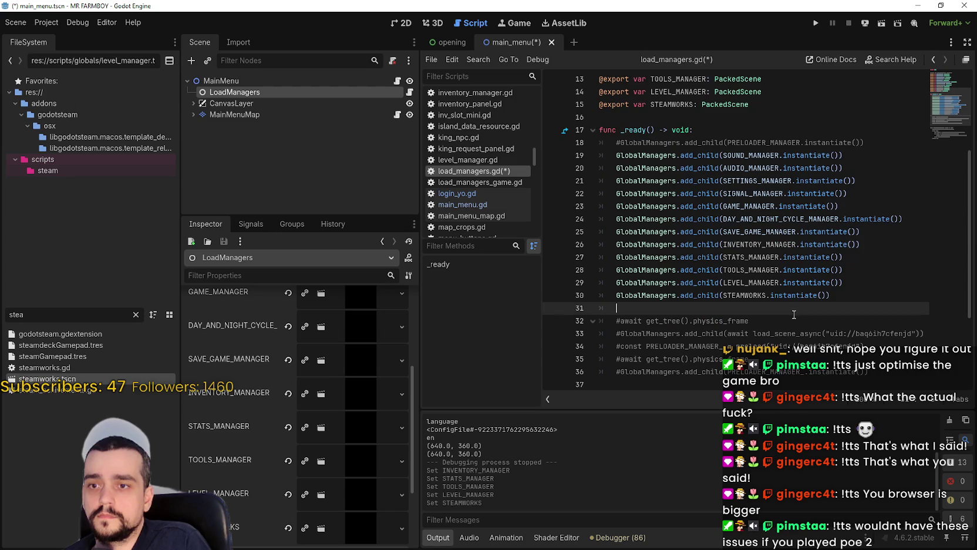
# Step: Run the game with all managers assigned and exit from the MR FARMBOY main menu
pyautogui.click(816, 23)
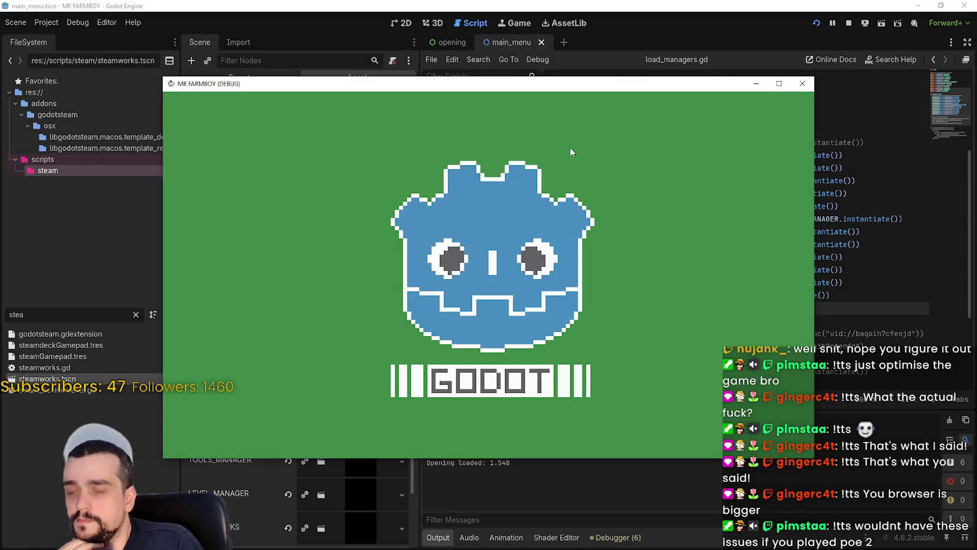
pyautogui.moveTo(529, 87); pyautogui.dragTo(653, 27)
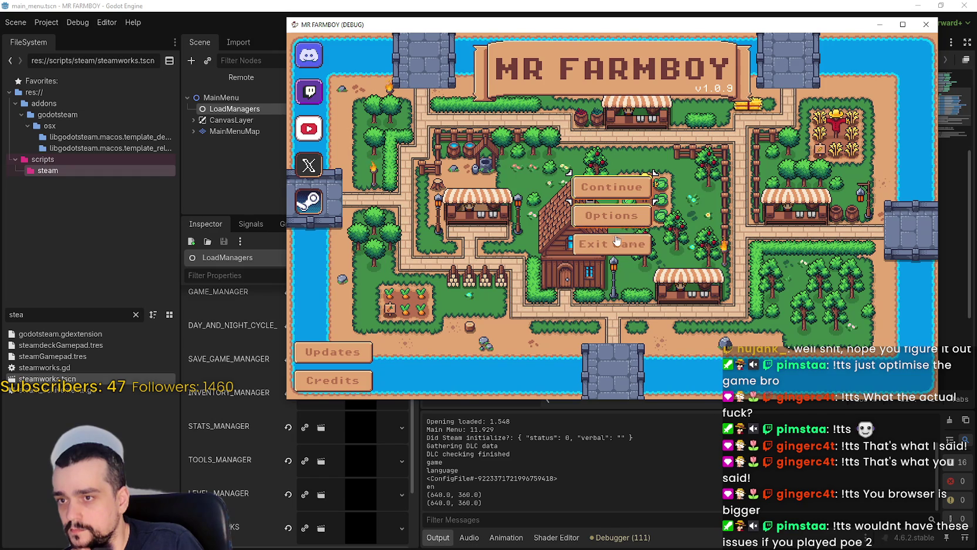
pyautogui.click(617, 249)
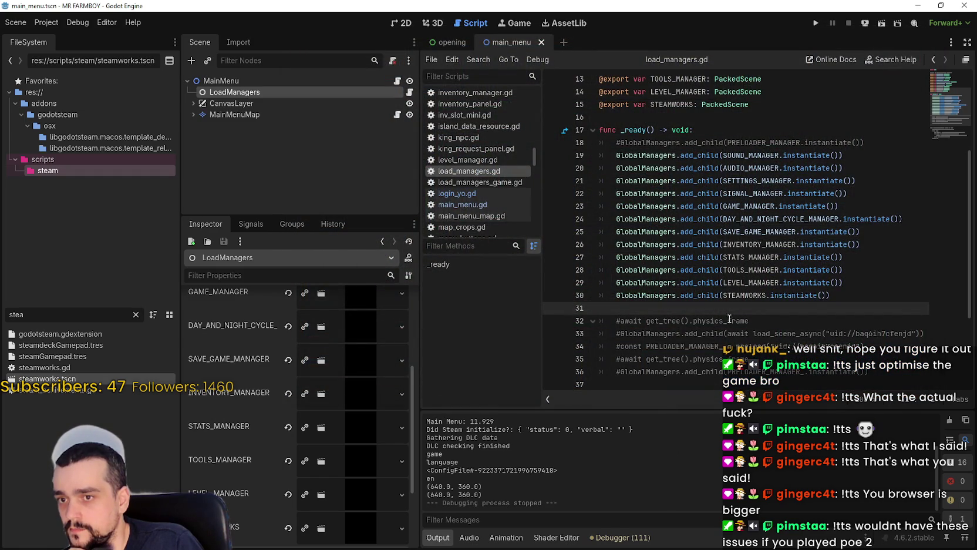
# Step: Uncomment the await physics_frame and load_scene_async add_child lines 32–33
pyautogui.click(662, 321)
pyautogui.hotkey('ctrl', 'k')
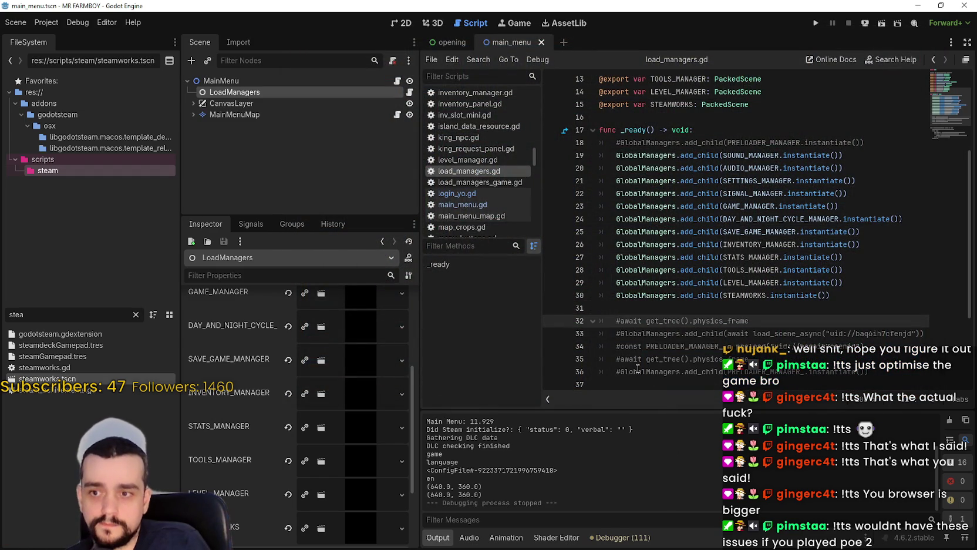
pyautogui.press('Down')
pyautogui.hotkey('ctrl', 'k')
pyautogui.press('Down')
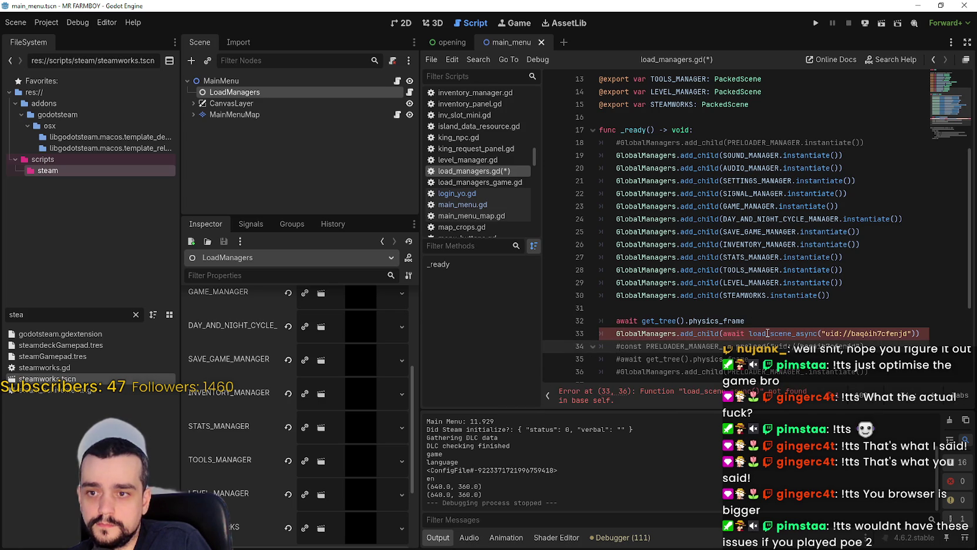
# Step: Uncomment the load_scene_async function on lines 39–46, save, and run the project
pyautogui.scroll(-1, 766, 333)
pyautogui.click(771, 352)
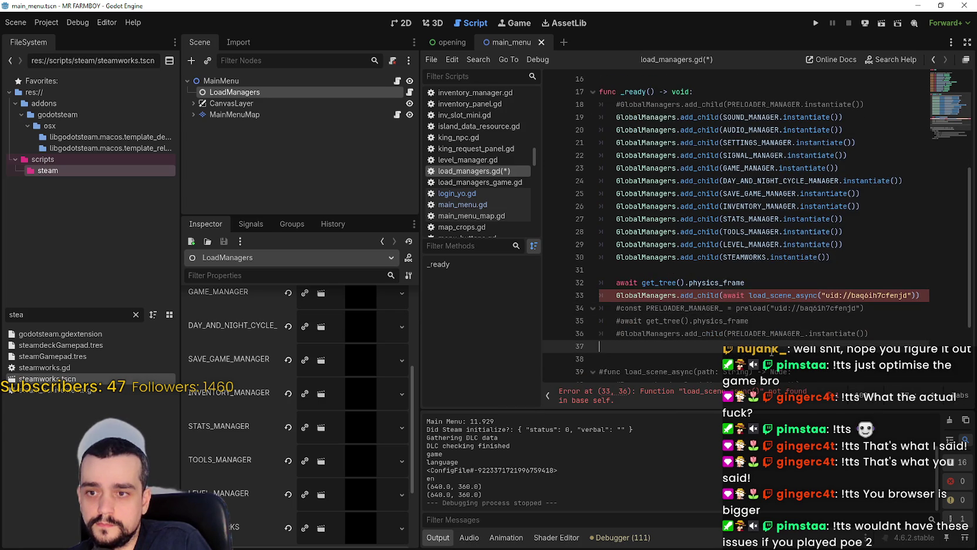
pyautogui.doubleClick(650, 296)
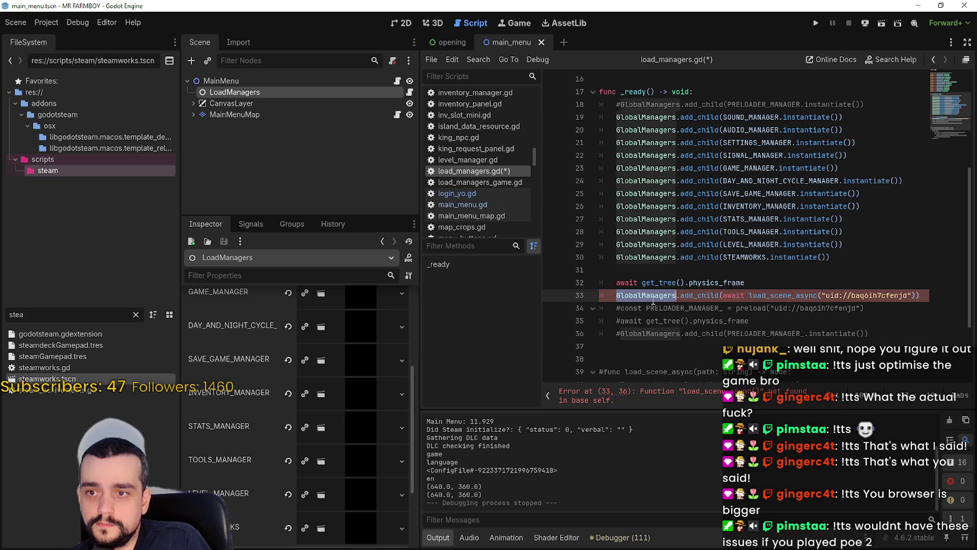
pyautogui.doubleClick(755, 296)
pyautogui.scroll(-3, 788, 330)
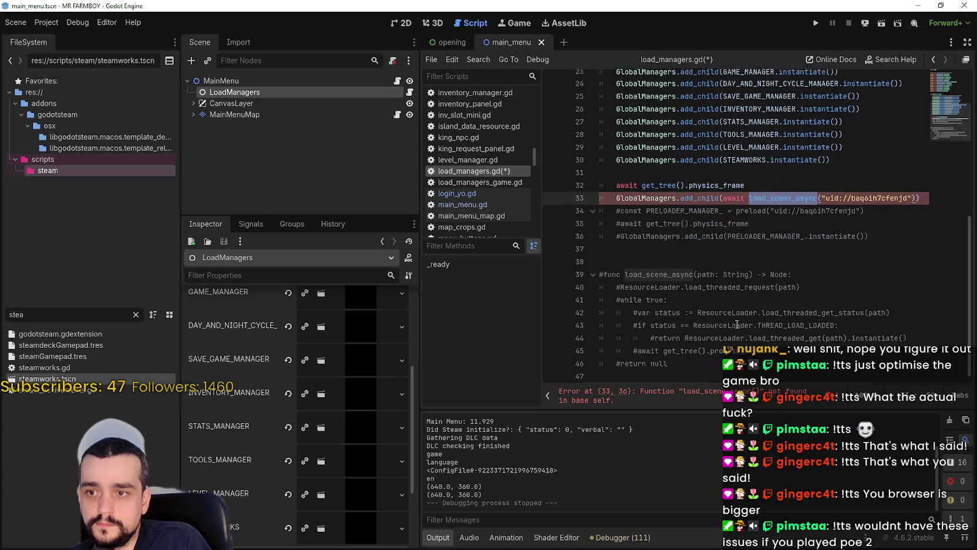
pyautogui.moveTo(667, 361); pyautogui.dragTo(558, 267)
pyautogui.hotkey('ctrl', 'k')
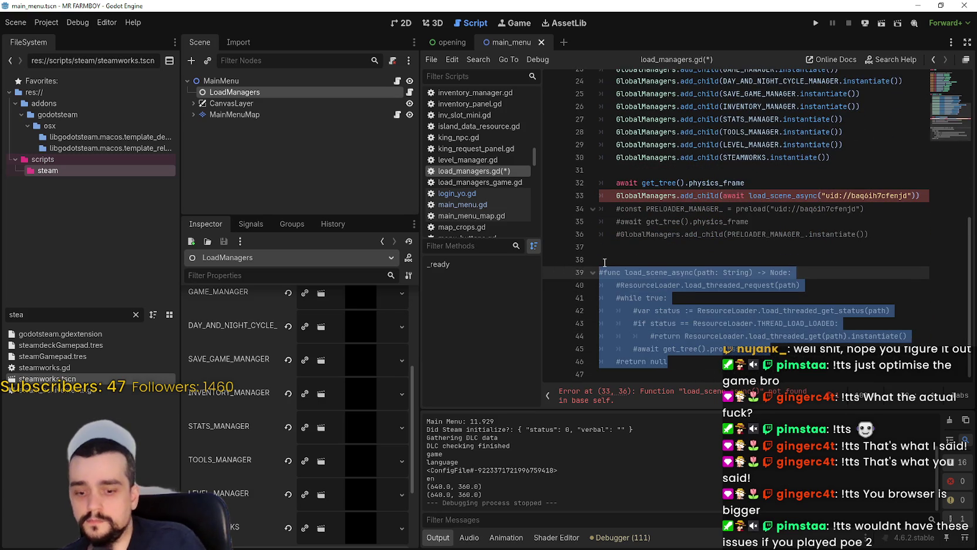
pyautogui.click(604, 262)
pyautogui.hotkey('ctrl', 's')
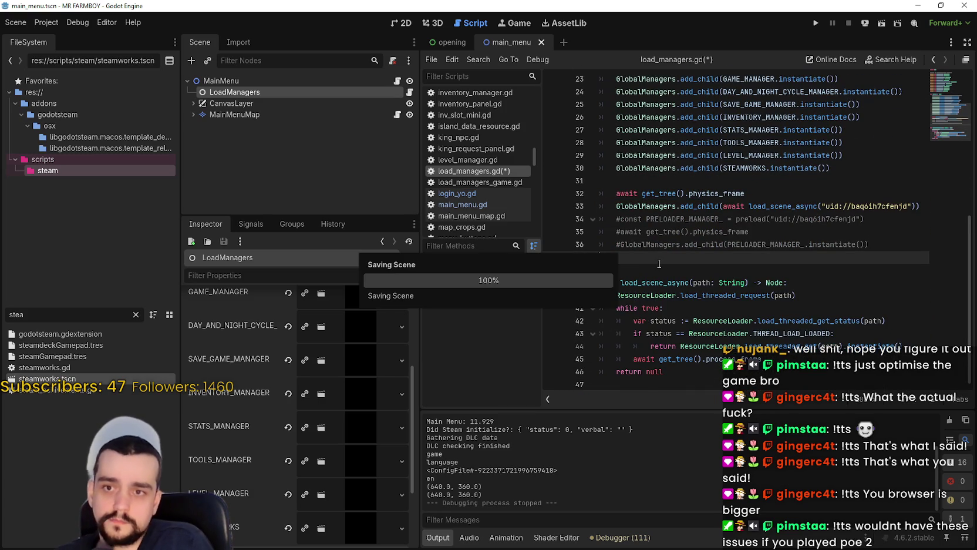
pyautogui.click(818, 25)
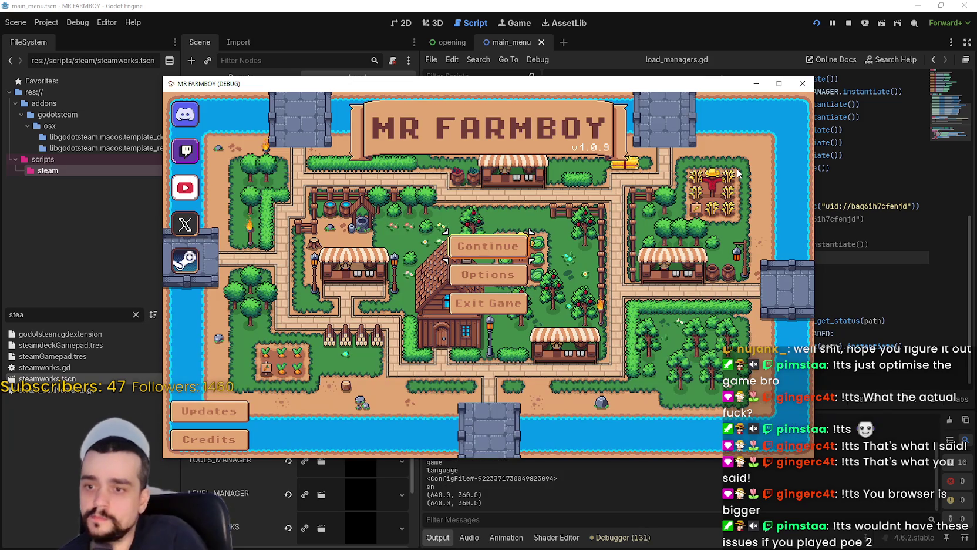
# Step: Bring the running game to the front and close it with Alt+F4
pyautogui.click(864, 291)
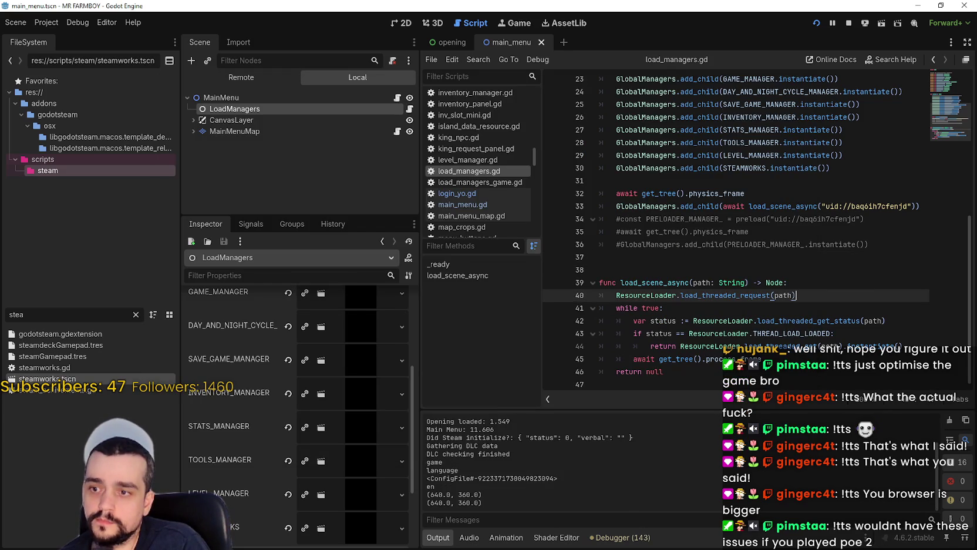
pyautogui.hotkey('alt', 'Tab')
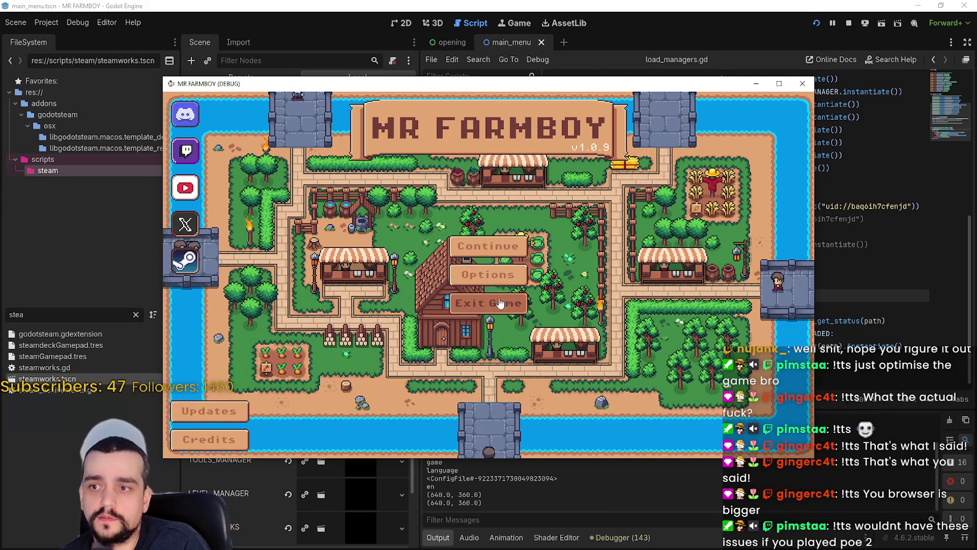
pyautogui.hotkey('alt', 'F4')
# Step: Close the main_menu scene tab so the opening scene shows
pyautogui.scroll(2, 756, 228)
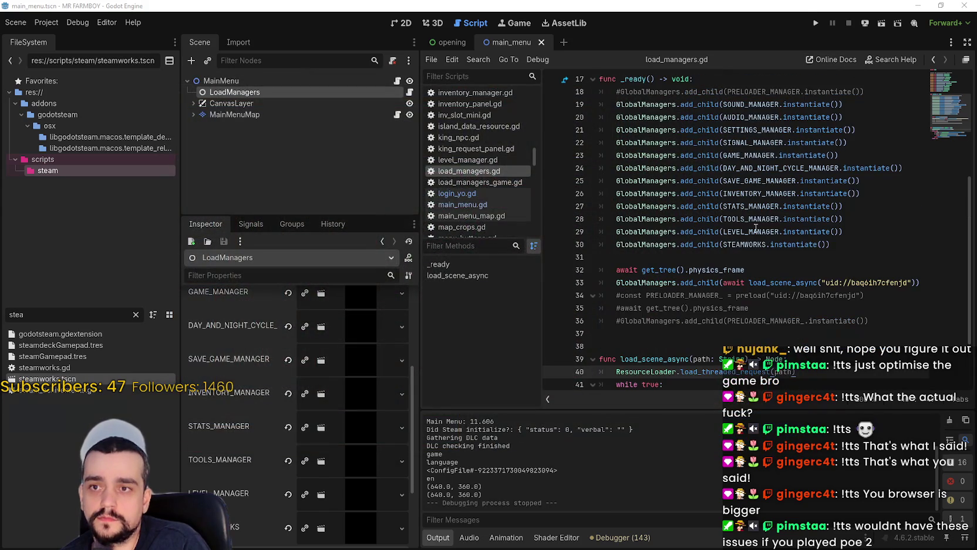
pyautogui.click(840, 257)
pyautogui.scroll(-1, 823, 252)
pyautogui.scroll(1, 805, 244)
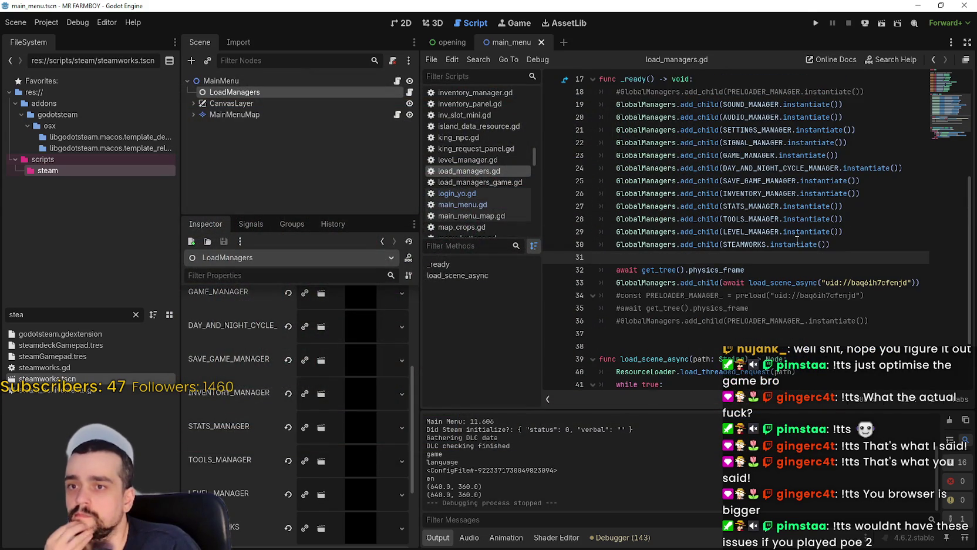
pyautogui.moveTo(797, 241)
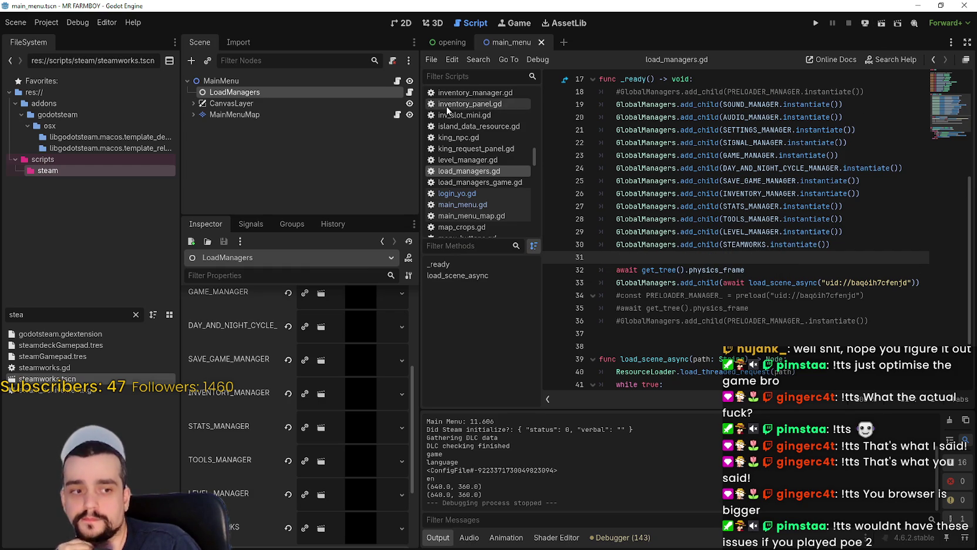
pyautogui.click(541, 42)
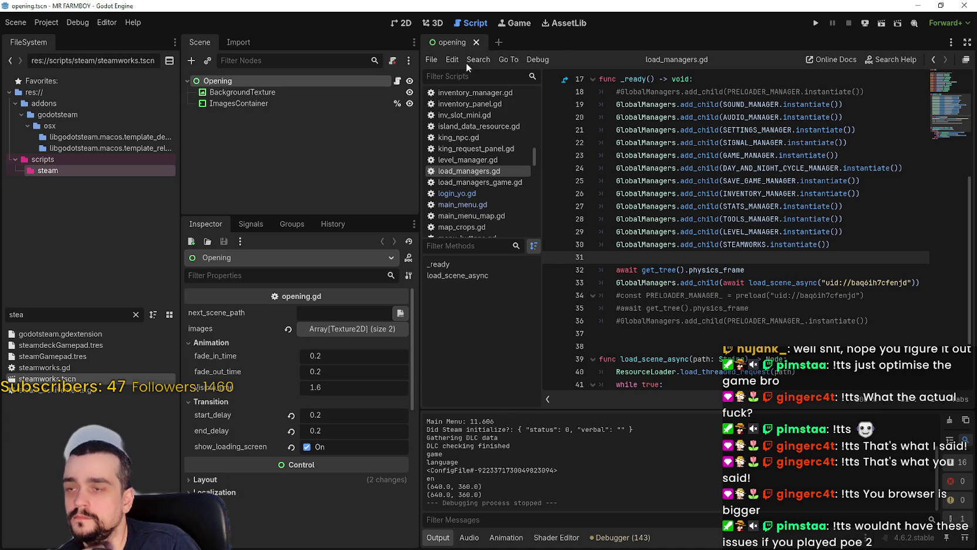
# Step: Reload the MR FARMBOY project via Project > Reload Current Project
pyautogui.click(52, 25)
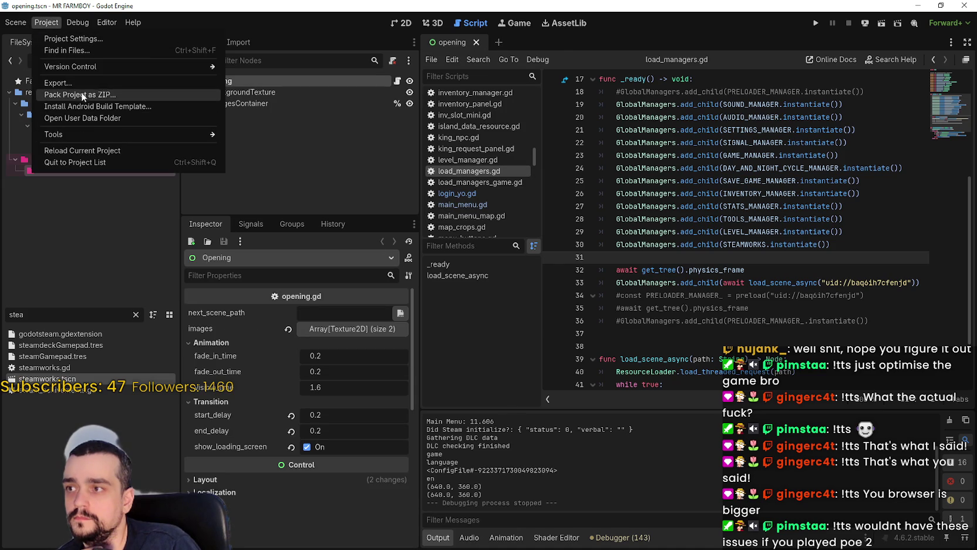
pyautogui.click(96, 150)
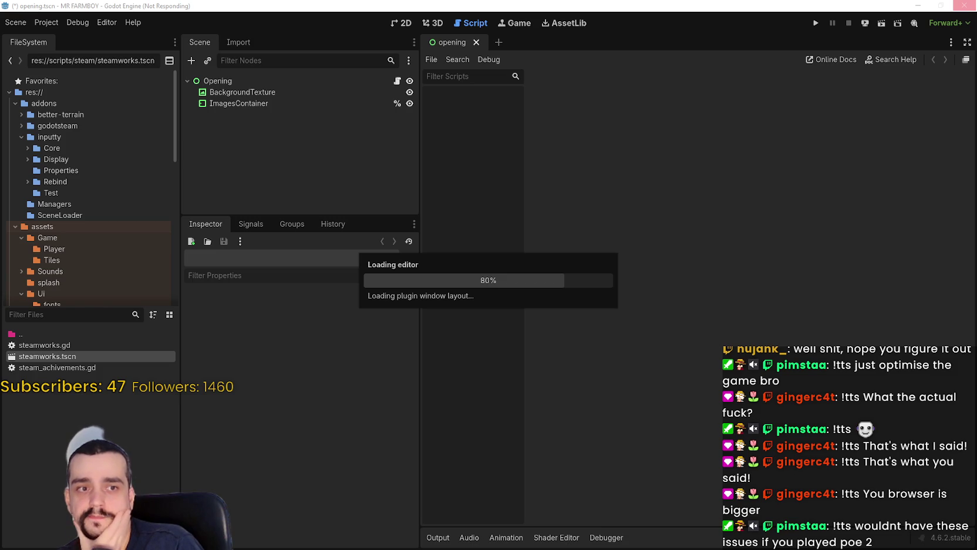
# Step: Watch Godot in Task Manager while the reload finishes, then return to the responsive editor
pyautogui.hotkey('ctrl', 'shift', 'Escape')
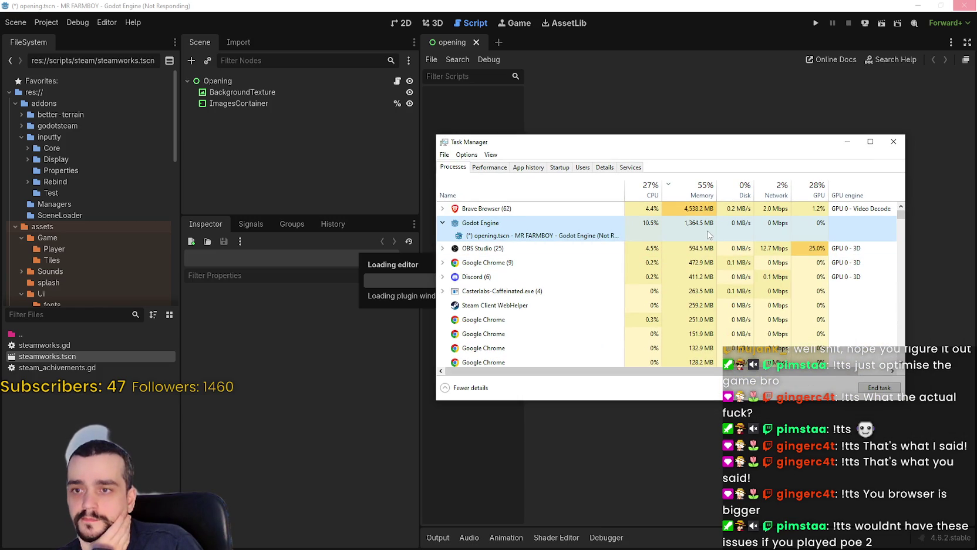
pyautogui.moveTo(559, 153)
pyautogui.mouseDown()
pyautogui.moveTo(663, 113)
pyautogui.moveTo(579, 109)
pyautogui.mouseUp()
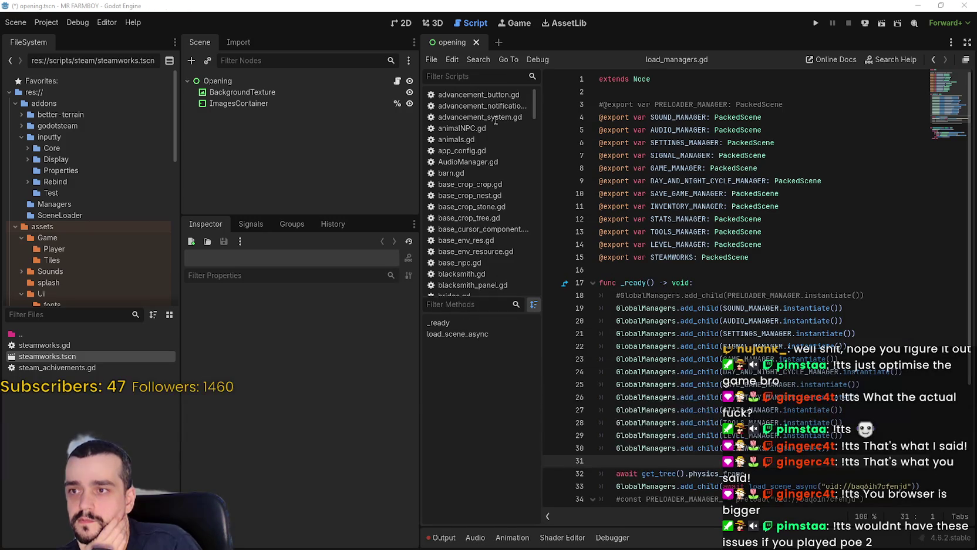
pyautogui.rightClick(470, 94)
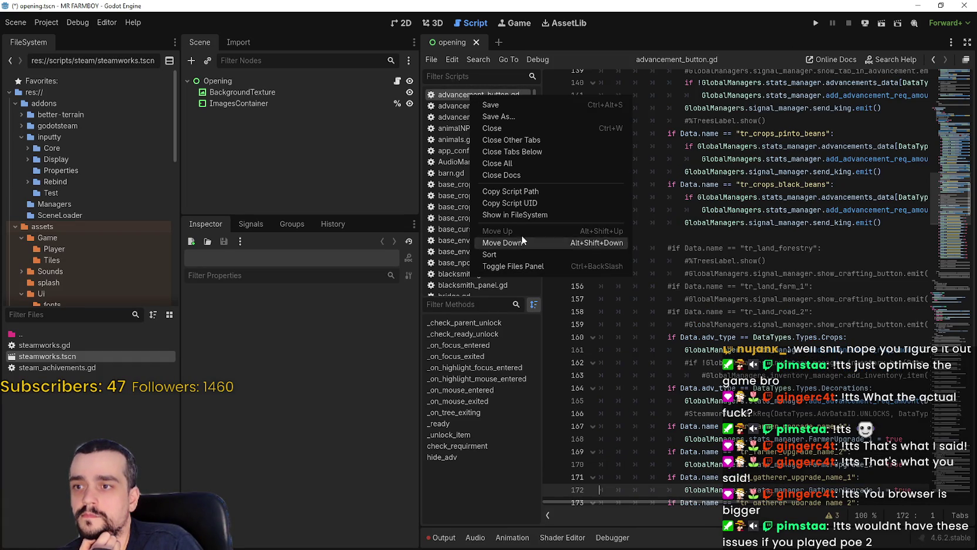
pyautogui.press('Escape')
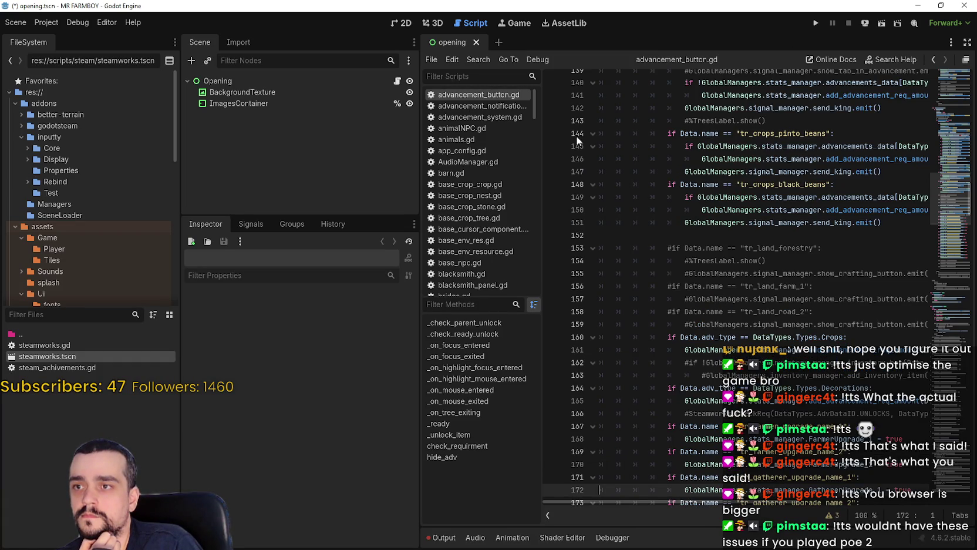
pyautogui.click(397, 83)
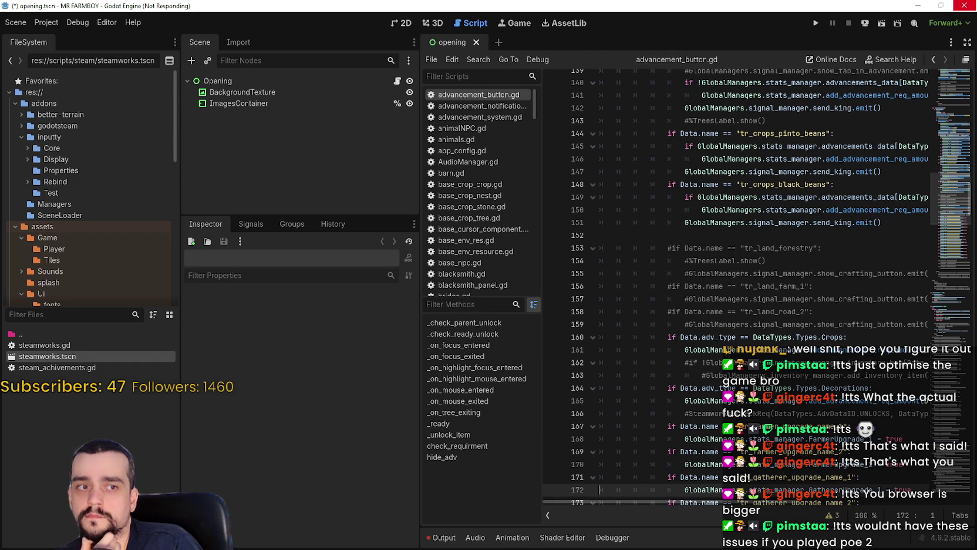
pyautogui.hotkey('ctrl', 'shift', 'Escape')
pyautogui.moveTo(441, 86)
pyautogui.mouseDown()
pyautogui.moveTo(527, 121)
pyautogui.moveTo(523, 130)
pyautogui.mouseUp()
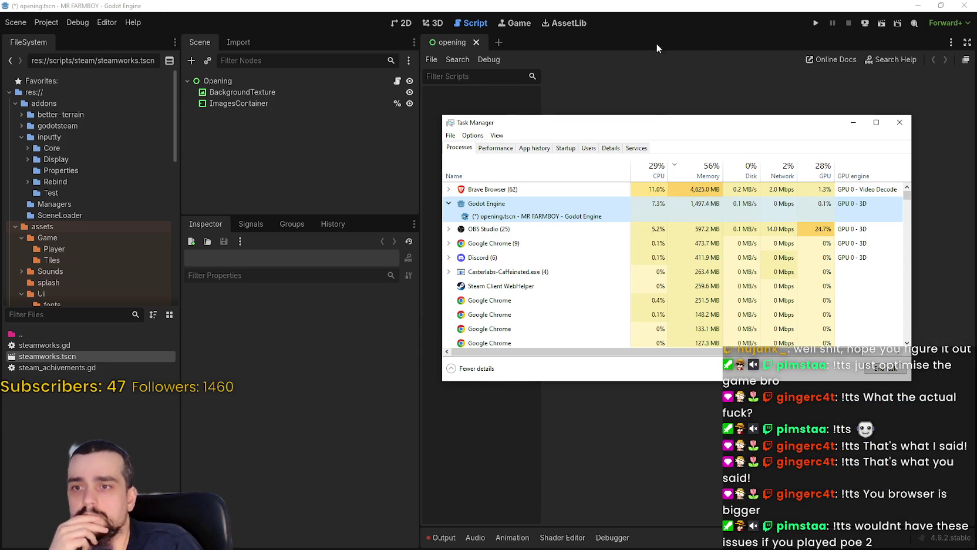
pyautogui.click(632, 23)
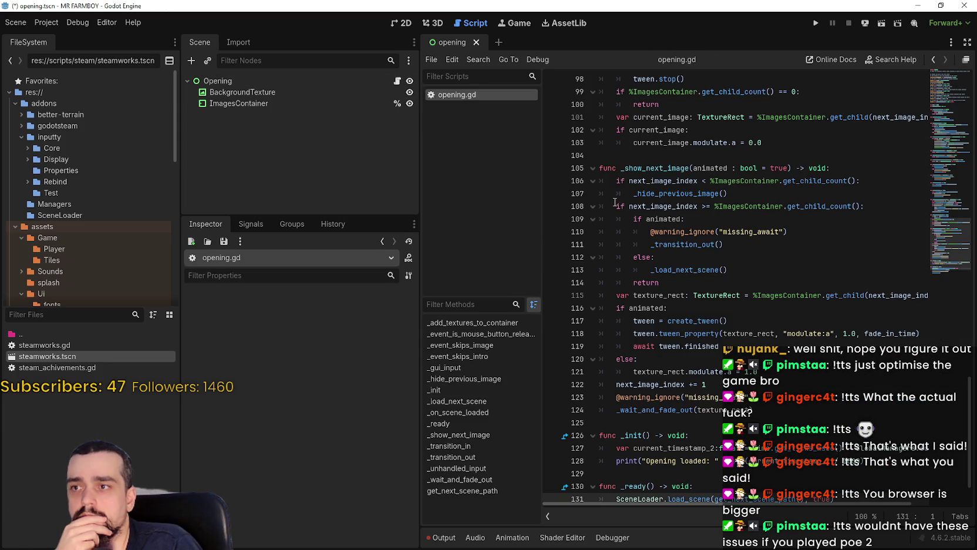
# Step: Run the project again and expand GlobalManagers in the Remote scene tree
pyautogui.click(681, 153)
pyautogui.click(817, 25)
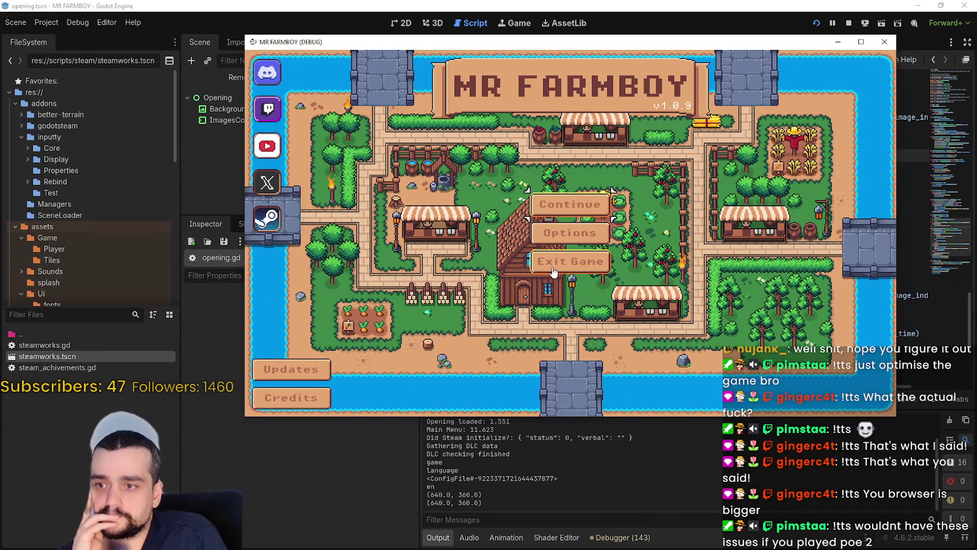
pyautogui.click(253, 5)
pyautogui.click(200, 78)
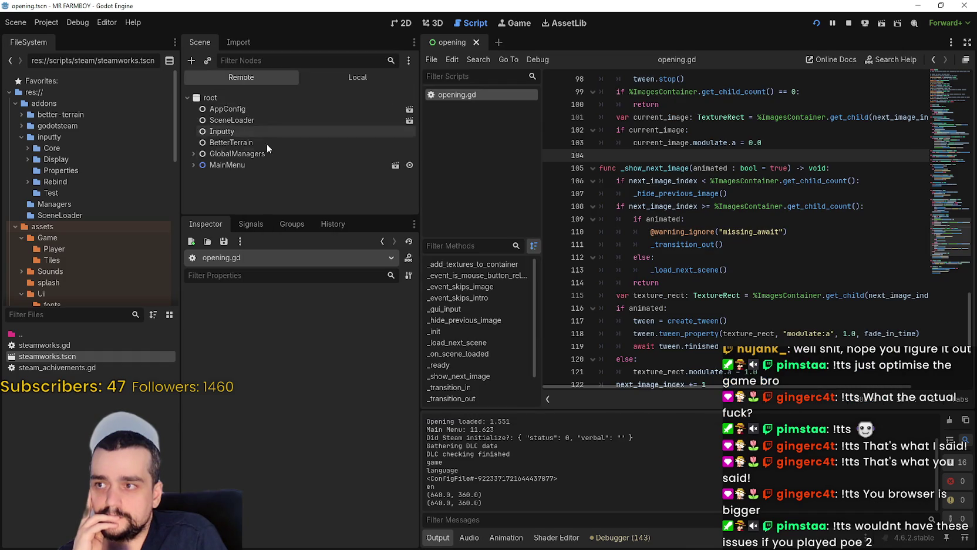
pyautogui.click(193, 154)
pyautogui.scroll(-5, 196, 162)
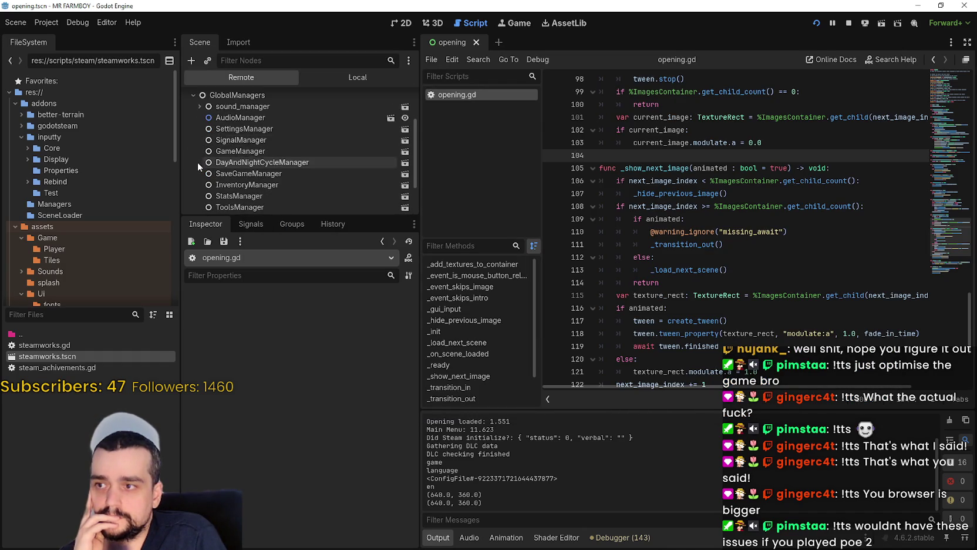
pyautogui.moveTo(251, 218)
pyautogui.mouseDown()
pyautogui.moveTo(259, 339)
pyautogui.moveTo(293, 356)
pyautogui.mouseUp()
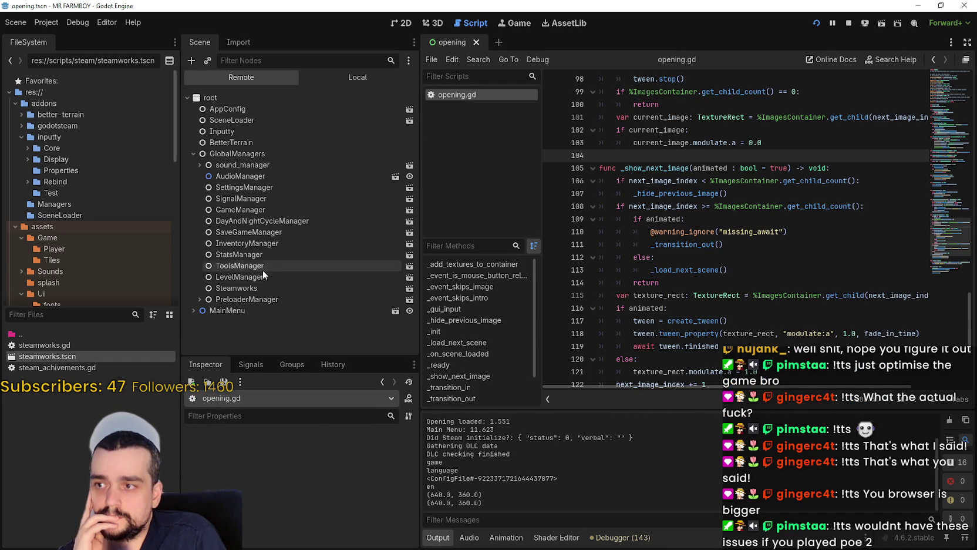
# Step: Inspect the PreloaderManager, ResourcePreloader and Steamworks nodes and the fade-out code, then stop the game
pyautogui.doubleClick(266, 299)
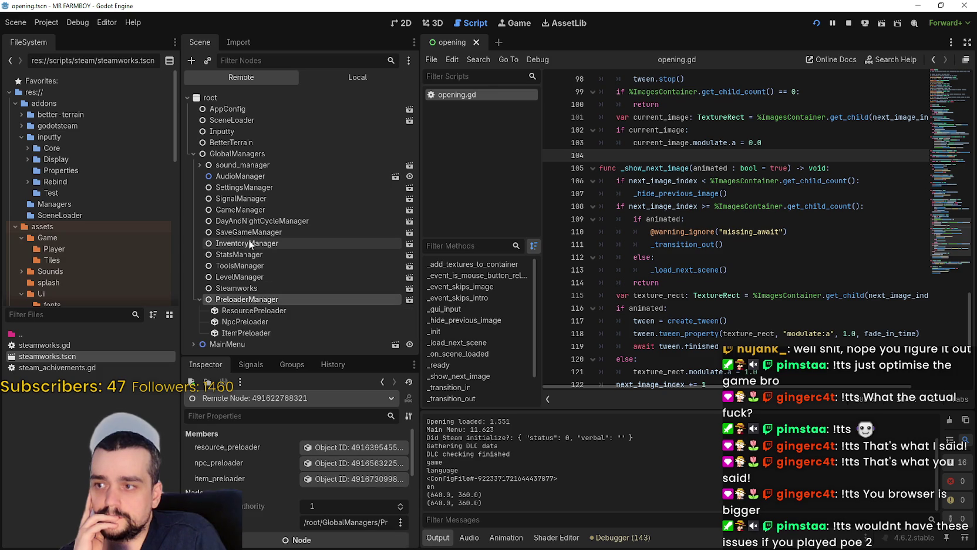
pyautogui.click(270, 310)
pyautogui.click(269, 333)
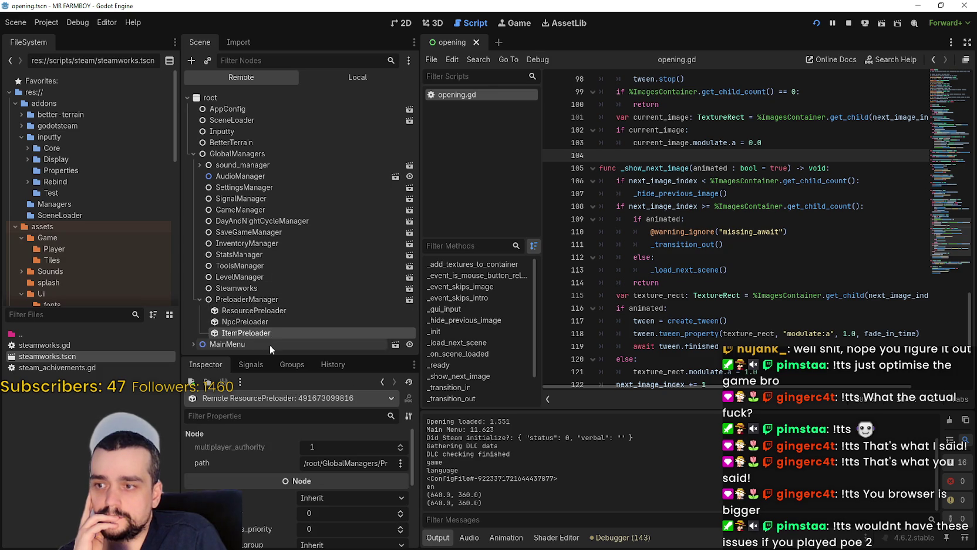
pyautogui.click(270, 322)
pyautogui.click(270, 311)
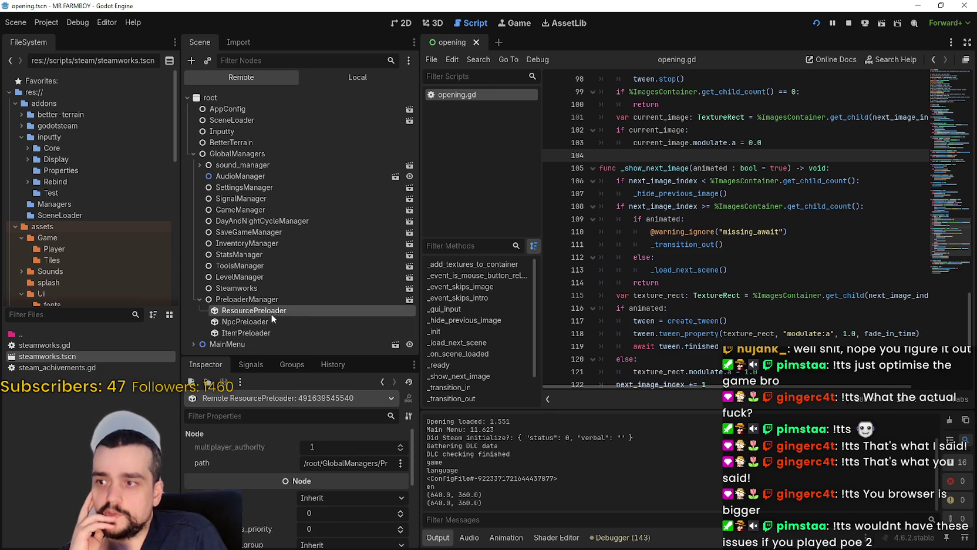
pyautogui.click(272, 289)
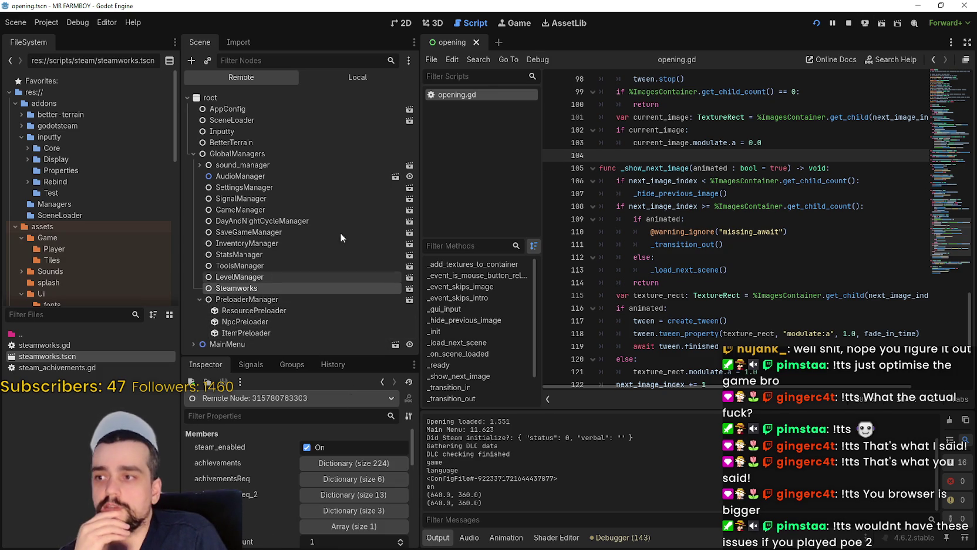
pyautogui.scroll(-2, 711, 270)
pyautogui.click(726, 194)
pyautogui.scroll(-3, 728, 217)
pyautogui.click(733, 234)
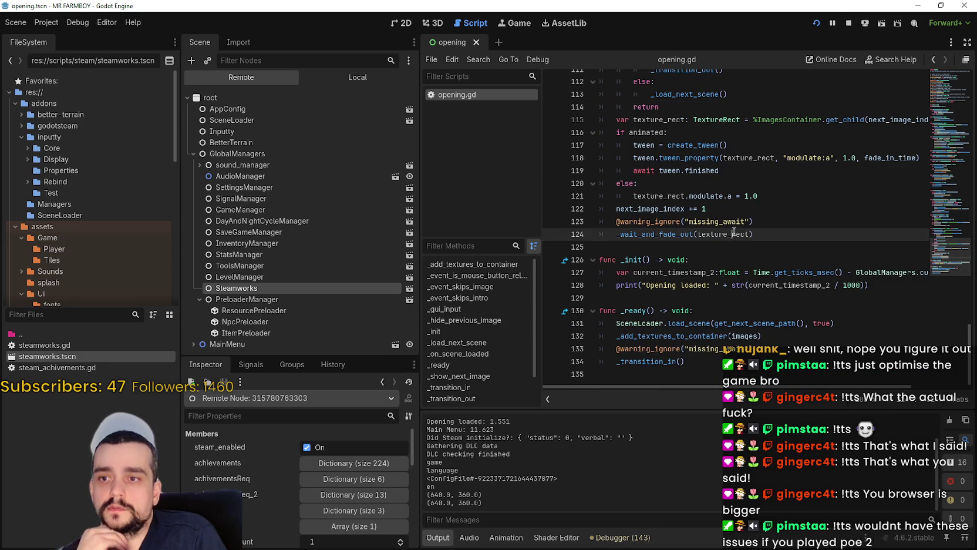
pyautogui.click(846, 27)
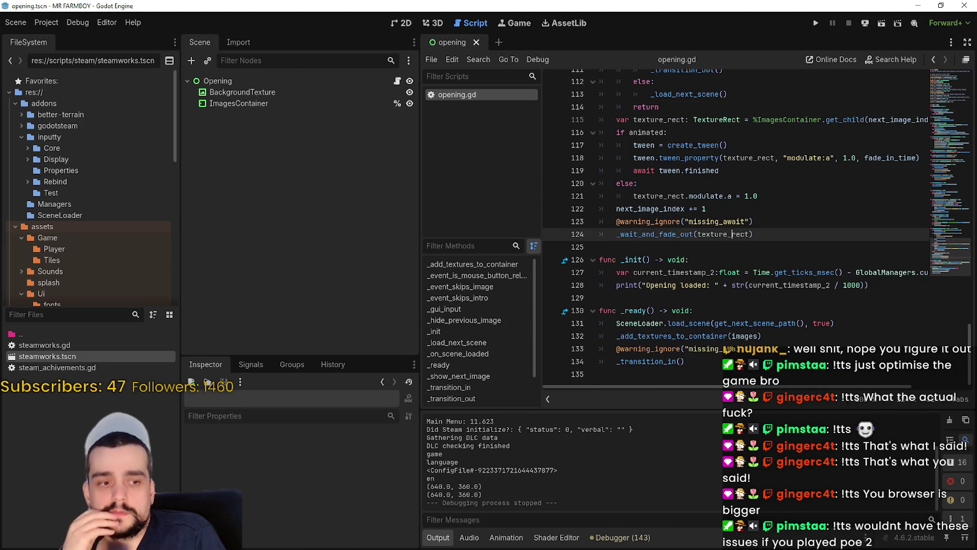
# Step: Glance at system resource usage in Task Manager, then open Godot's Project menu
pyautogui.hotkey('ctrl', 'shift', 'Escape')
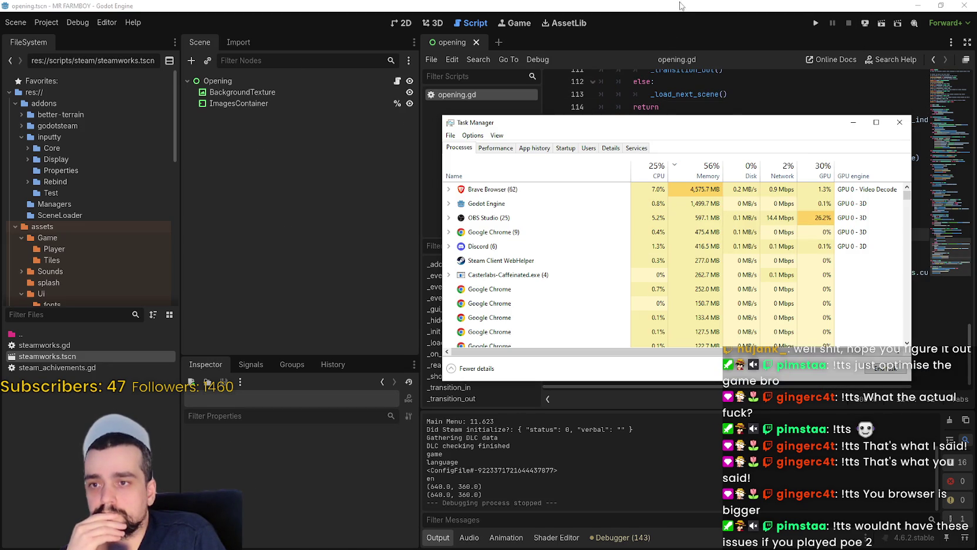
pyautogui.click(670, 11)
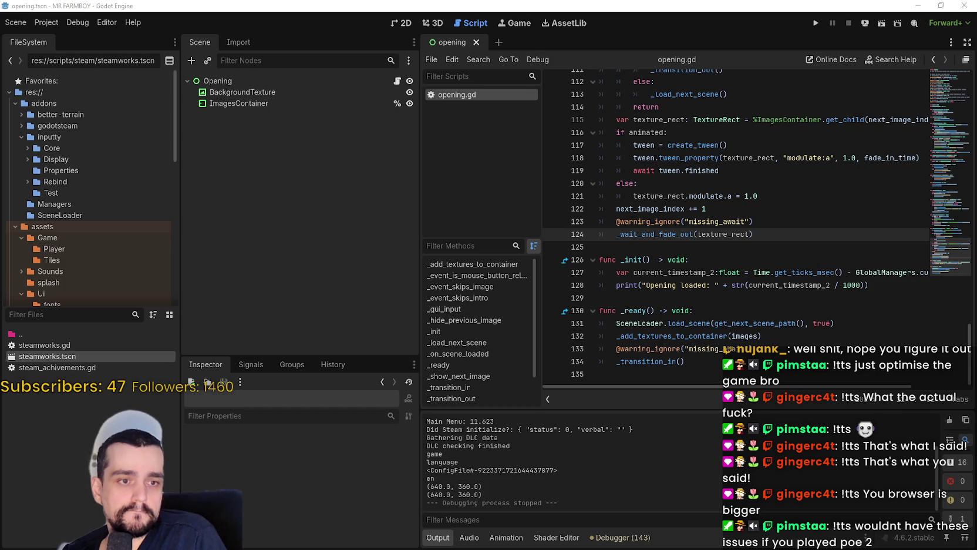
pyautogui.click(56, 21)
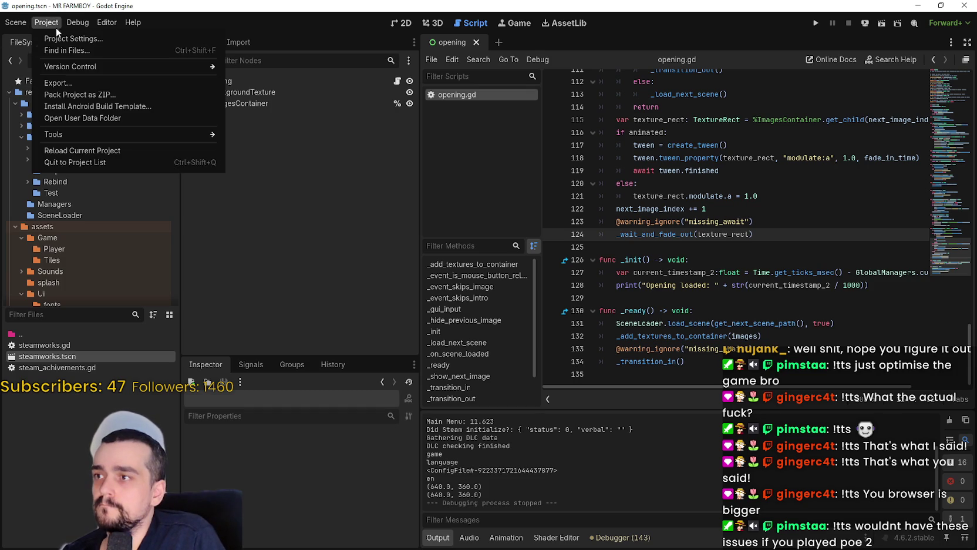
# Step: Export the Windows Desktop preset via Export PCK/ZIP as MrFarmBoy.zip in mr-farmboy-exports
pyautogui.press('Escape')
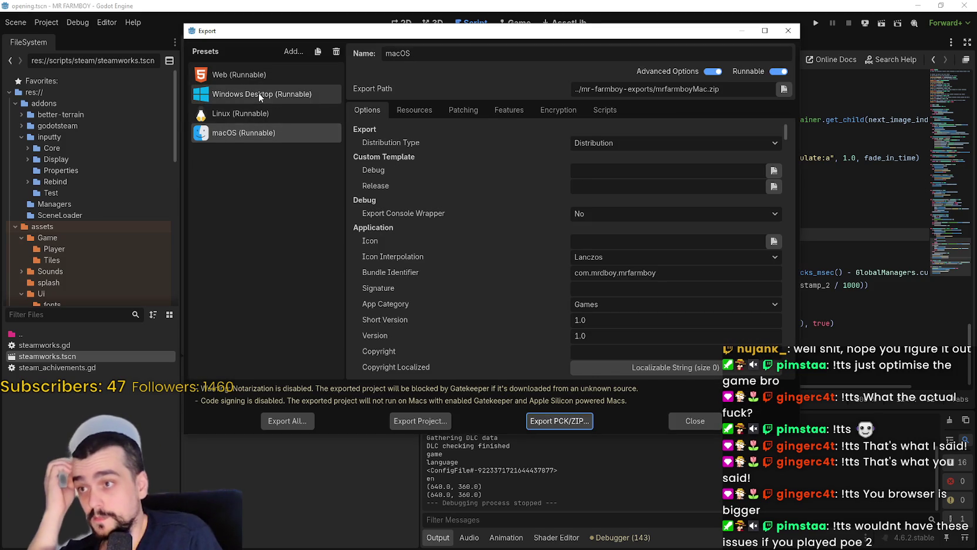
pyautogui.click(257, 93)
pyautogui.click(416, 422)
pyautogui.click(399, 440)
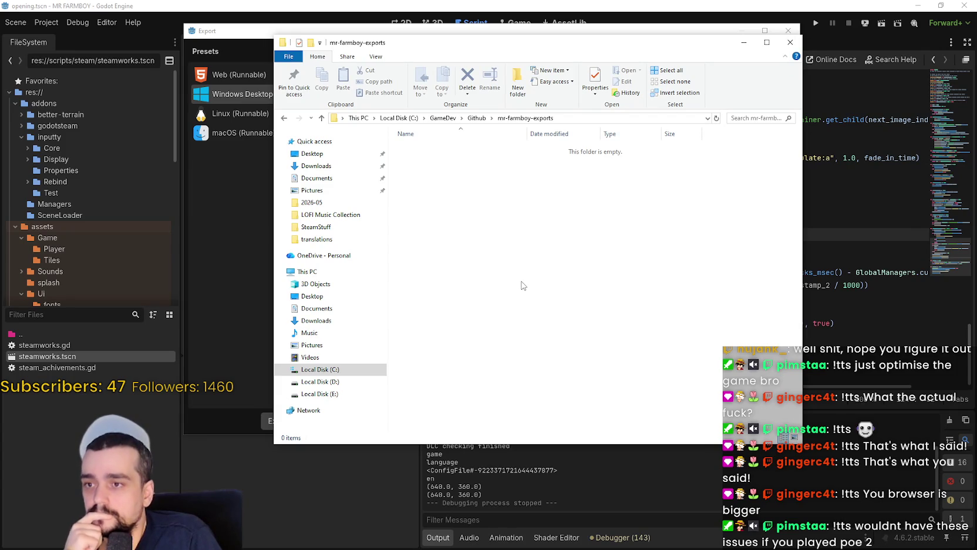
pyautogui.moveTo(451, 51)
pyautogui.mouseDown()
pyautogui.moveTo(556, 71)
pyautogui.moveTo(661, 65)
pyautogui.mouseUp()
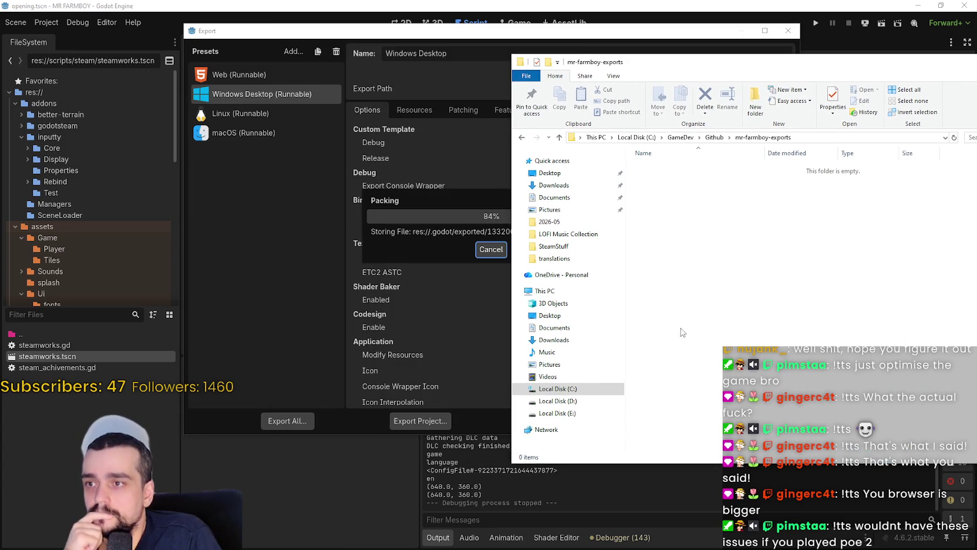
pyautogui.moveTo(580, 57)
pyautogui.mouseDown()
pyautogui.moveTo(719, 49)
pyautogui.moveTo(412, 46)
pyautogui.mouseUp()
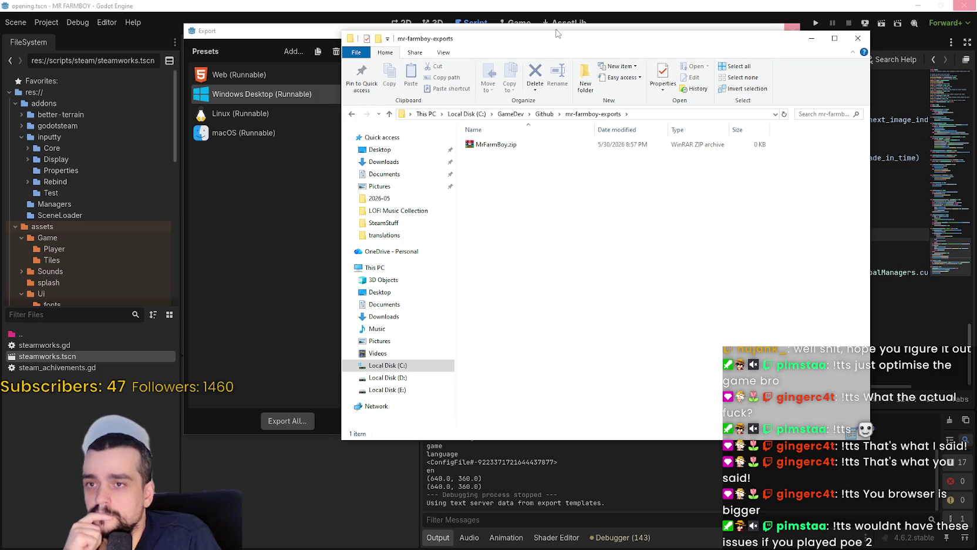
# Step: Extract MrFarmBoy.zip into a MrFarmBoy folder
pyautogui.moveTo(525, 51)
pyautogui.mouseDown()
pyautogui.moveTo(938, 75)
pyautogui.moveTo(575, 73)
pyautogui.moveTo(778, 73)
pyautogui.moveTo(493, 49)
pyautogui.moveTo(506, 71)
pyautogui.mouseUp()
pyautogui.rightClick(458, 174)
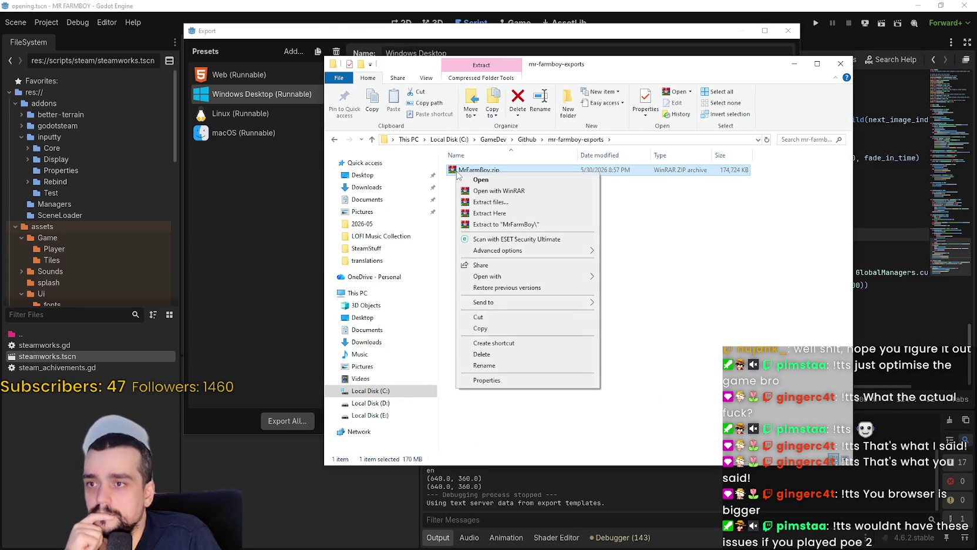
pyautogui.click(488, 221)
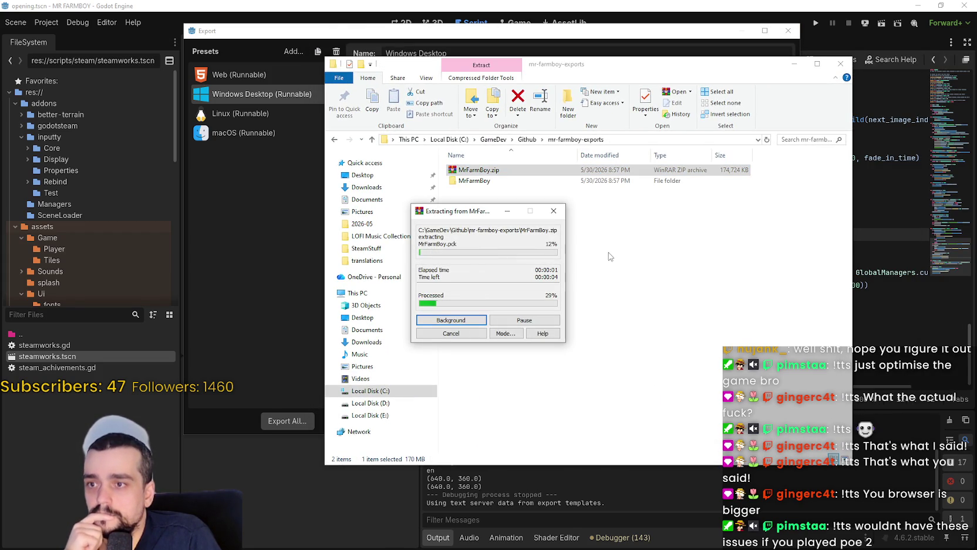
# Step: Launch MrFarmBoy.exe from the extracted MrFarmBoy folder
pyautogui.doubleClick(477, 171)
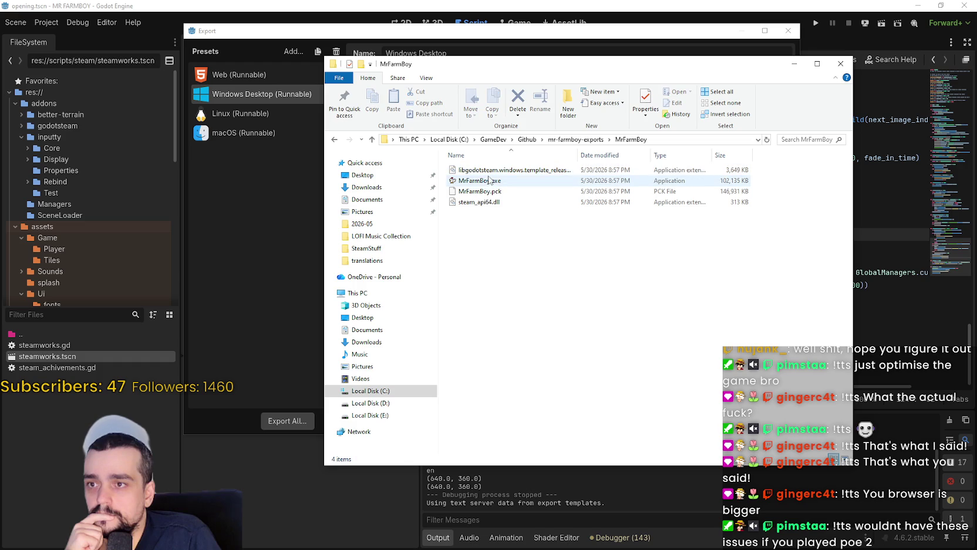
pyautogui.click(493, 181)
pyautogui.press('Return')
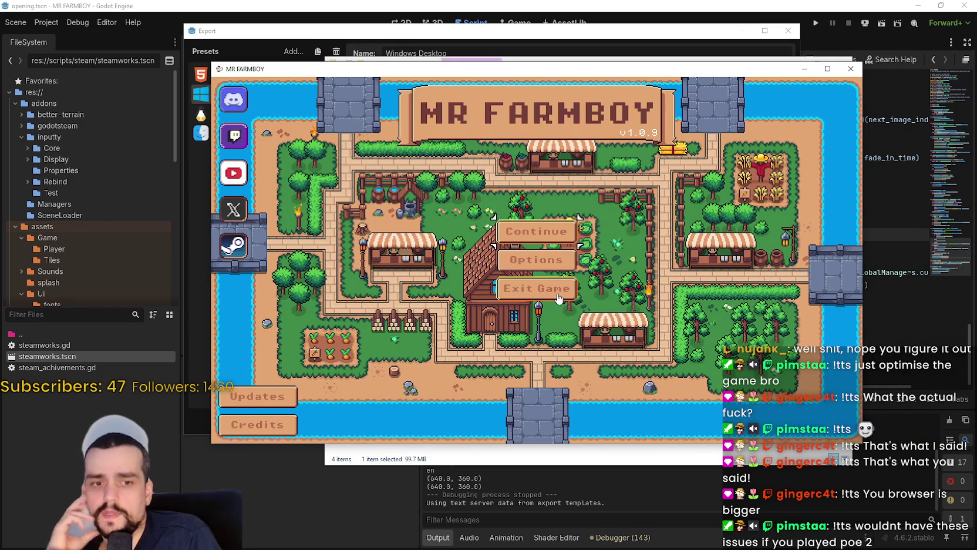
# Step: Exit the game, relaunch MrFarmBoy.exe, and choose Continue to reach Select Save Game
pyautogui.click(553, 294)
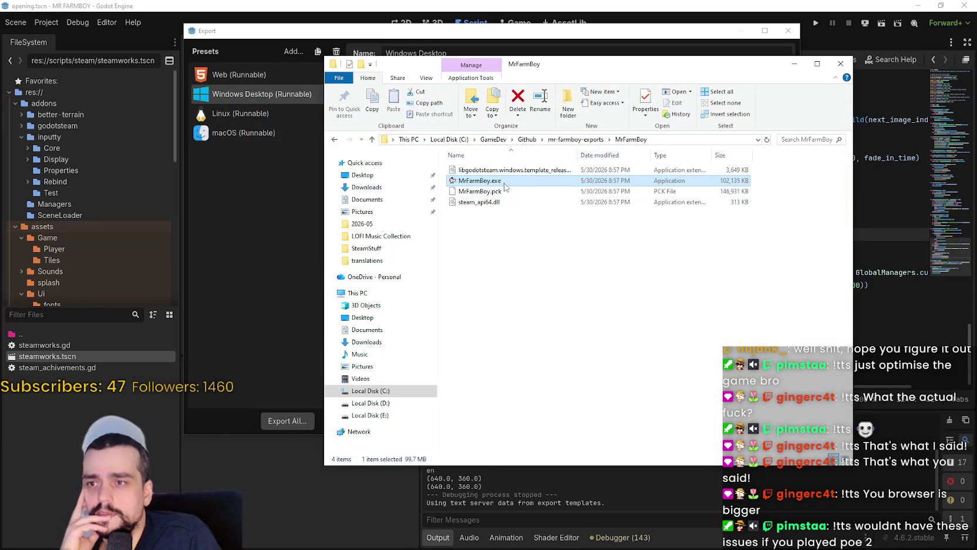
pyautogui.press('Return')
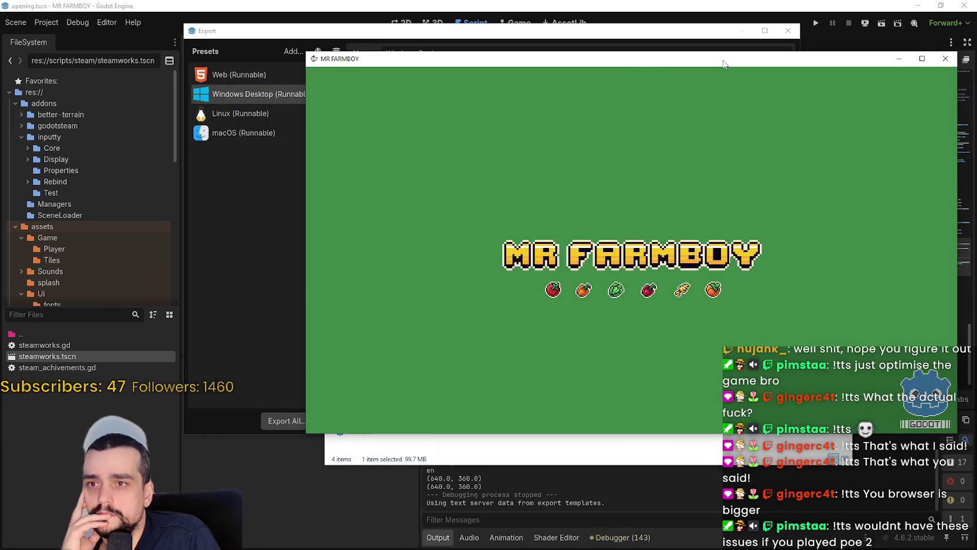
pyautogui.moveTo(720, 66); pyautogui.dragTo(537, 63)
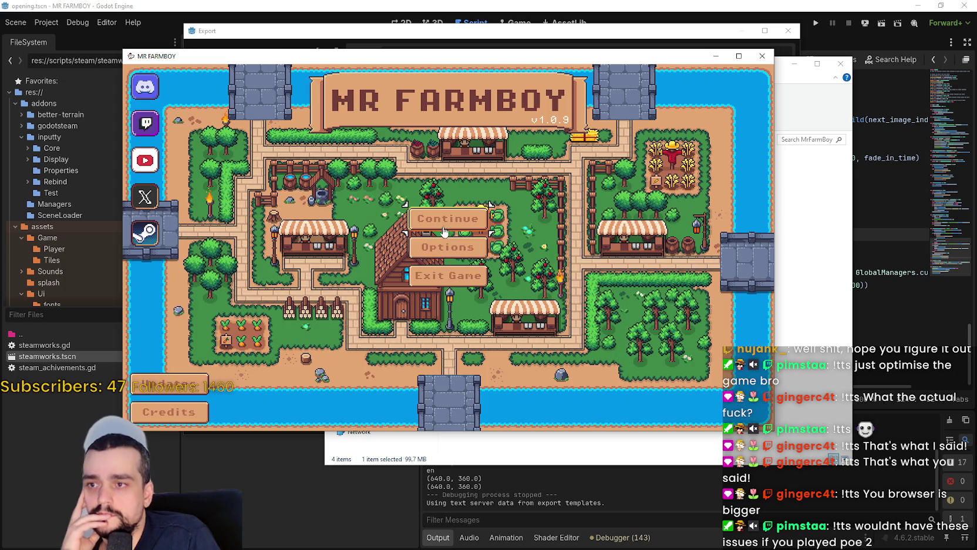
pyautogui.click(444, 231)
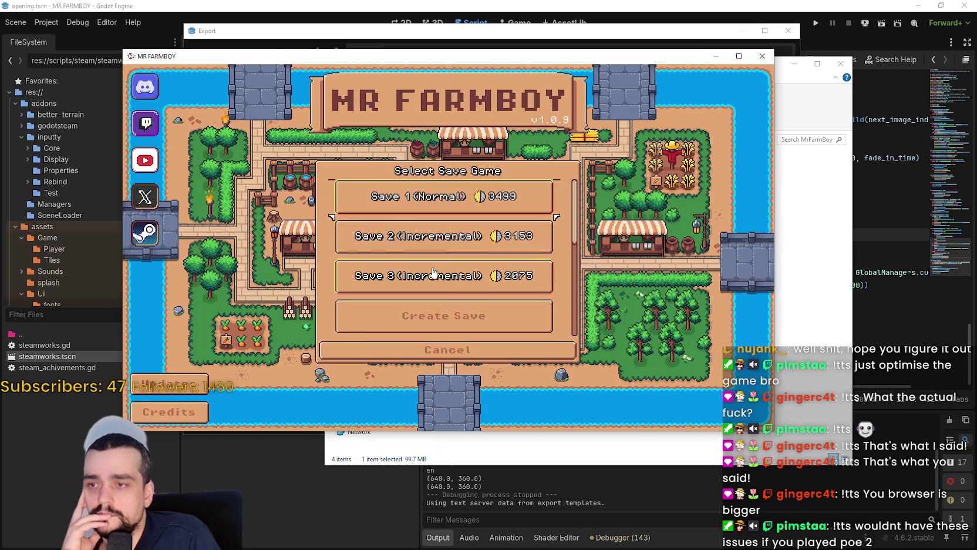
# Step: Create a new Normal Mode save, start it, and dismiss the intro letter
pyautogui.click(421, 235)
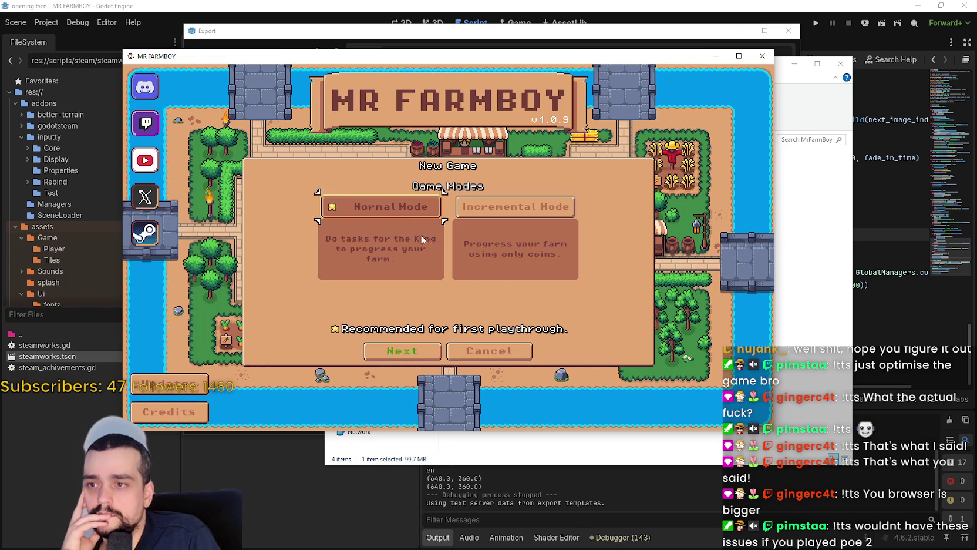
pyautogui.click(405, 350)
pyautogui.click(404, 350)
pyautogui.click(420, 350)
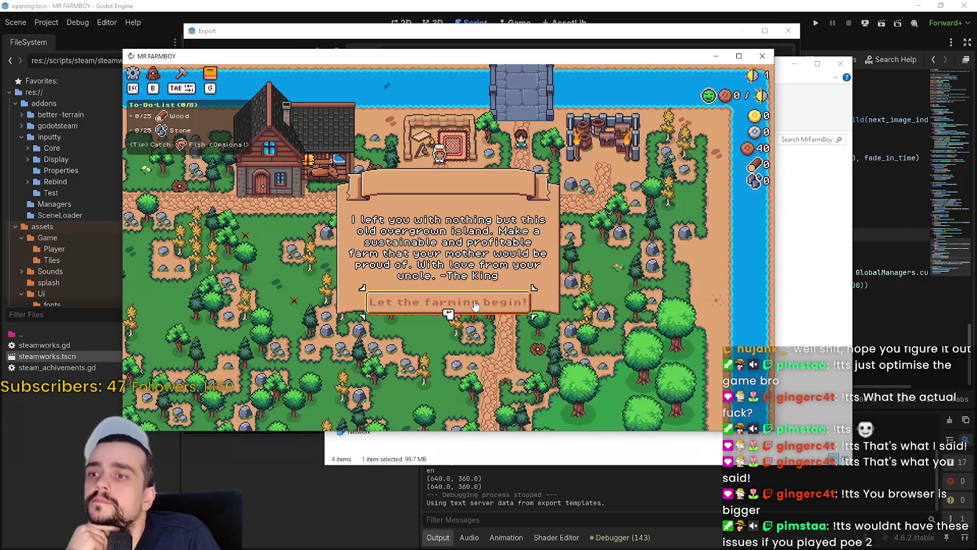
pyautogui.click(448, 311)
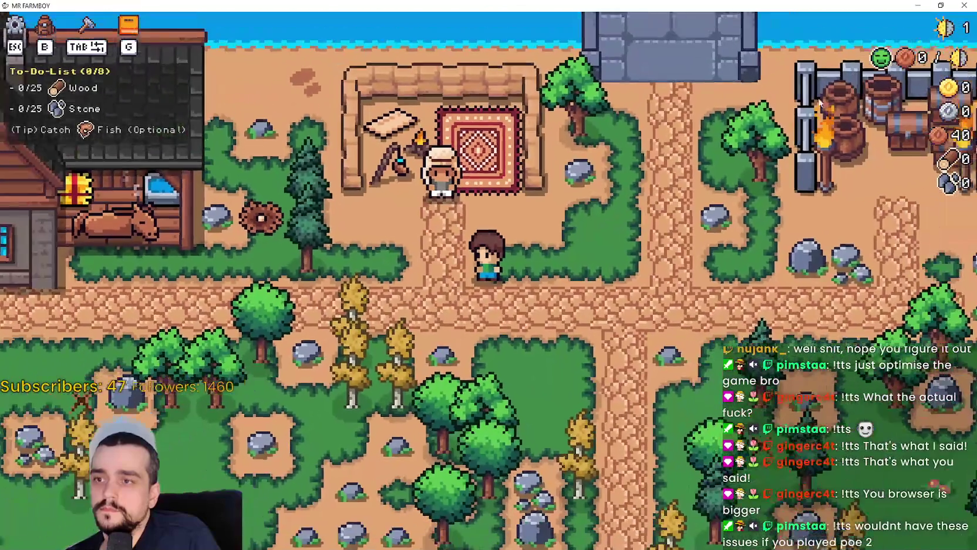
# Step: Play briefly on the island, then pause and leave the game
pyautogui.moveTo(904, 61)
pyautogui.scroll(-3, 599, 214)
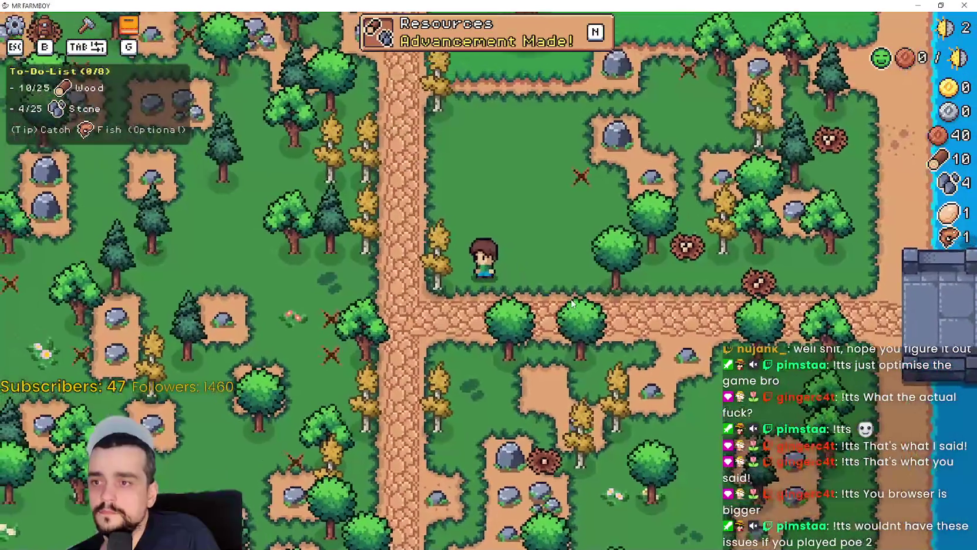
pyautogui.press('Escape')
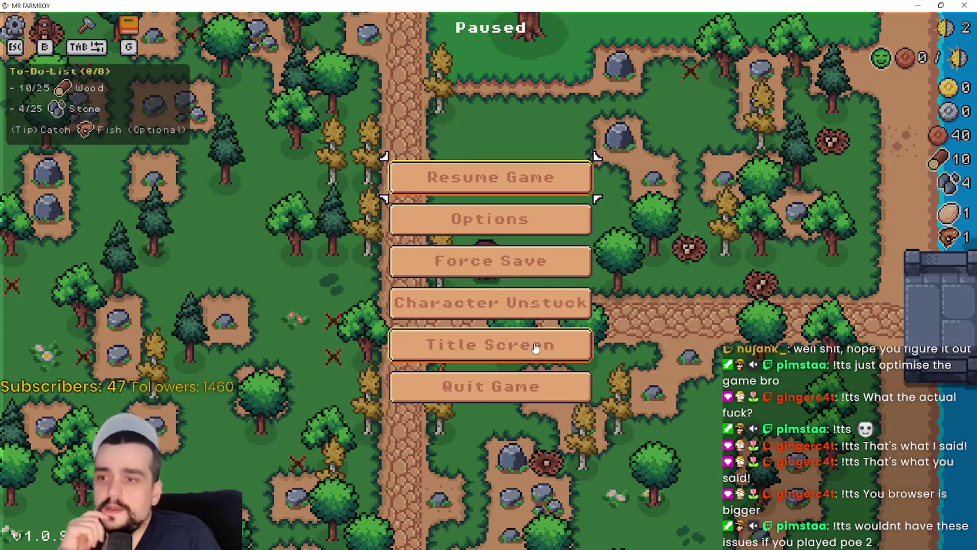
pyautogui.click(545, 351)
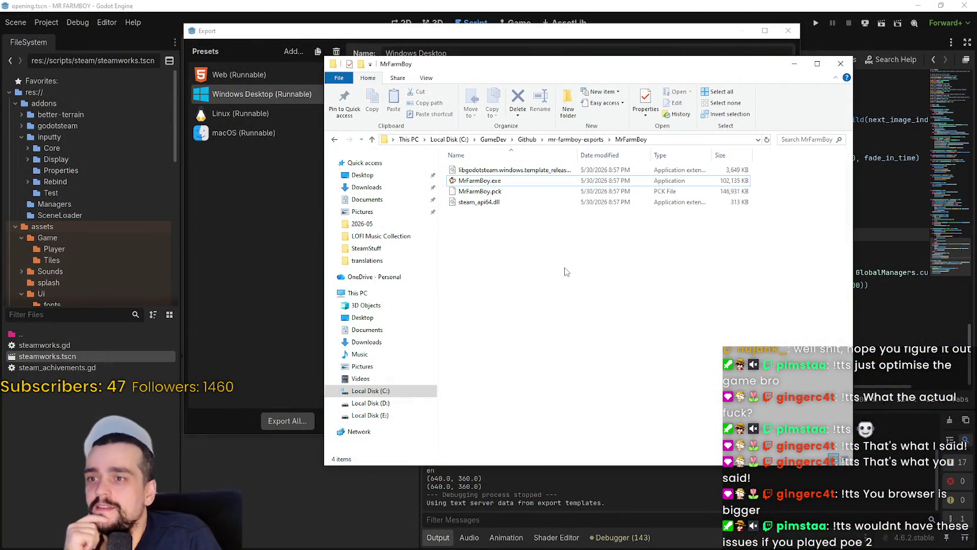
# Step: Close the MrFarmBoy folder window, the Export dialog, and the Godot editor
pyautogui.click(840, 63)
pyautogui.click(695, 420)
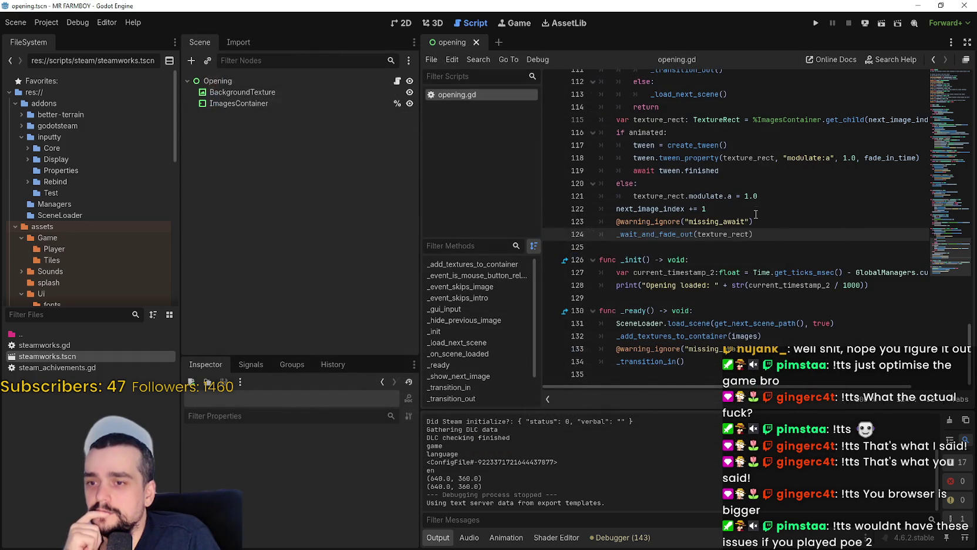
pyautogui.click(962, 6)
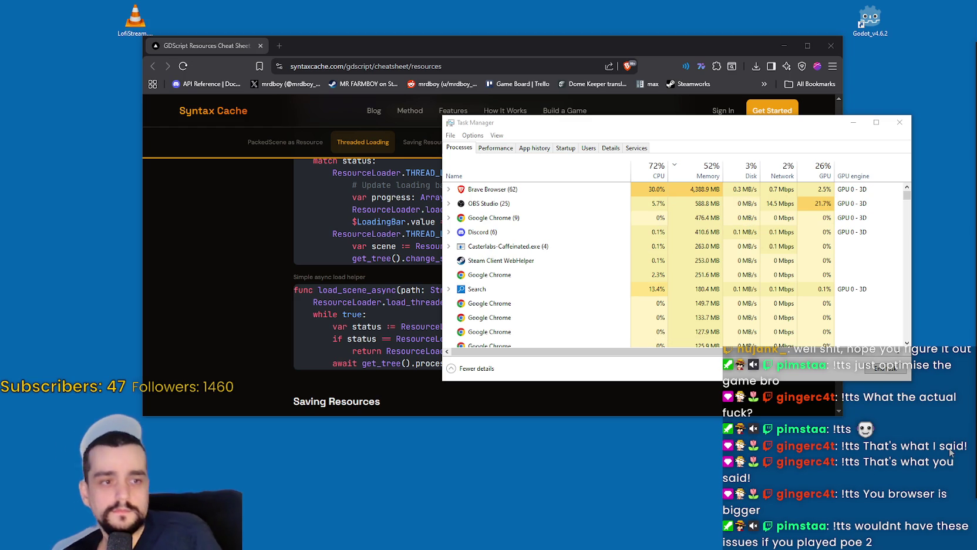
# Step: Commit all 268 changed files to dev-loading-optimization with summary v1.0.9-optimization3
pyautogui.hotkey('alt', 'Tab')
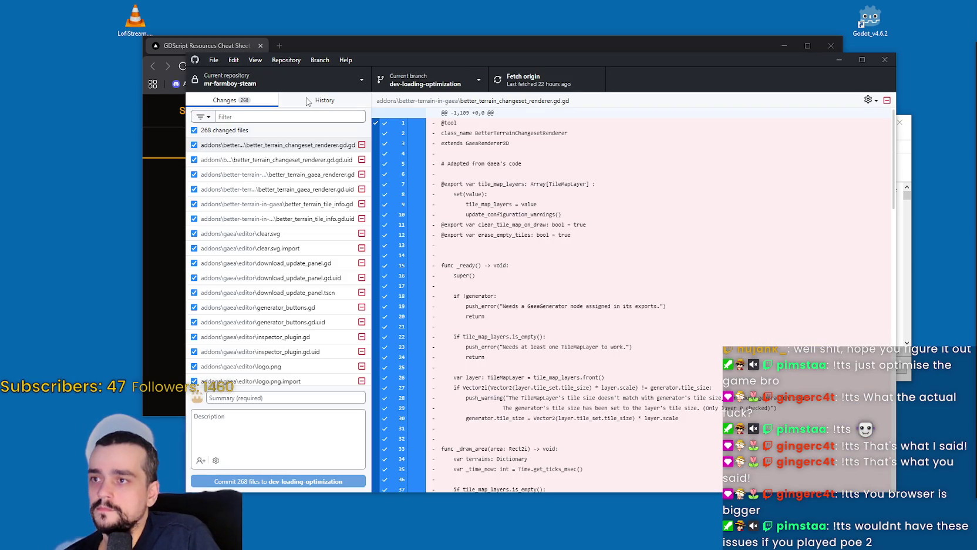
pyautogui.click(307, 101)
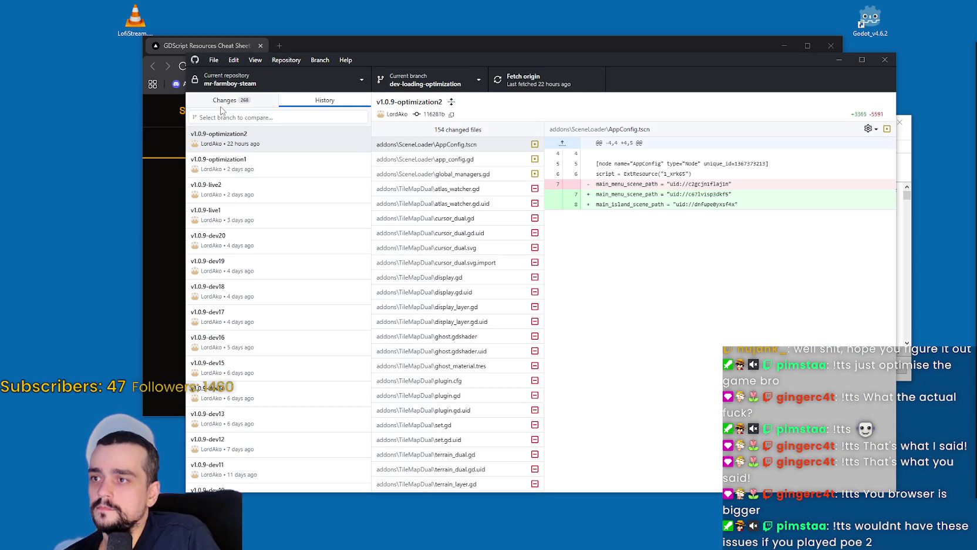
pyautogui.click(222, 107)
pyautogui.click(288, 399)
pyautogui.write('v1.0.9-optimization3')
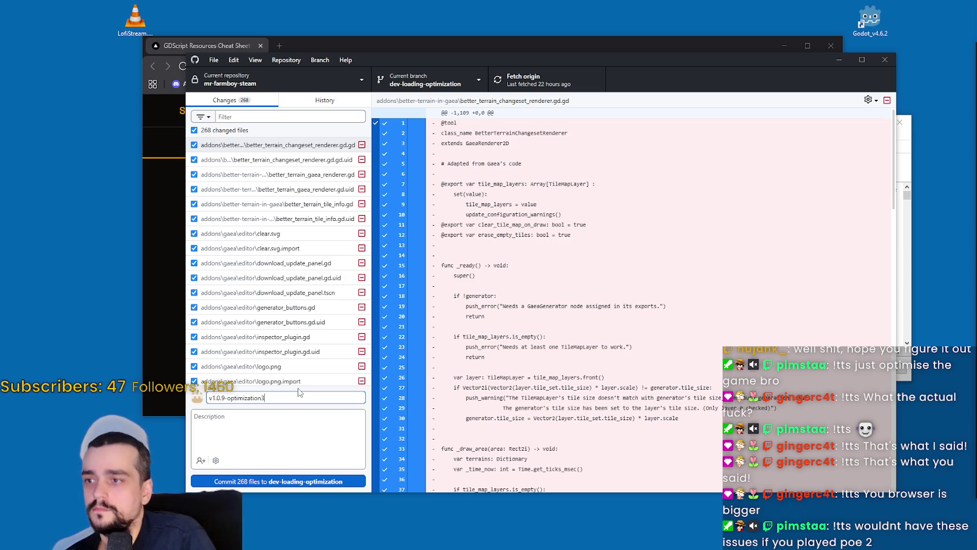
pyautogui.click(310, 101)
pyautogui.click(229, 101)
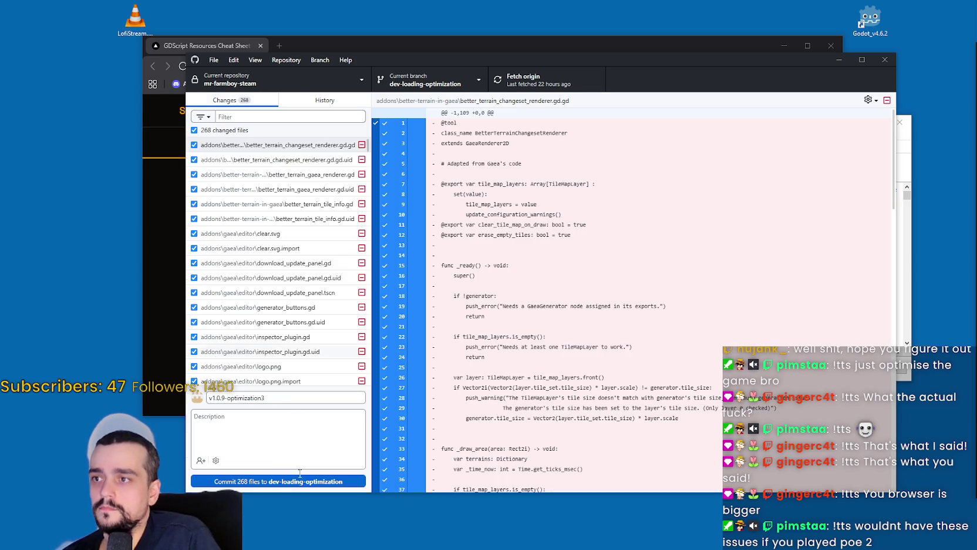
pyautogui.click(272, 481)
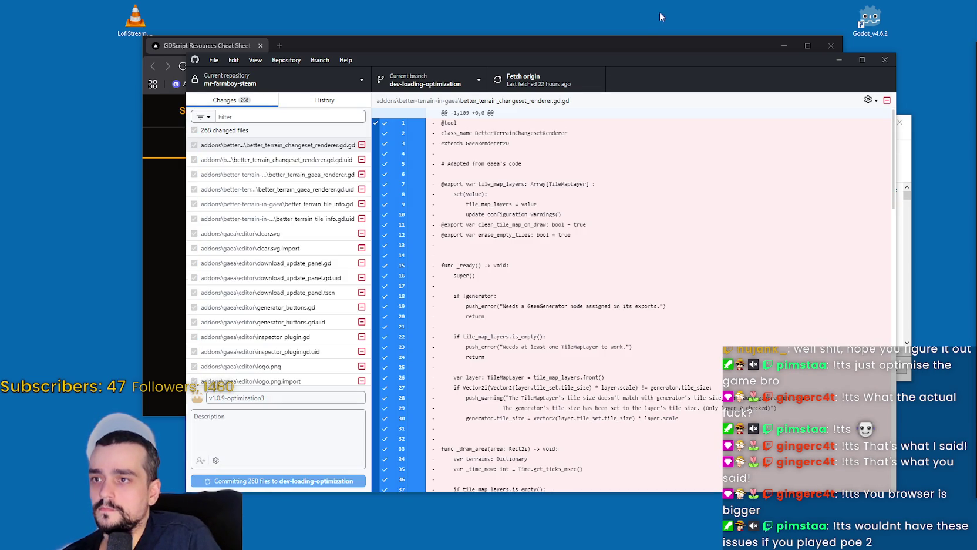
# Step: Push the commit to origin and close GitHub Desktop
pyautogui.moveTo(659, 69); pyautogui.dragTo(706, 54)
pyautogui.click(593, 72)
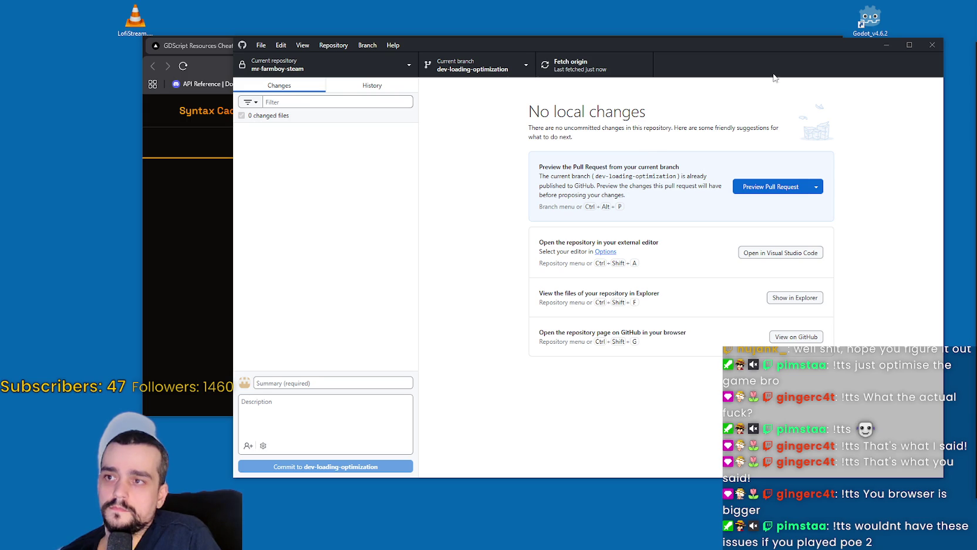
pyautogui.click(933, 45)
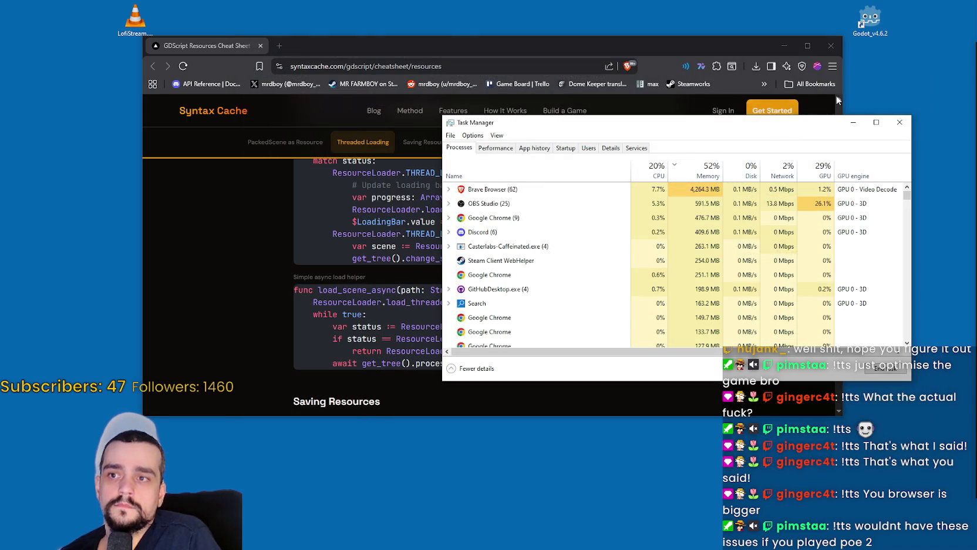
# Step: Close Task Manager and the Brave browser, then reopen Task Manager to check processes and close it
pyautogui.click(900, 123)
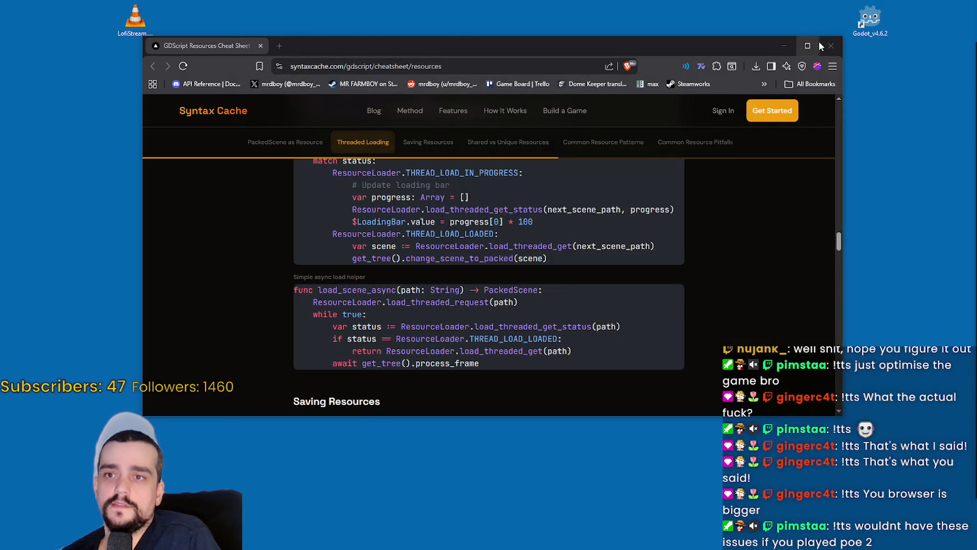
pyautogui.click(831, 45)
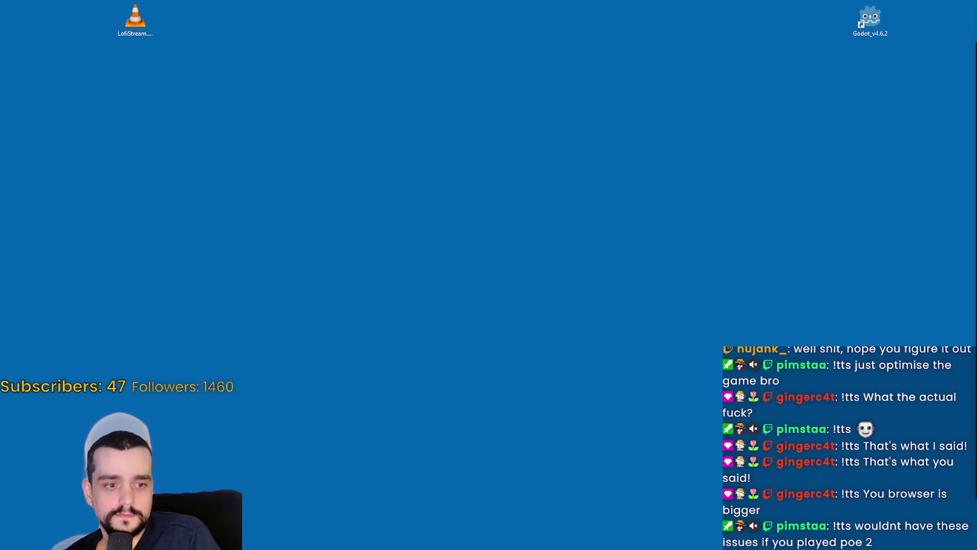
pyautogui.hotkey('ctrl', 'shift', 'Escape')
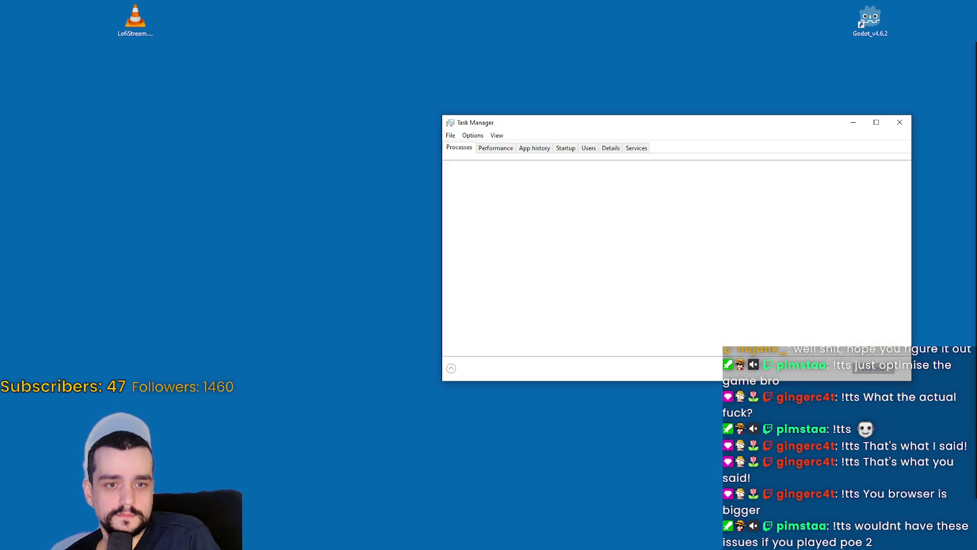
pyautogui.click(900, 122)
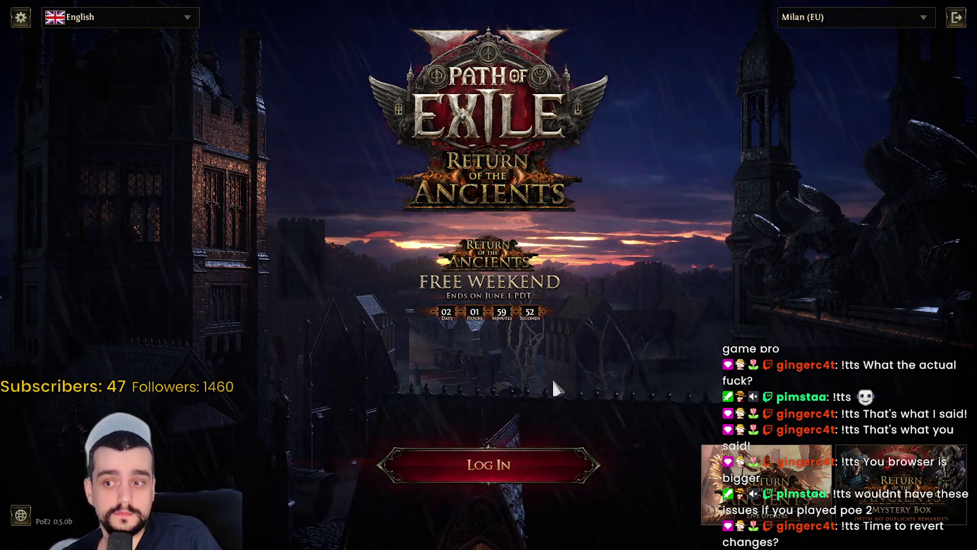
# Step: Log in and start a new Hardcore Druid in the Runes of Aldur league
pyautogui.click(508, 461)
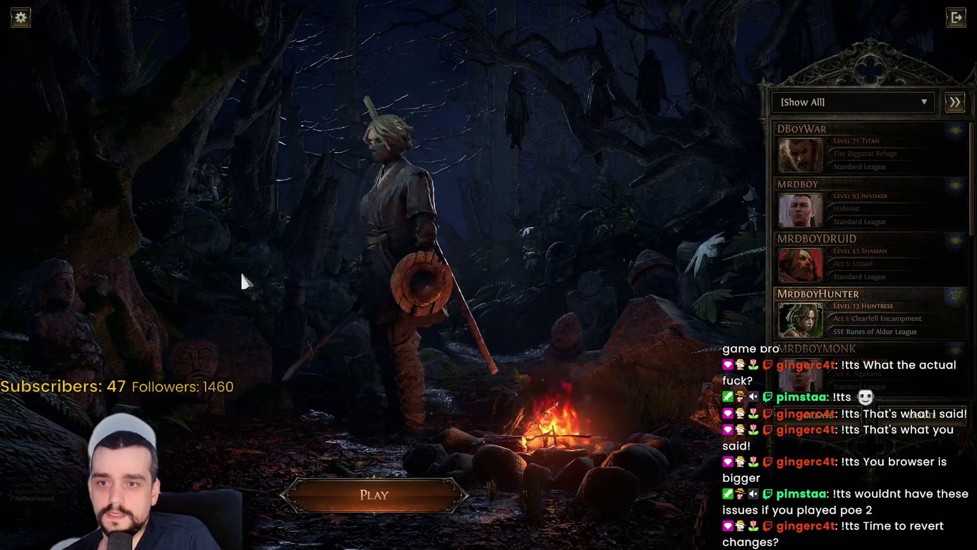
pyautogui.click(817, 424)
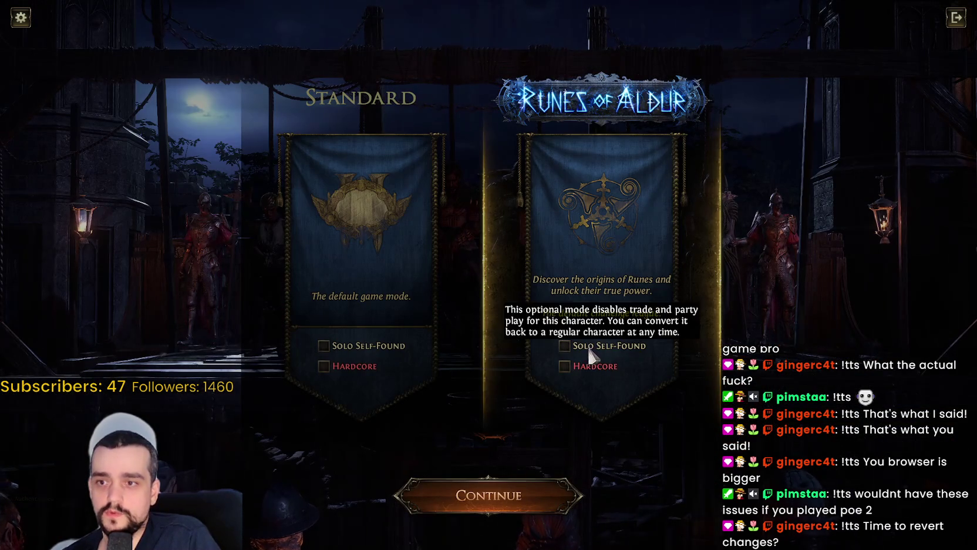
pyautogui.click(455, 527)
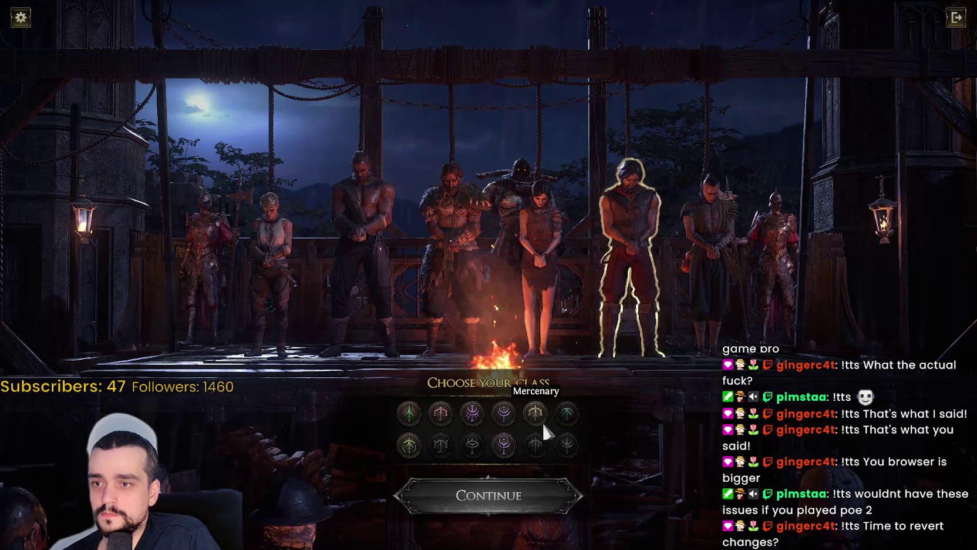
pyautogui.click(471, 415)
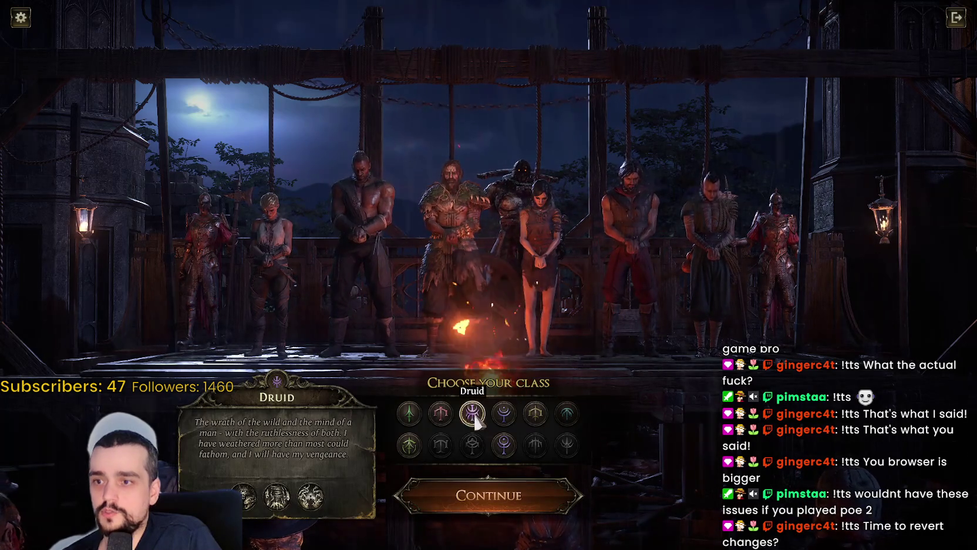
pyautogui.moveTo(319, 483)
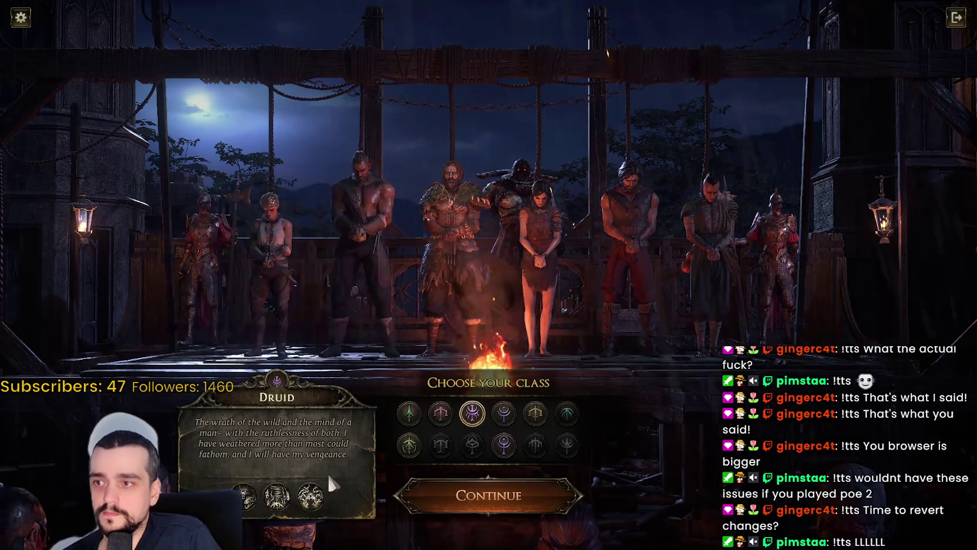
pyautogui.moveTo(262, 505)
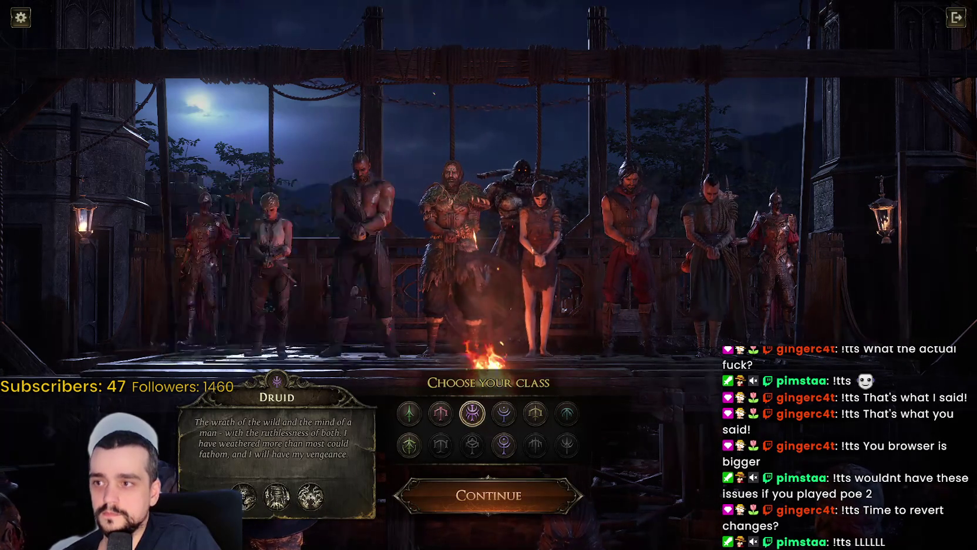
pyautogui.click(525, 496)
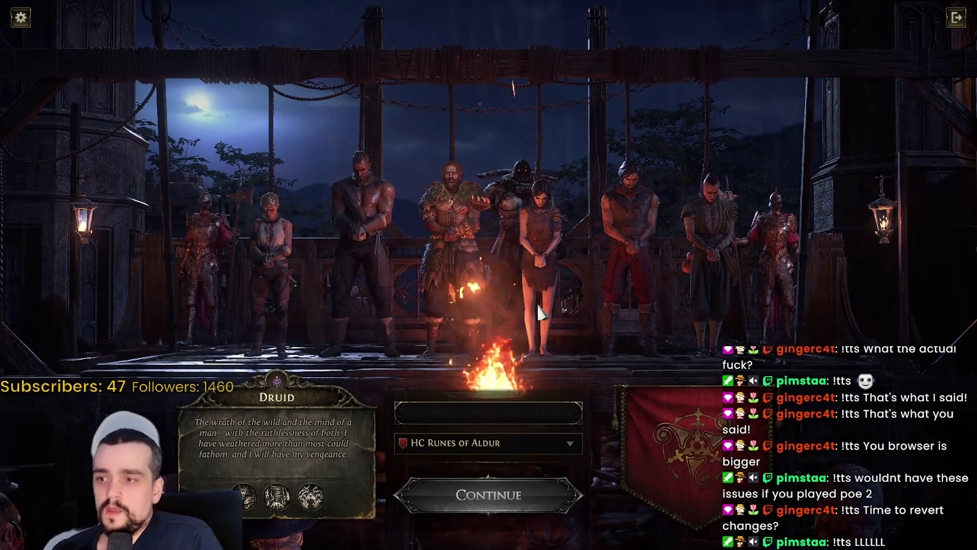
# Step: Enter the character's name, submit it, and accept the hardcore permanent-death warning
pyautogui.write('MRD')
pyautogui.press('BackSpace')
pyautogui.press('BackSpace')
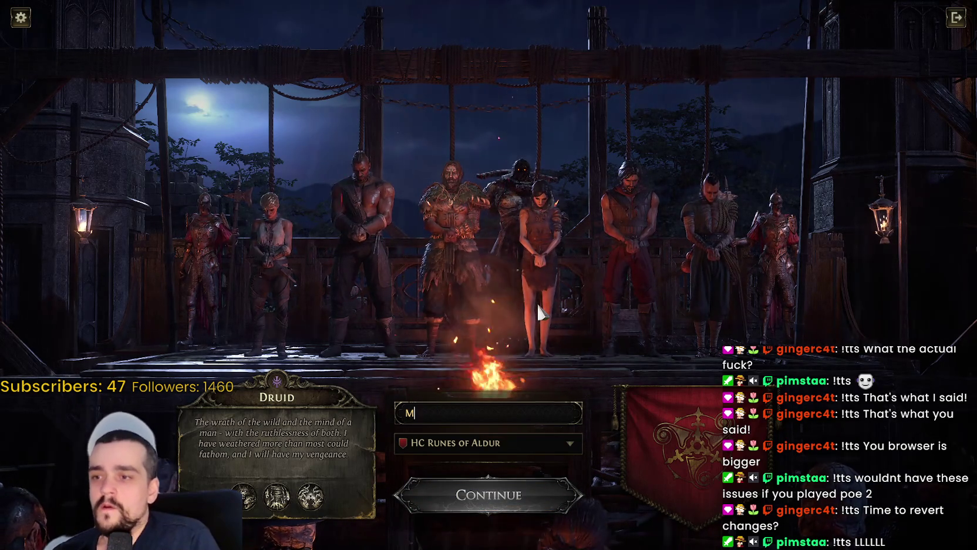
pyautogui.write('rDboy')
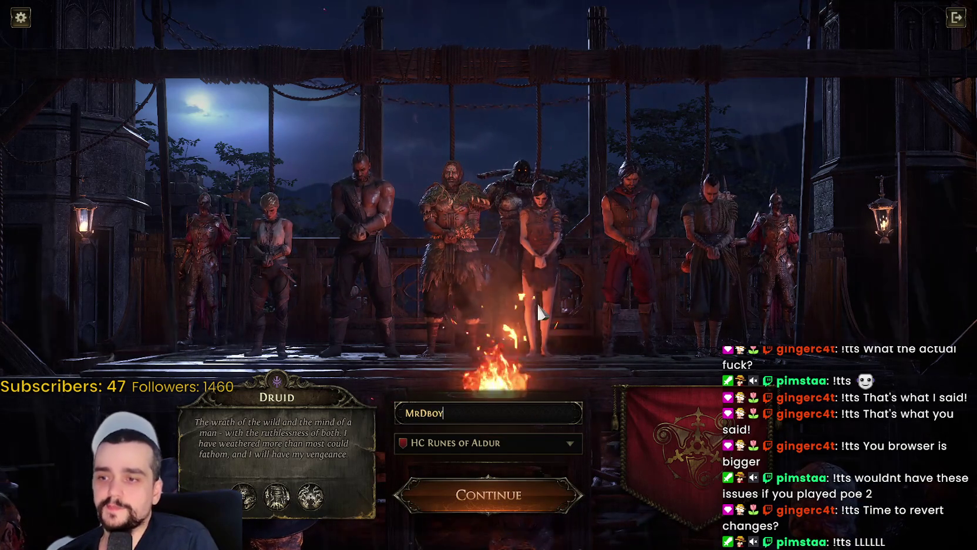
pyautogui.write('Plant')
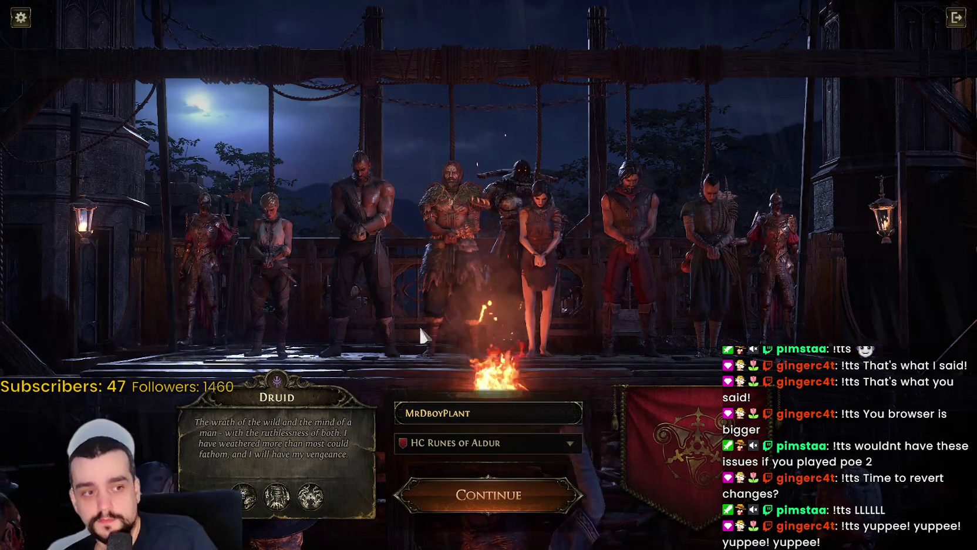
pyautogui.click(474, 509)
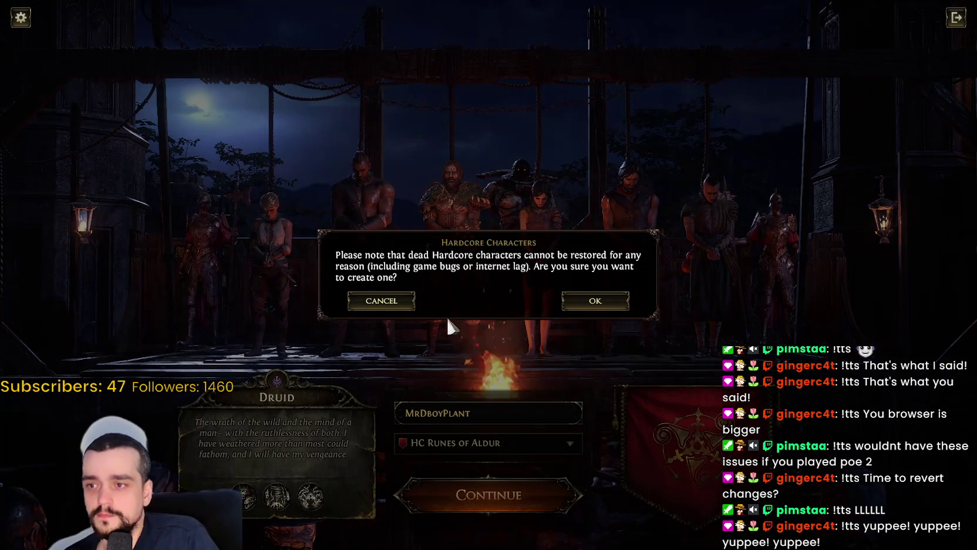
pyautogui.click(595, 303)
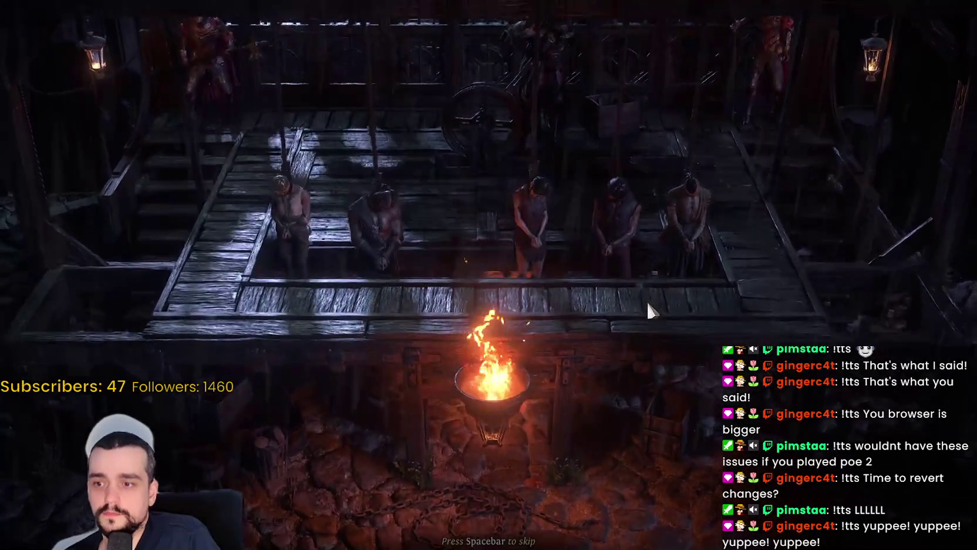
# Step: Skip the intro cutscene, choose WASD movement, and bring up the passive skill tree
pyautogui.press('space')
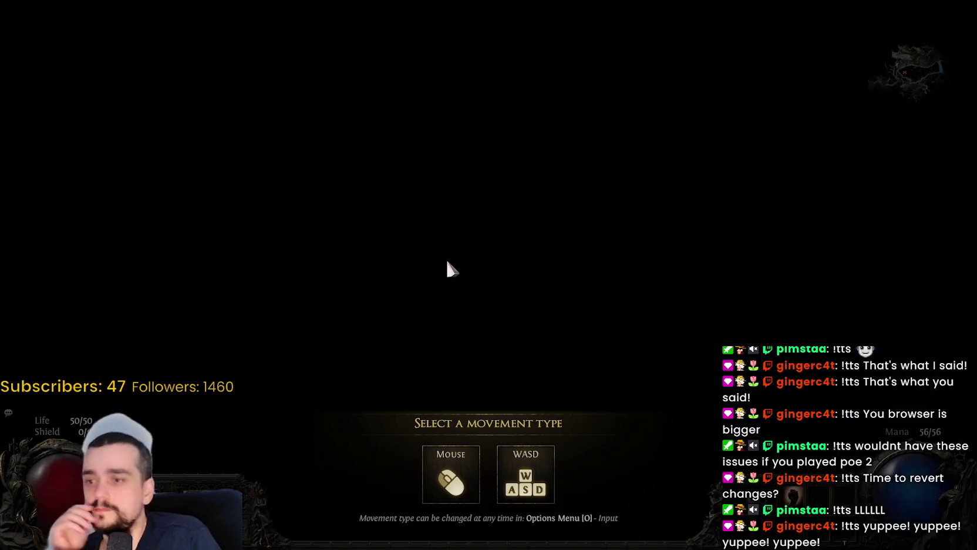
pyautogui.press('w')
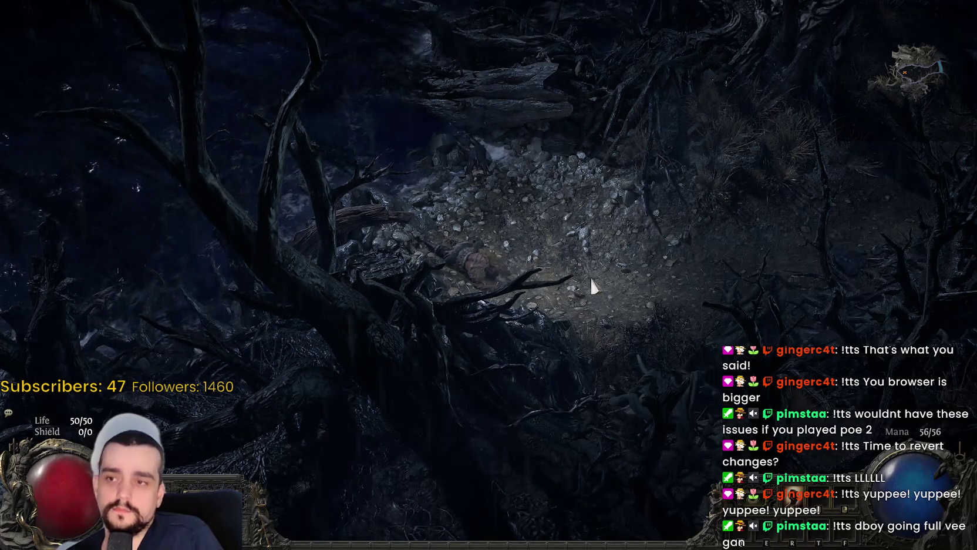
pyautogui.press('p')
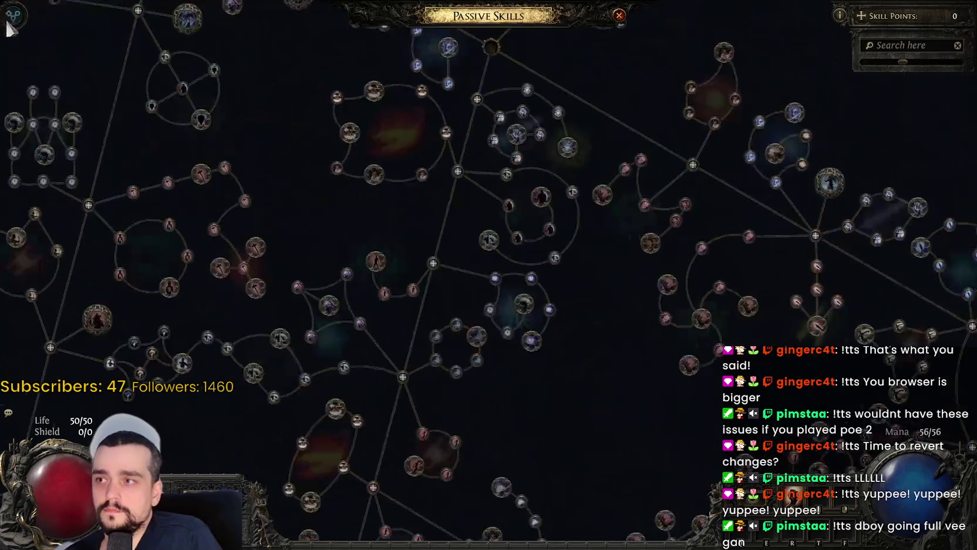
# Step: Load the Plant Oracle Druid plan from the Build Planner onto the passive tree
pyautogui.click(13, 15)
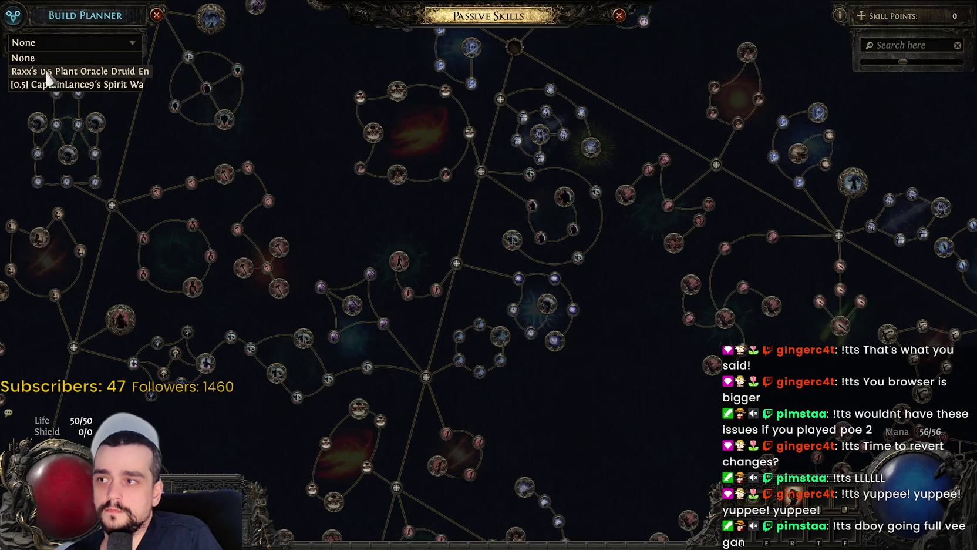
pyautogui.click(46, 70)
pyautogui.scroll(-5, 540, 288)
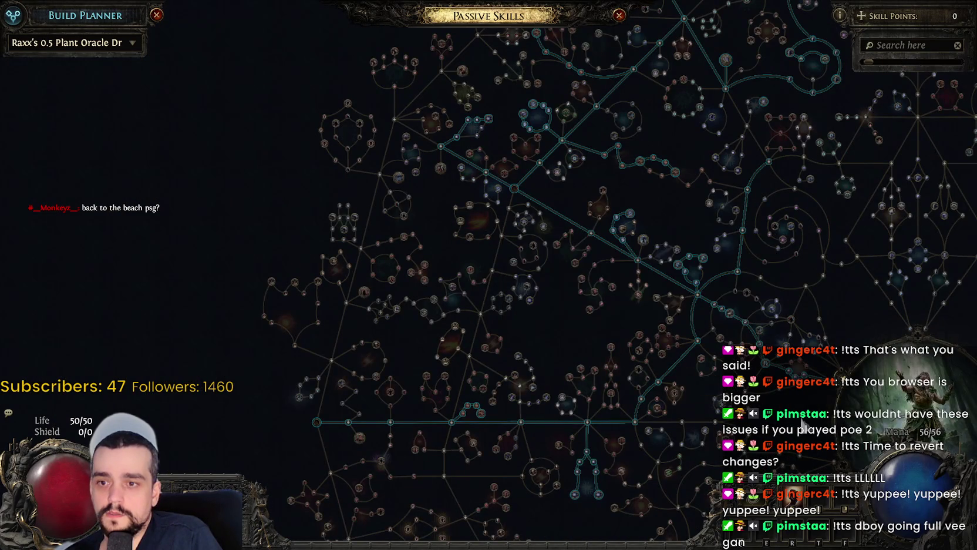
pyautogui.scroll(5, 594, 362)
pyautogui.scroll(-5, 634, 394)
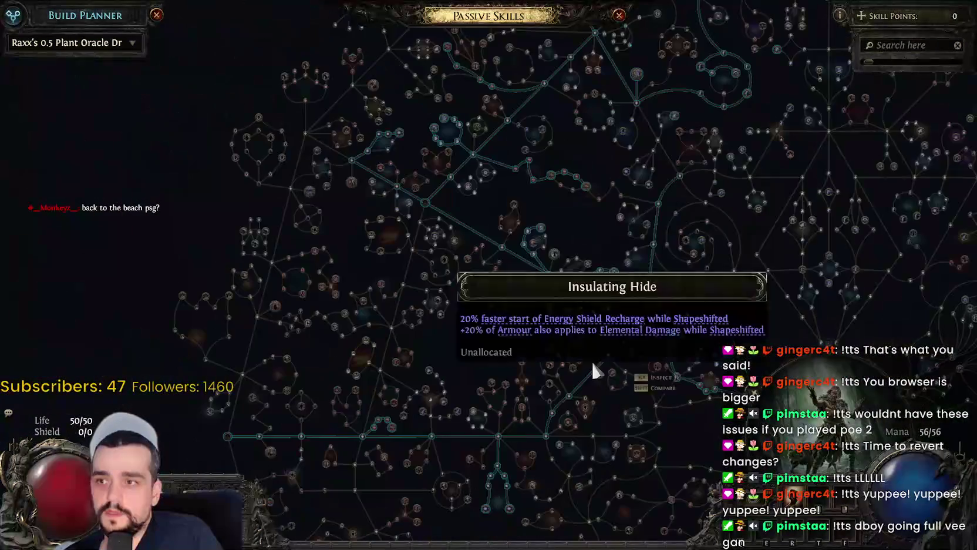
pyautogui.scroll(5, 564, 320)
pyautogui.scroll(-5, 641, 101)
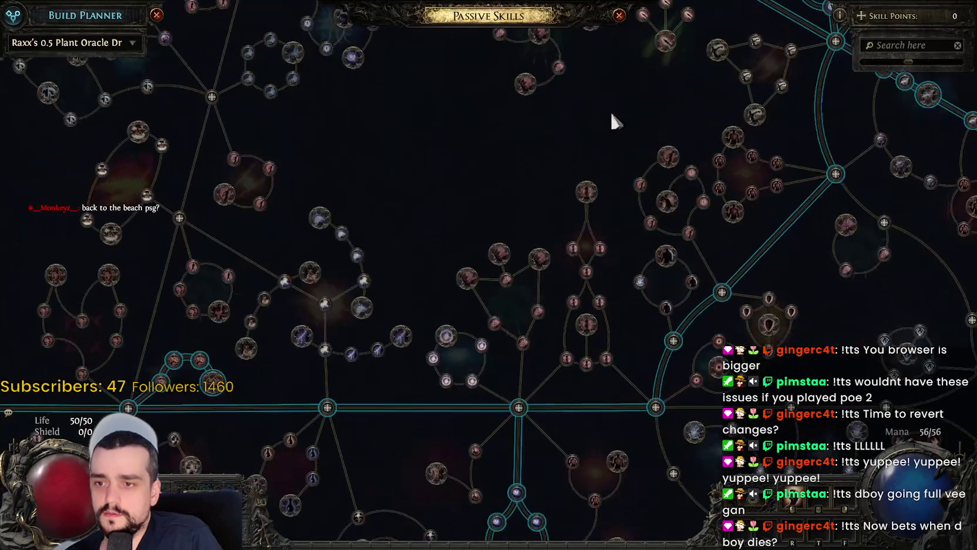
pyautogui.scroll(5, 506, 279)
pyautogui.scroll(-3, 645, 133)
# Step: Browse the planned tree around the Druid starting area, then close the passive tree
pyautogui.moveTo(646, 133); pyautogui.dragTo(660, 236)
pyautogui.scroll(-3, 661, 236)
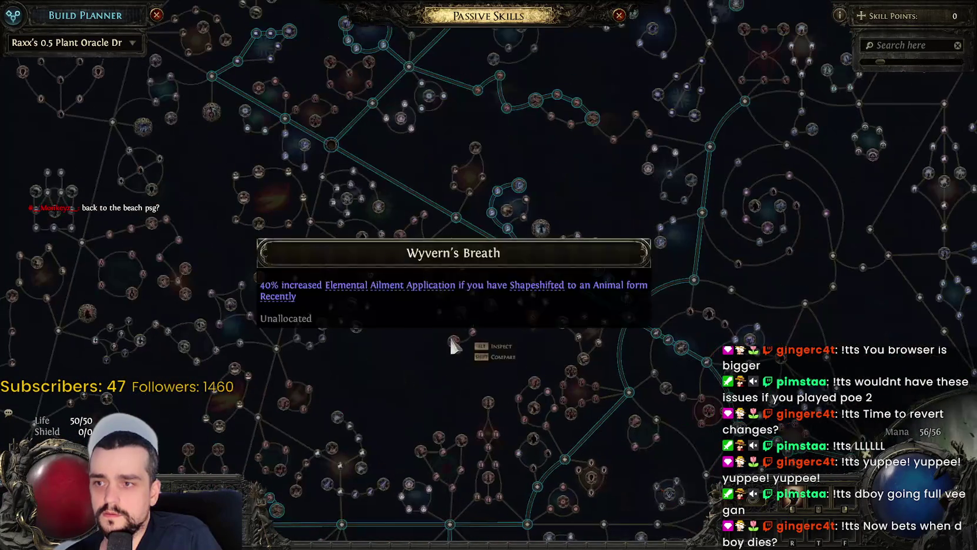
pyautogui.scroll(-2, 508, 388)
pyautogui.scroll(-3, 538, 480)
pyautogui.moveTo(536, 482); pyautogui.dragTo(448, 272)
pyautogui.scroll(3, 449, 247)
pyautogui.moveTo(519, 275)
pyautogui.mouseDown()
pyautogui.moveTo(530, 210)
pyautogui.moveTo(818, 235)
pyautogui.mouseUp()
pyautogui.scroll(-2, 819, 218)
pyautogui.scroll(2, 815, 209)
pyautogui.scroll(2, 638, 372)
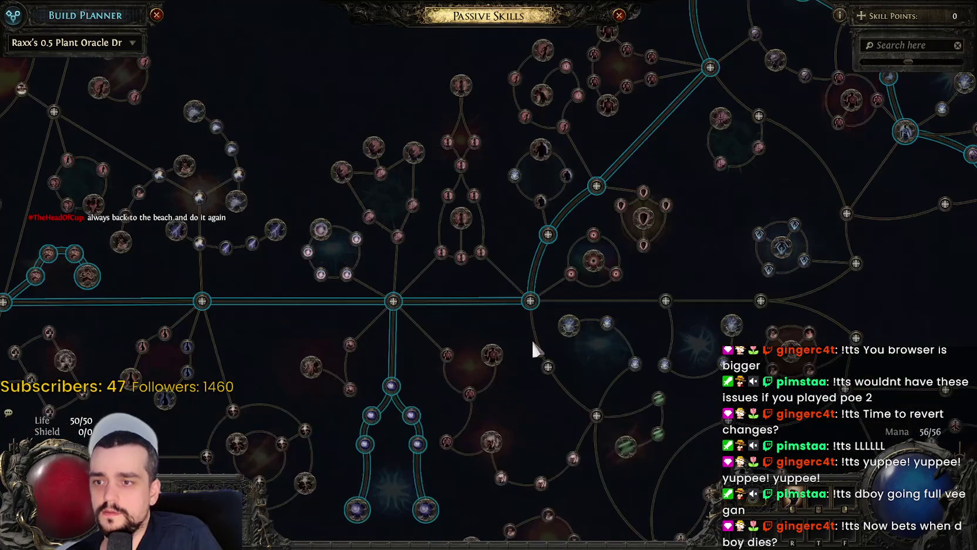
pyautogui.scroll(-2, 532, 338)
pyautogui.press('Escape')
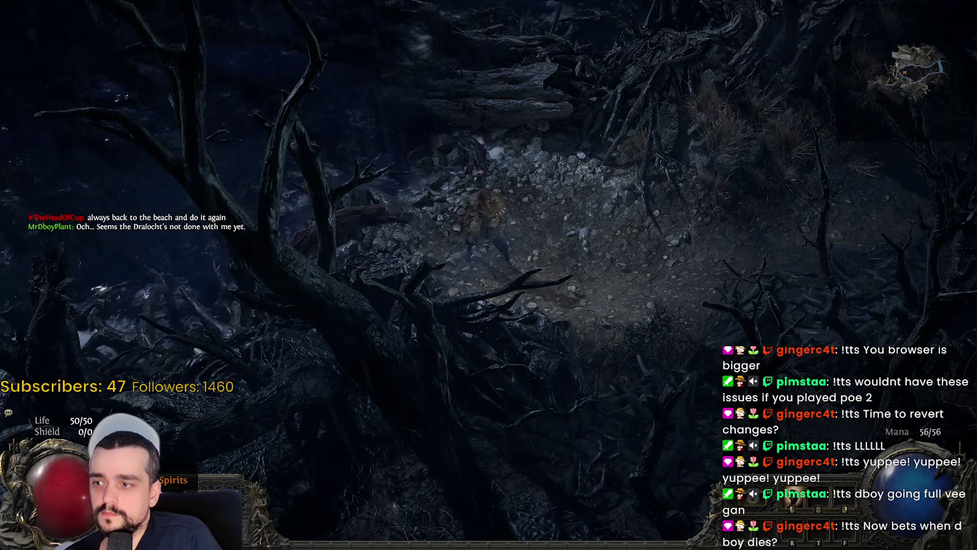
# Step: Walk the Druid up the rocky forest path, checking the inventory along the way
pyautogui.press('w')
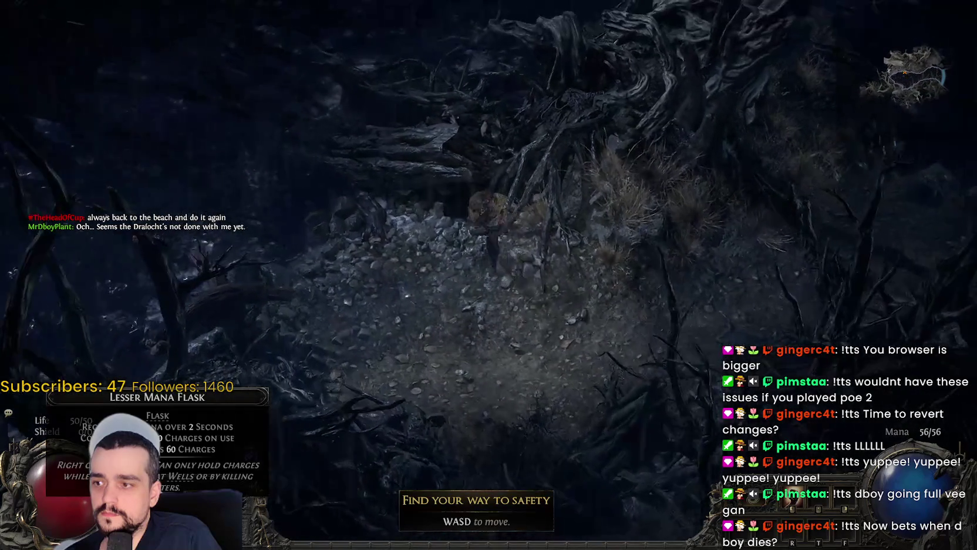
pyautogui.press('i')
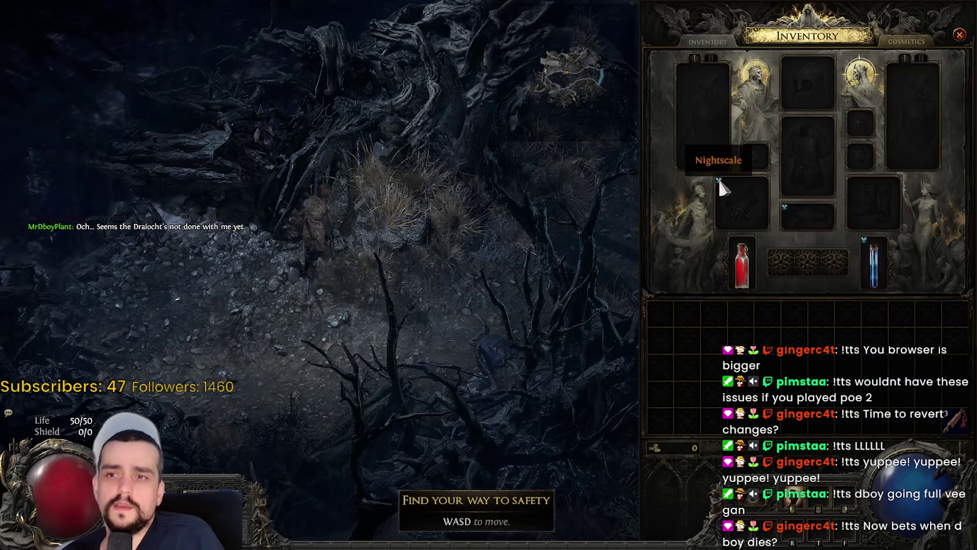
pyautogui.moveTo(785, 207)
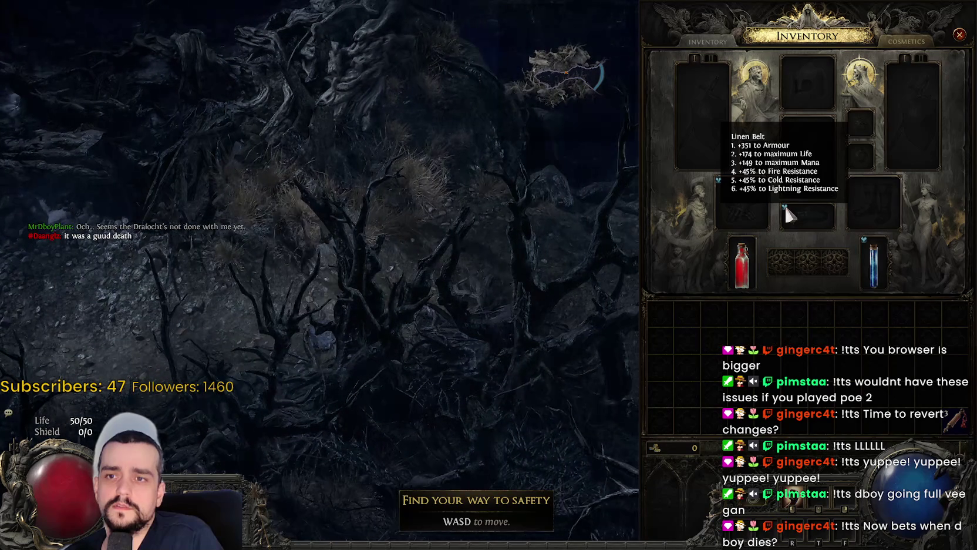
pyautogui.moveTo(861, 243)
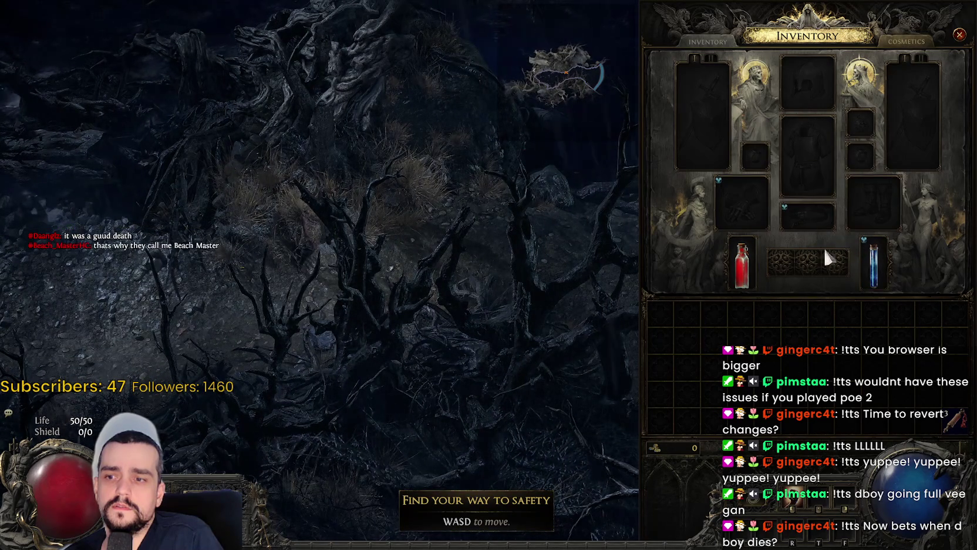
pyautogui.press('a')
pyautogui.moveTo(158, 517)
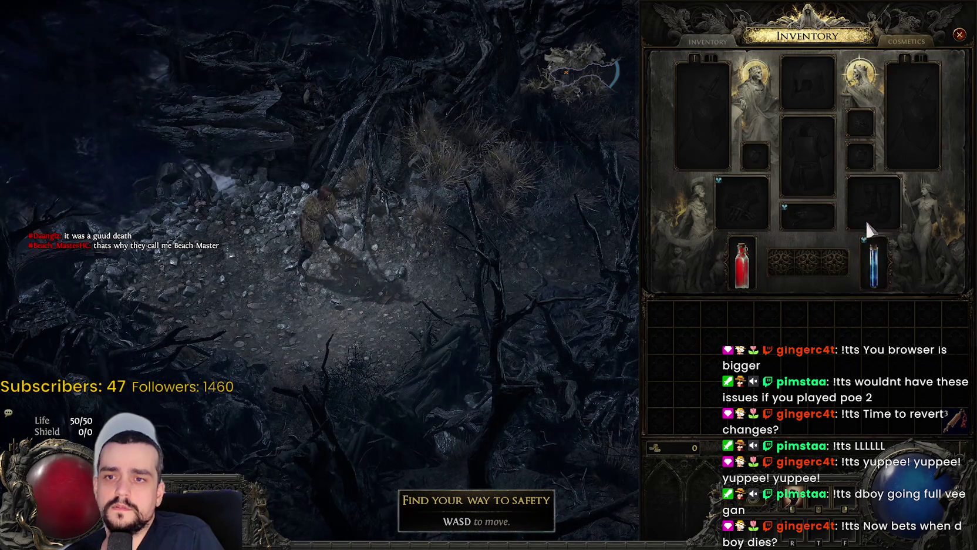
pyautogui.press('w')
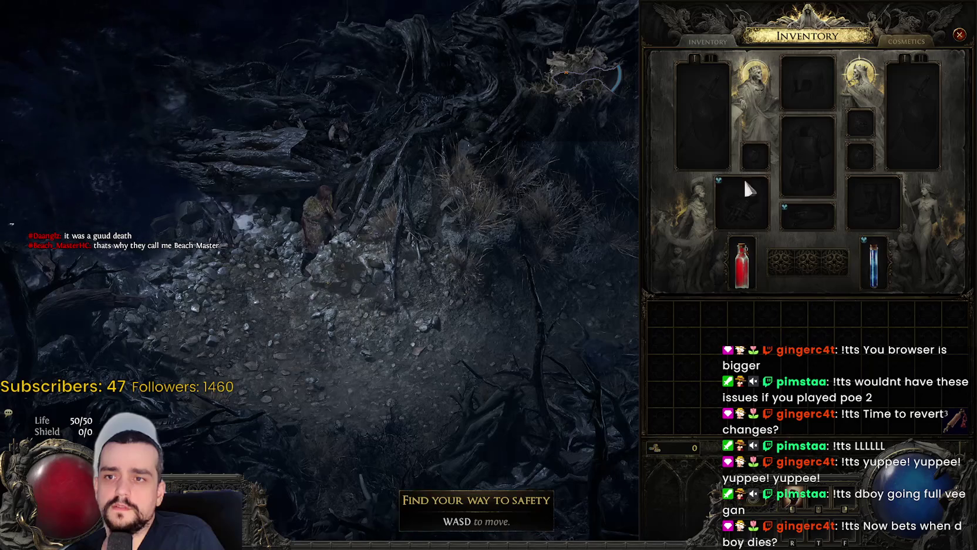
# Step: Walk to the Wounded Man, go through his entire dialogue, then reopen the inventory
pyautogui.press('i')
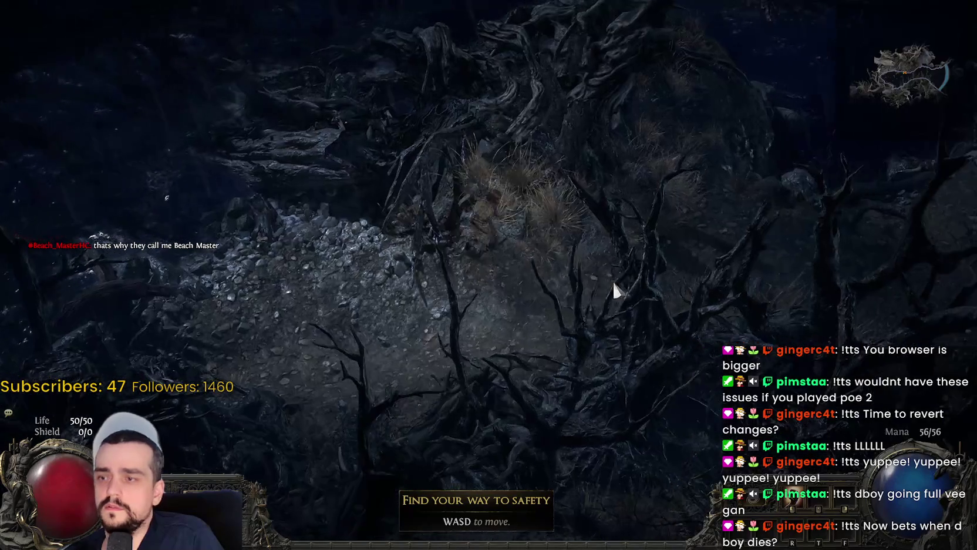
pyautogui.press('d')
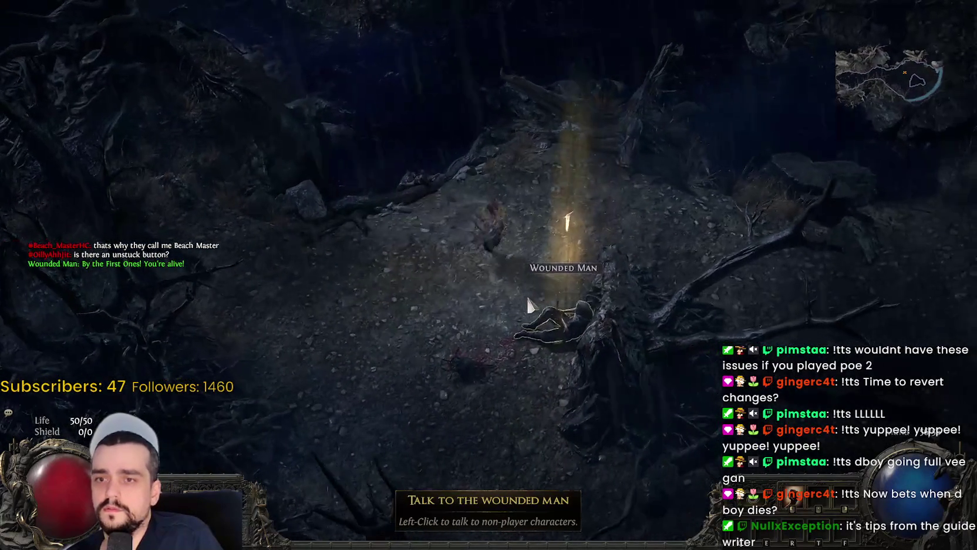
pyautogui.click(535, 302)
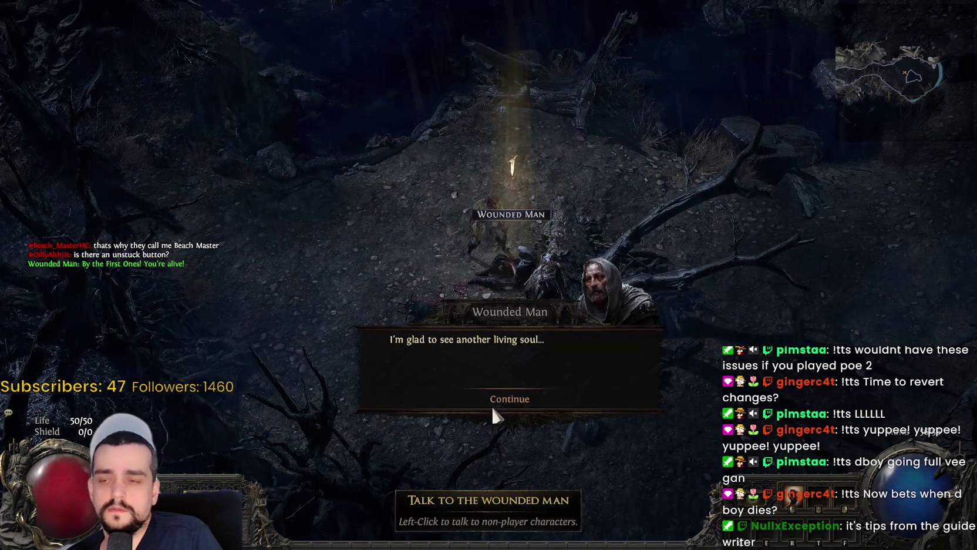
pyautogui.click(493, 404)
pyautogui.click(493, 405)
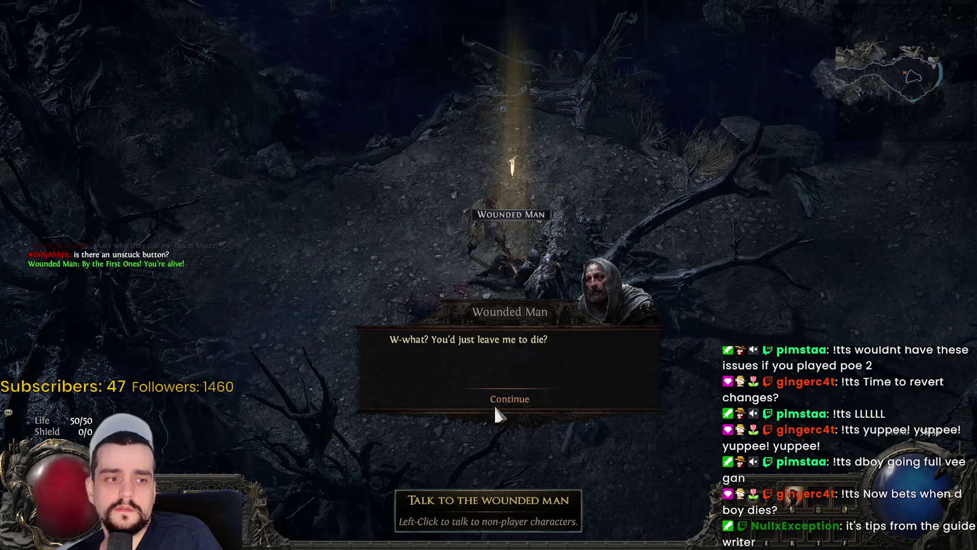
pyautogui.click(495, 405)
pyautogui.click(495, 405)
pyautogui.click(495, 405)
pyautogui.click(495, 403)
pyautogui.click(494, 403)
pyautogui.press('i')
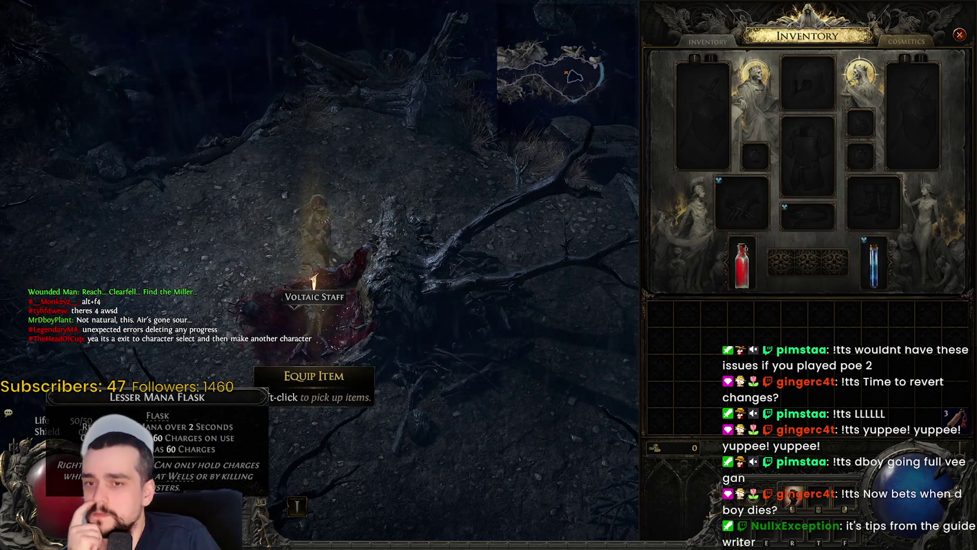
# Step: Pick up the Voltaic Staff and equip it in the weapon slot
pyautogui.click(314, 297)
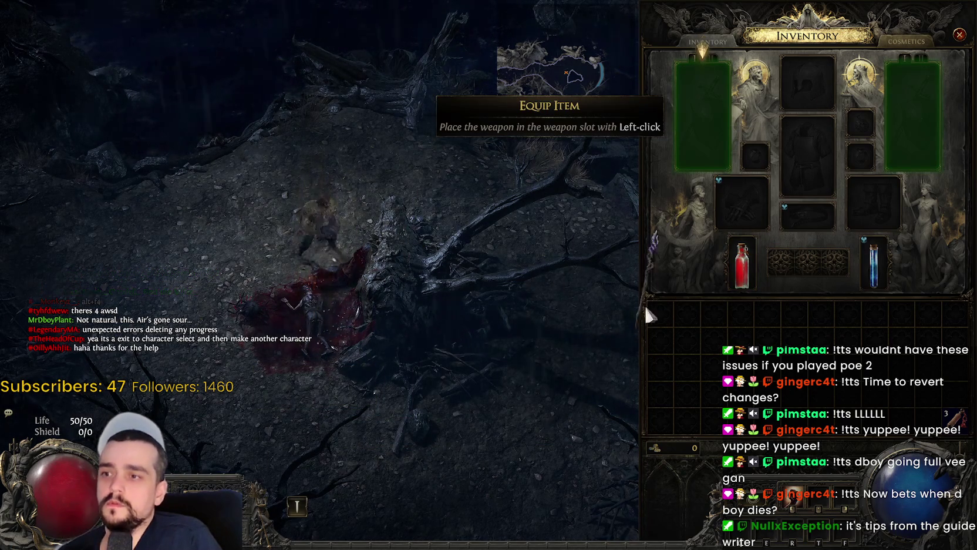
pyautogui.click(722, 141)
pyautogui.press('i')
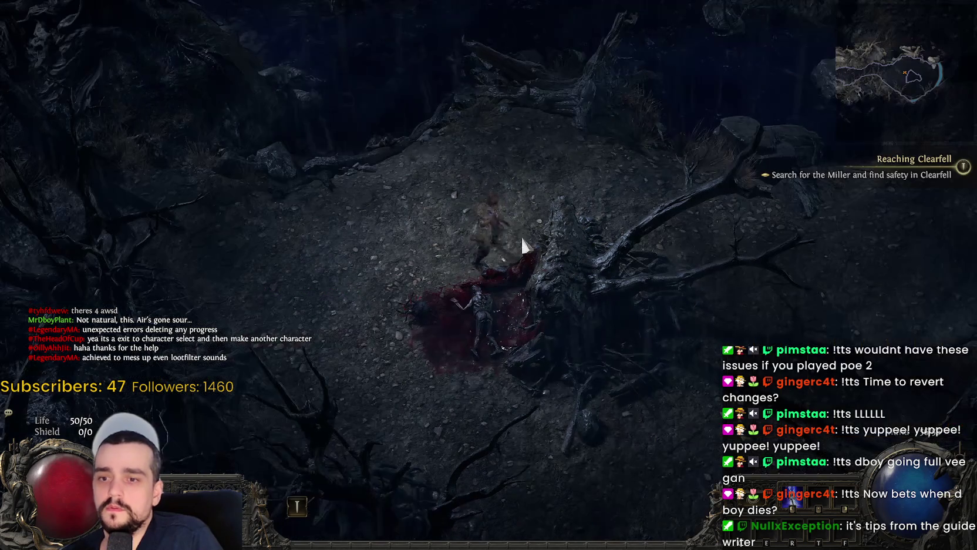
# Step: Kill the nearby Drowned with lightning and pick up its Broadhead Quiver
pyautogui.click(664, 228)
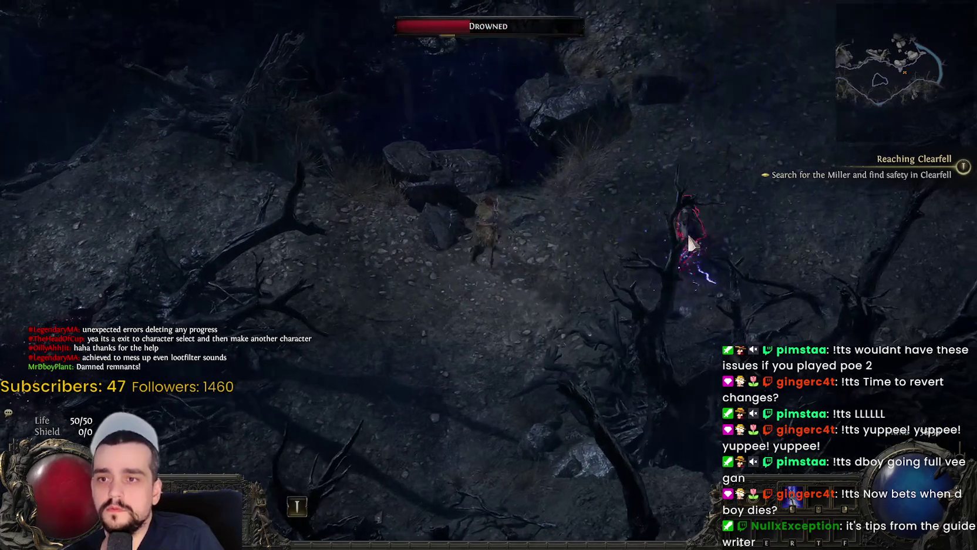
pyautogui.click(719, 235)
pyautogui.click(639, 246)
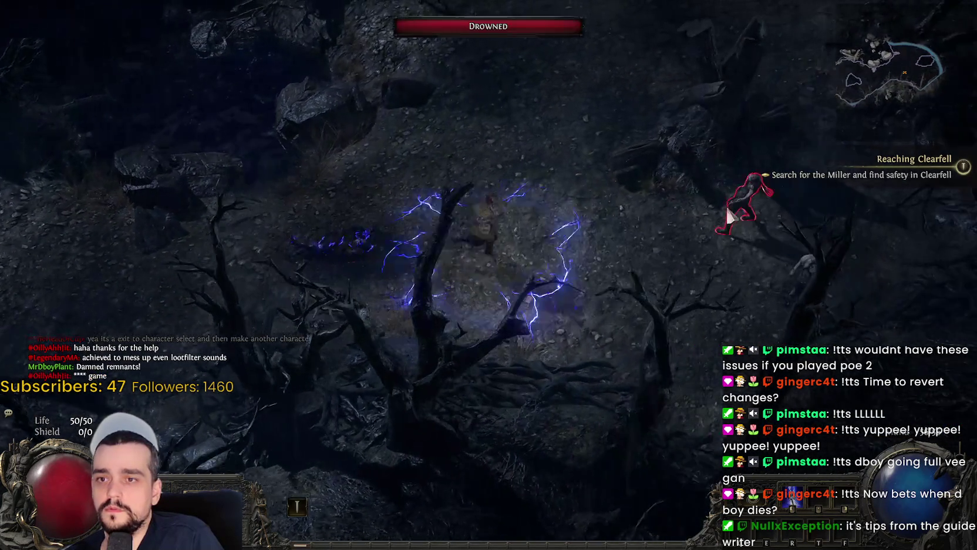
pyautogui.click(729, 216)
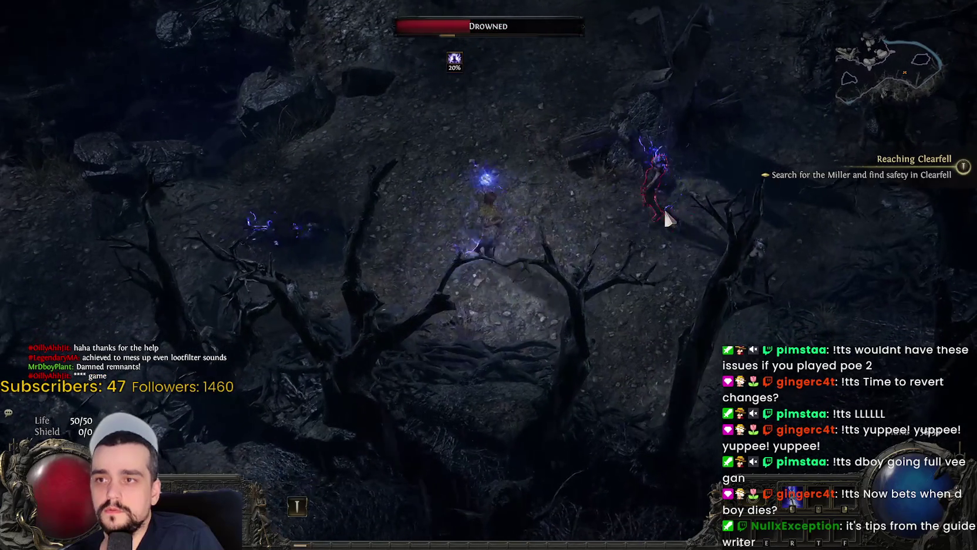
pyautogui.click(754, 268)
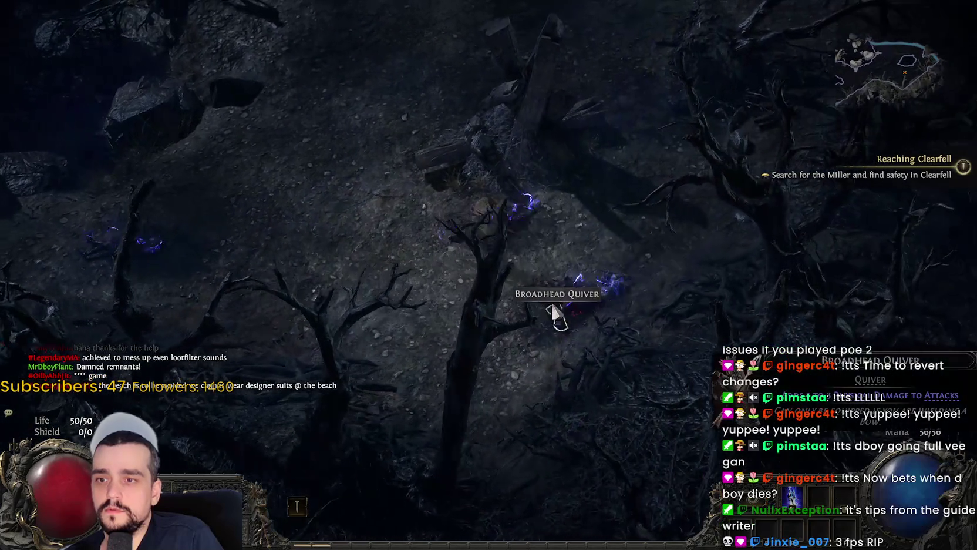
pyautogui.click(553, 311)
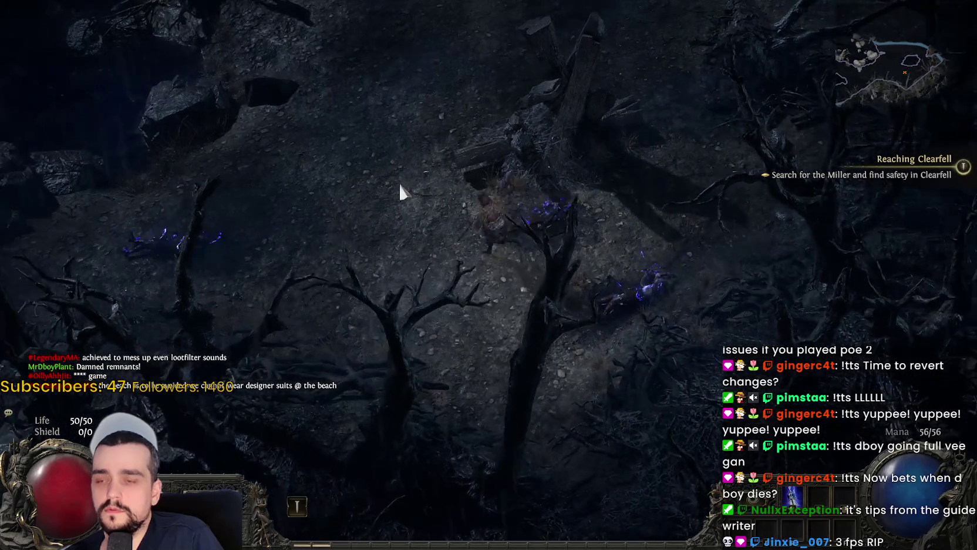
# Step: Head up through the forest and kill the Drowned that drops Superior Chain Mail
pyautogui.click(318, 122)
pyautogui.moveTo(402, 121)
pyautogui.mouseDown()
pyautogui.moveTo(607, 179)
pyautogui.moveTo(578, 303)
pyautogui.moveTo(517, 311)
pyautogui.moveTo(462, 288)
pyautogui.moveTo(410, 295)
pyautogui.moveTo(636, 140)
pyautogui.moveTo(670, 148)
pyautogui.moveTo(452, 277)
pyautogui.mouseUp()
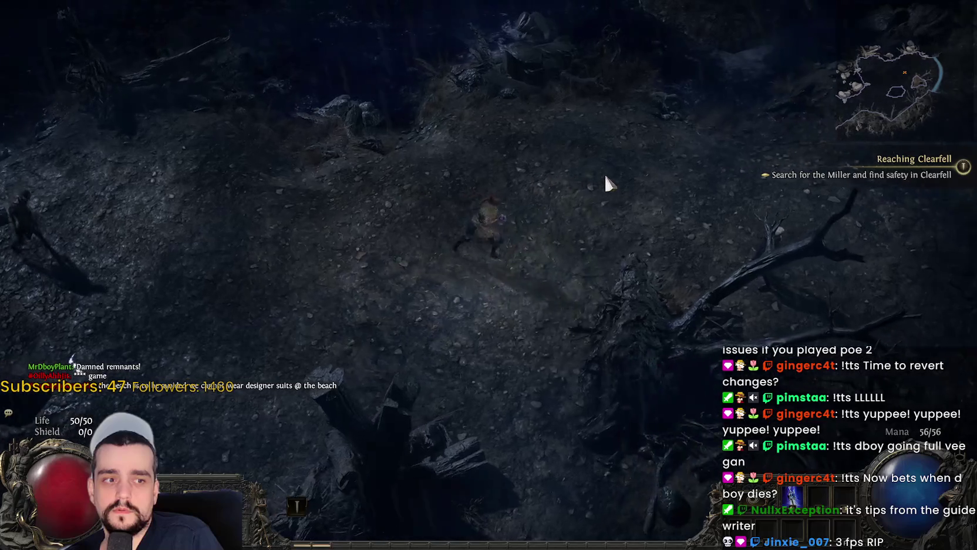
pyautogui.click(449, 222)
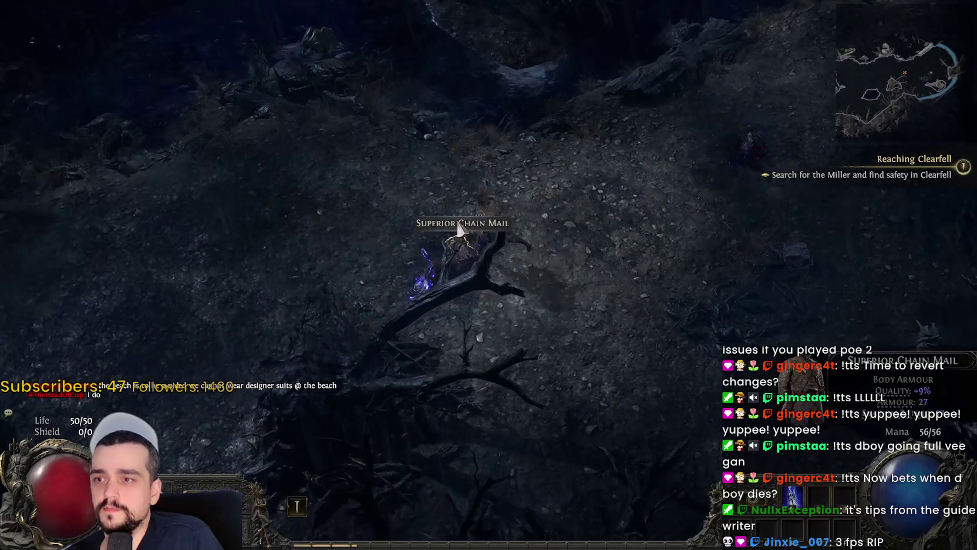
# Step: Glance at the inventory, then kill the nearby Drowned with lightning
pyautogui.press('i')
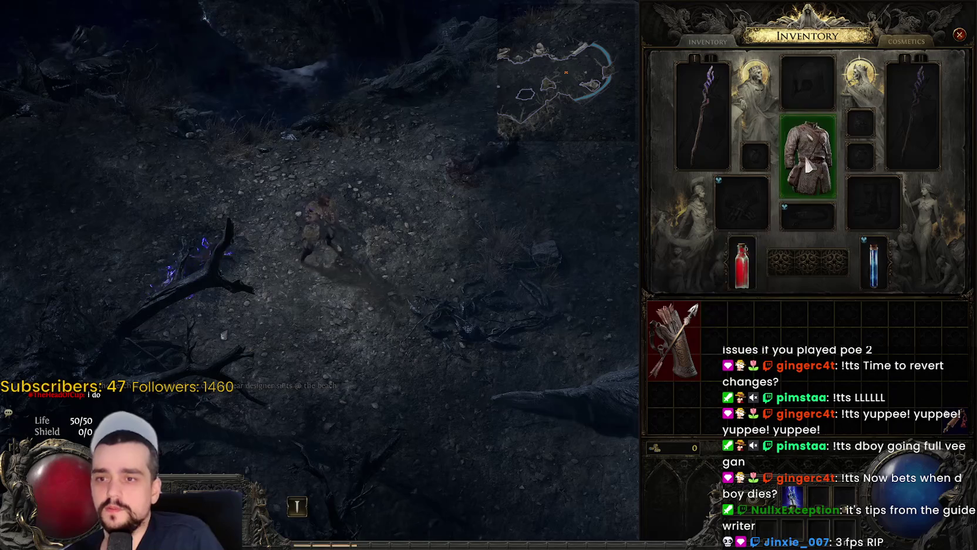
pyautogui.press('i')
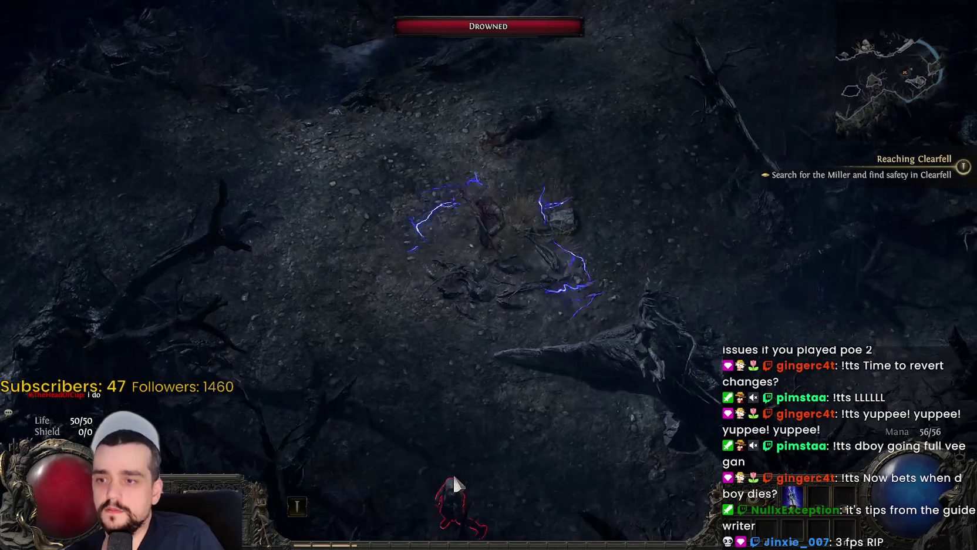
pyautogui.click(454, 456)
pyautogui.click(454, 447)
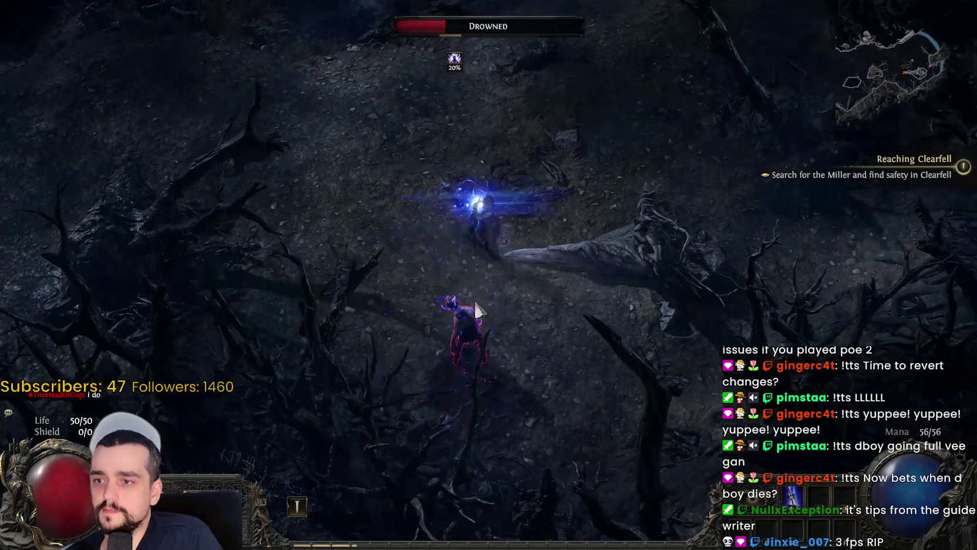
# Step: Cross the hillside, fend off a Drowned and open the Large Chest
pyautogui.click(644, 219)
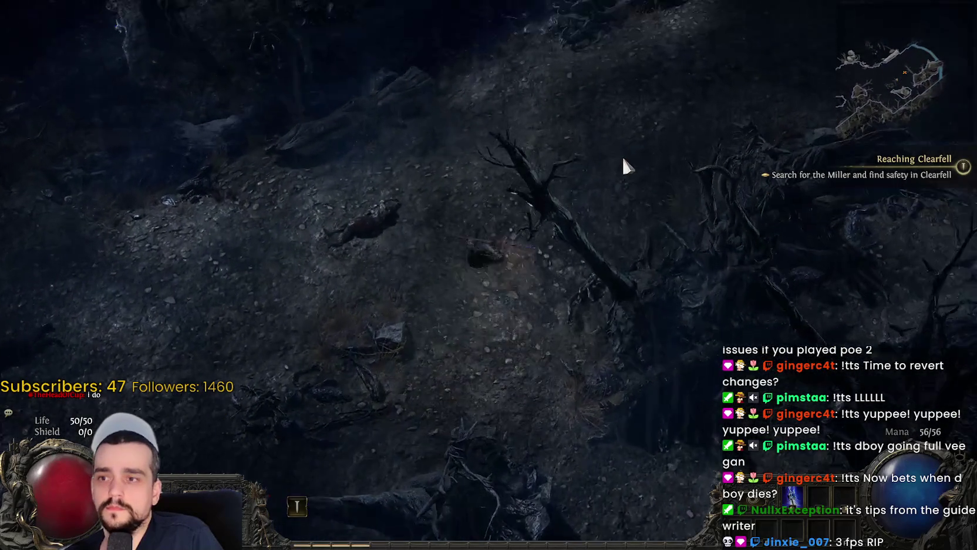
pyautogui.click(623, 155)
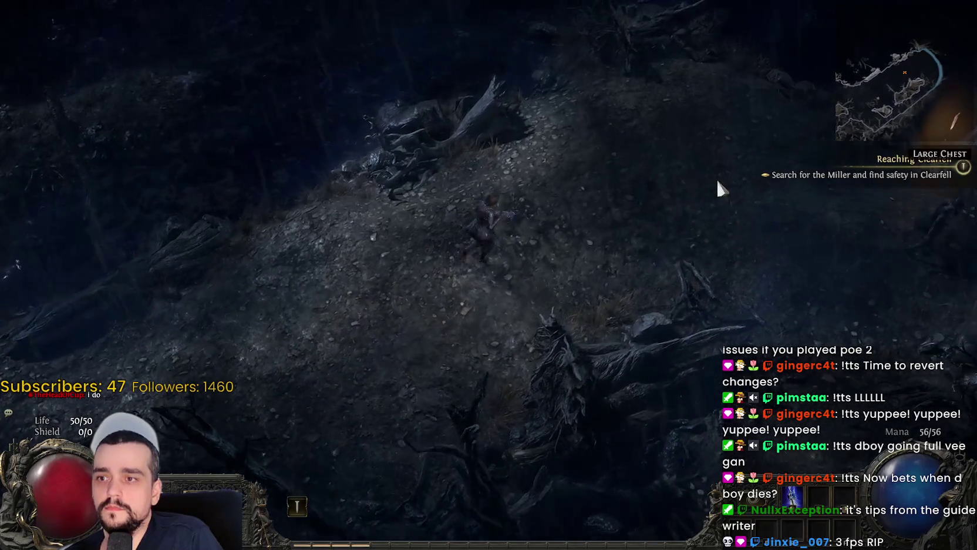
pyautogui.click(708, 242)
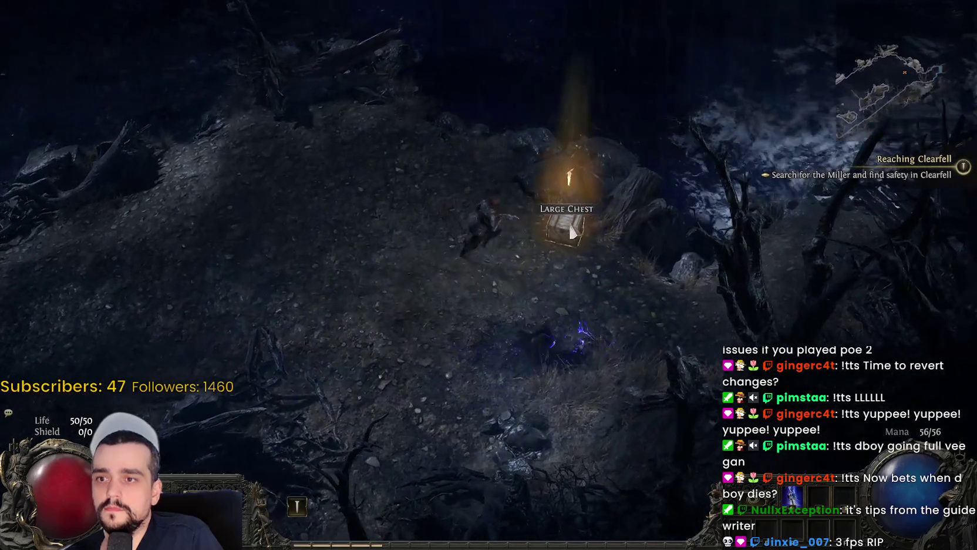
pyautogui.click(557, 231)
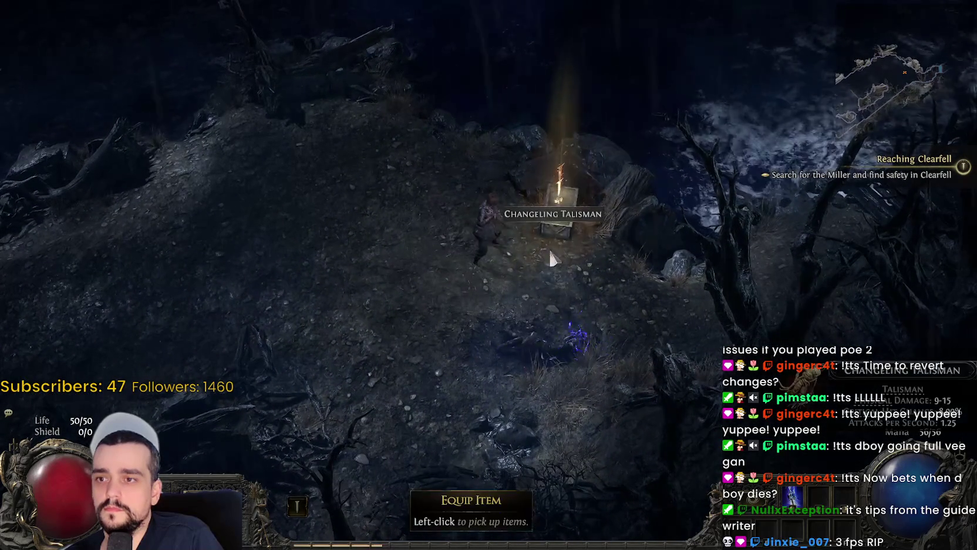
# Step: Move the quiver out of the weapon slot into the inventory grid
pyautogui.press('i')
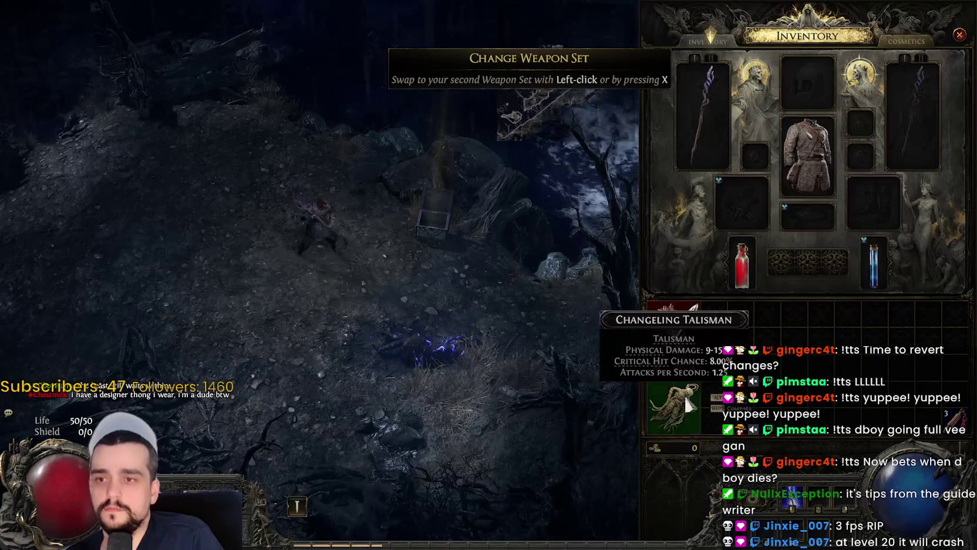
pyautogui.click(674, 329)
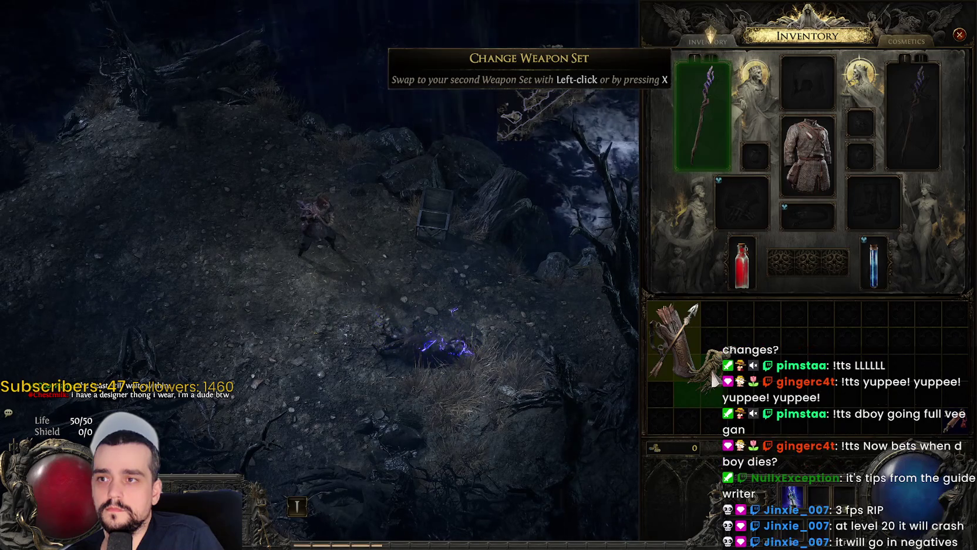
pyautogui.click(713, 381)
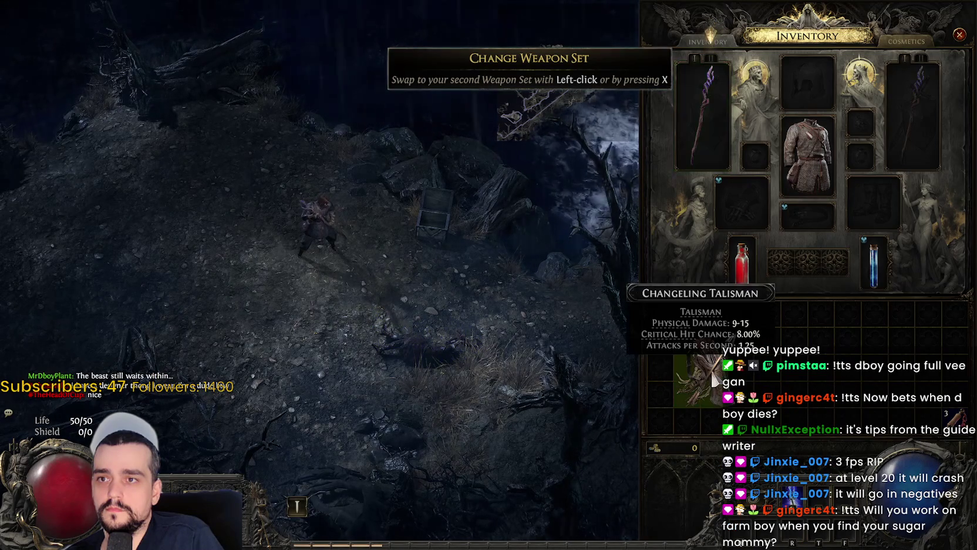
pyautogui.click(713, 381)
pyautogui.click(674, 341)
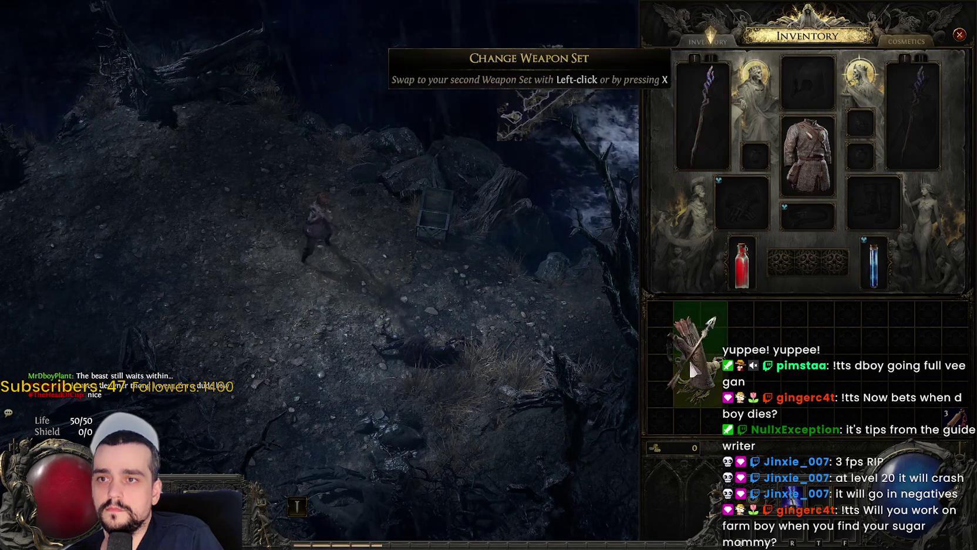
pyautogui.click(729, 326)
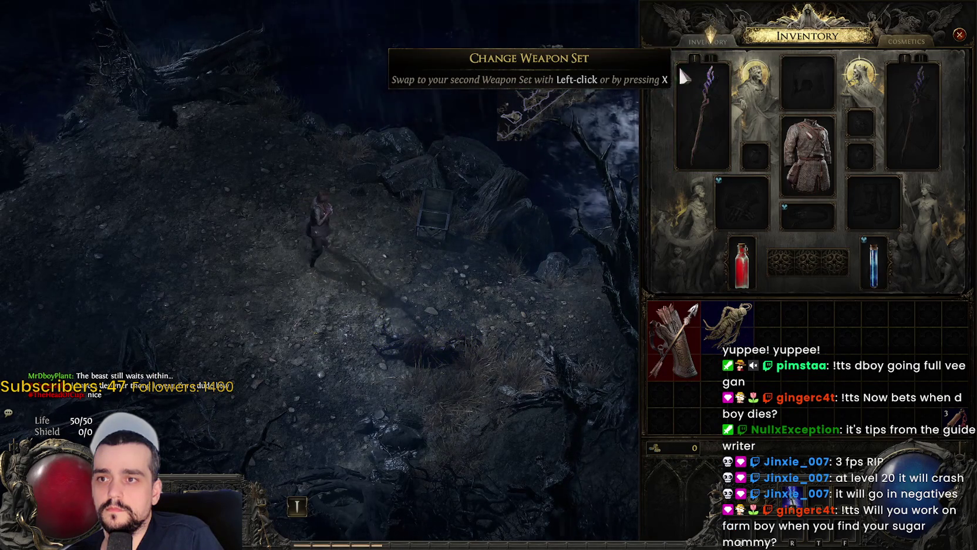
# Step: Switch to the second weapon set and equip the Changeling Talisman
pyautogui.press('x')
pyautogui.click(729, 326)
pyautogui.click(703, 111)
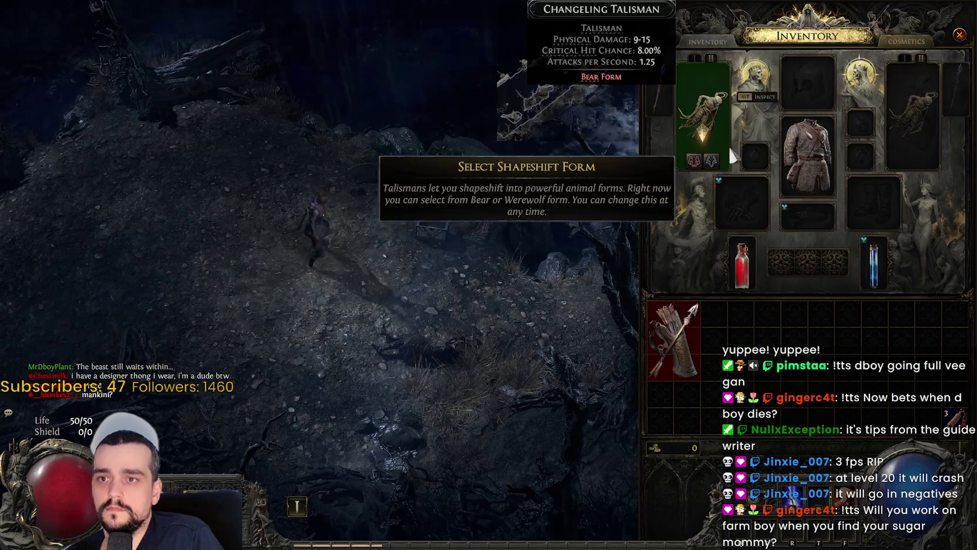
# Step: Choose Bear form for the talisman and attack while shapeshifted
pyautogui.click(694, 160)
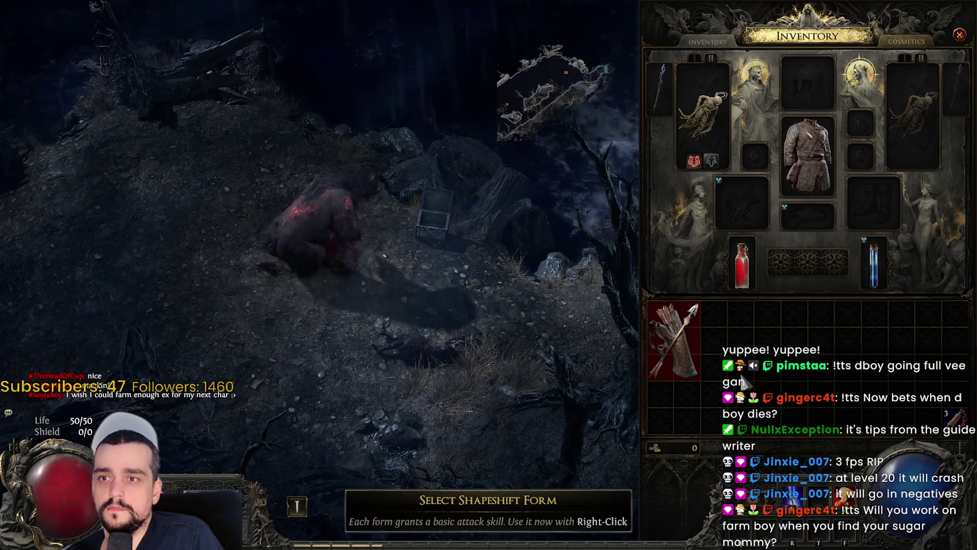
pyautogui.rightClick(631, 417)
pyautogui.rightClick(287, 261)
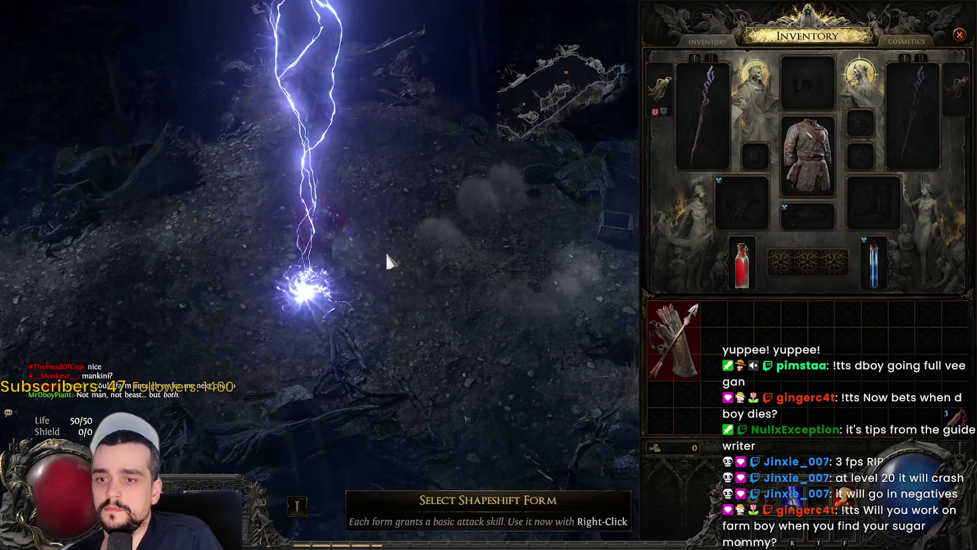
pyautogui.click(432, 258)
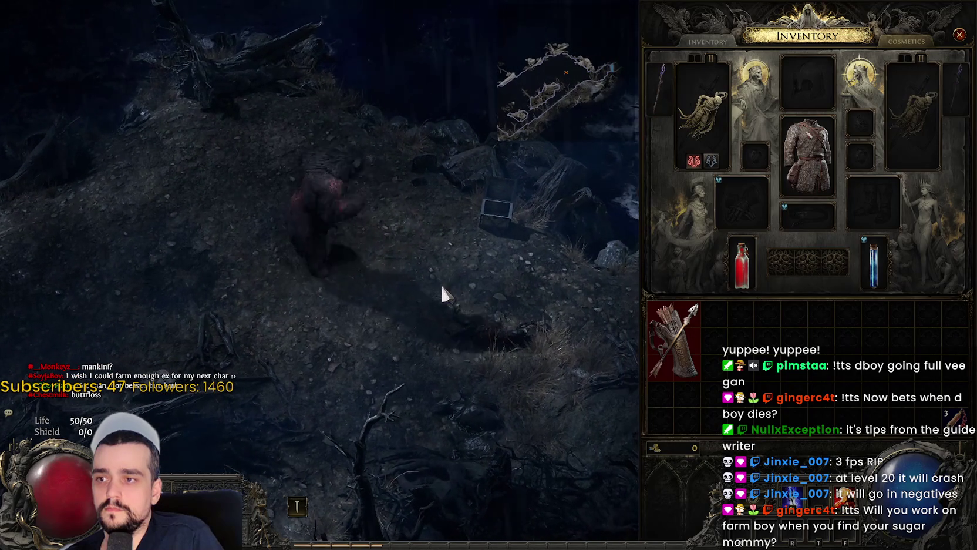
# Step: Swap back to the staff weapon set and kill the hulking creature
pyautogui.press('x')
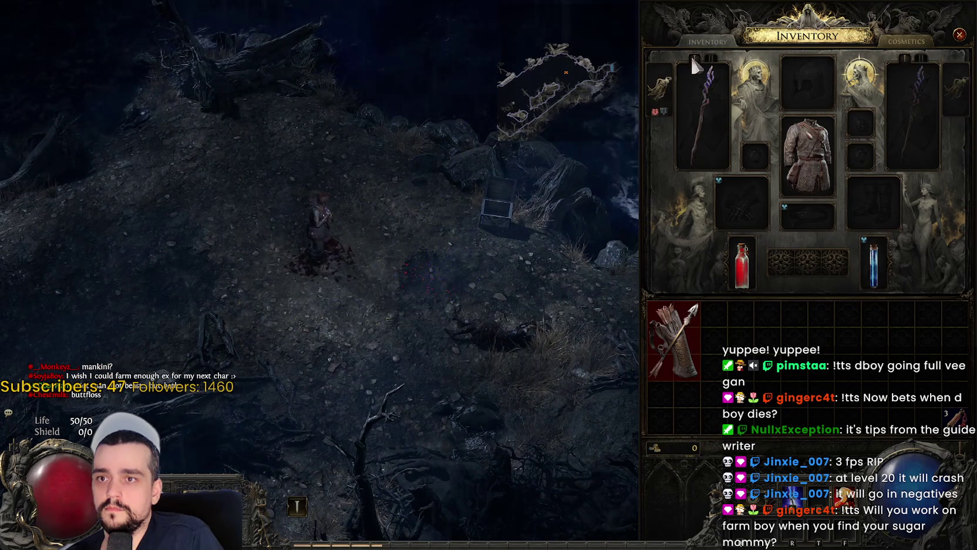
pyautogui.press('i')
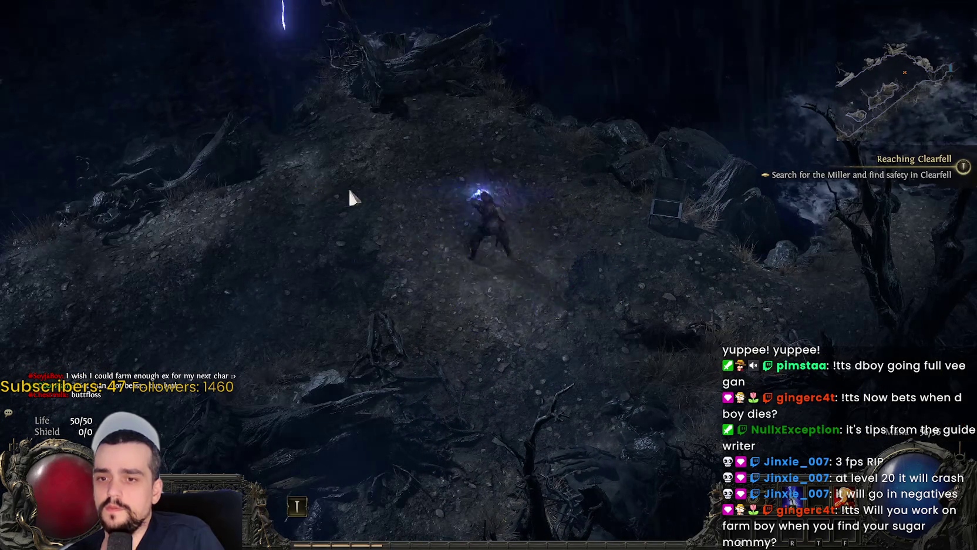
pyautogui.click(366, 187)
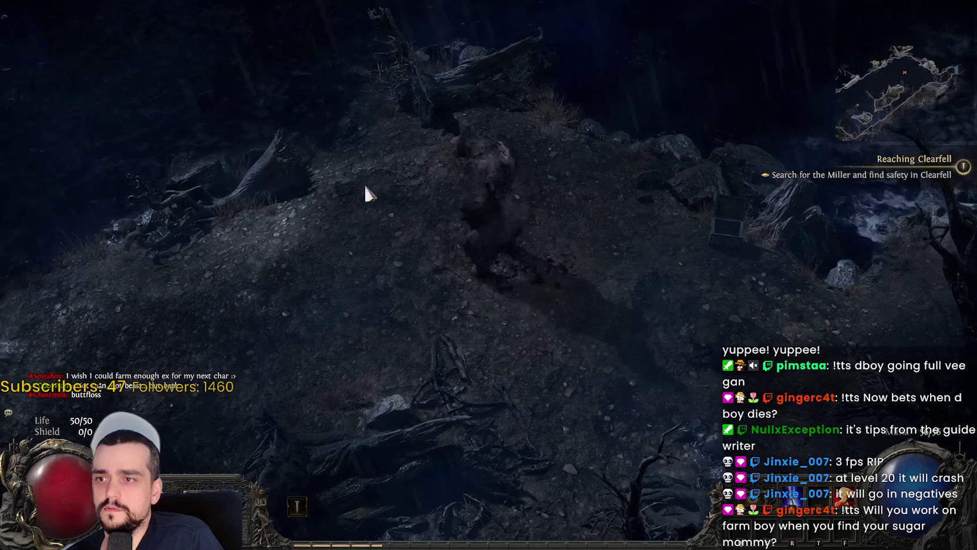
pyautogui.click(635, 349)
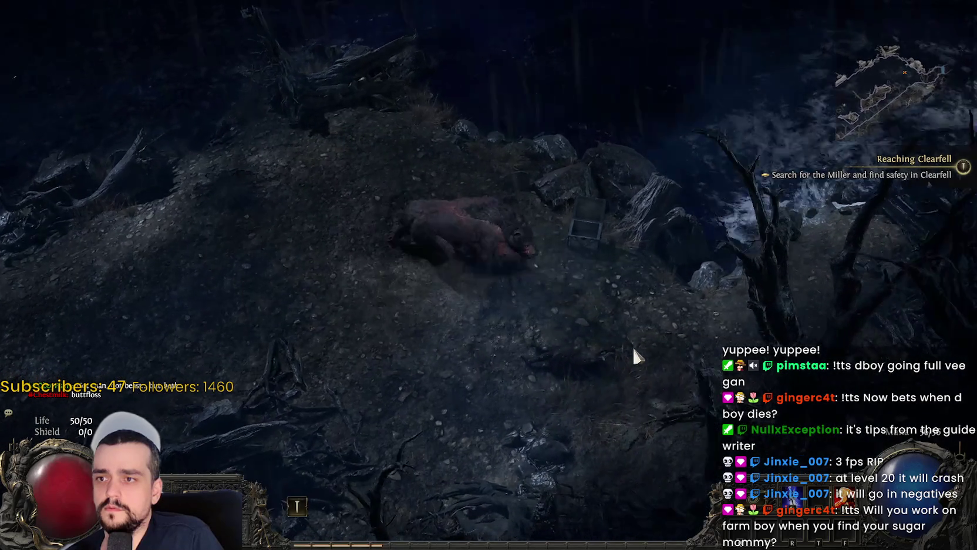
# Step: Push up-right through the dead trees and kill the group of Drowned
pyautogui.click(364, 214)
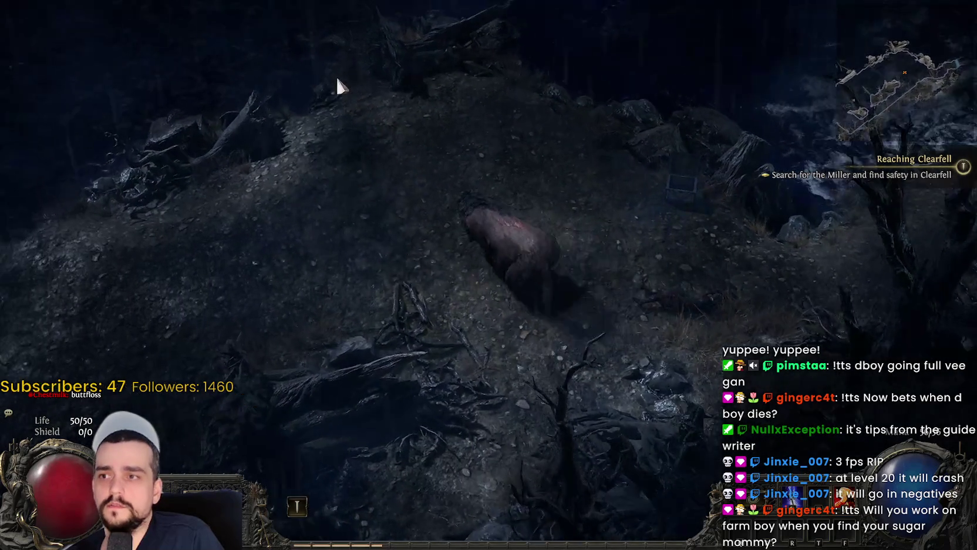
pyautogui.click(442, 353)
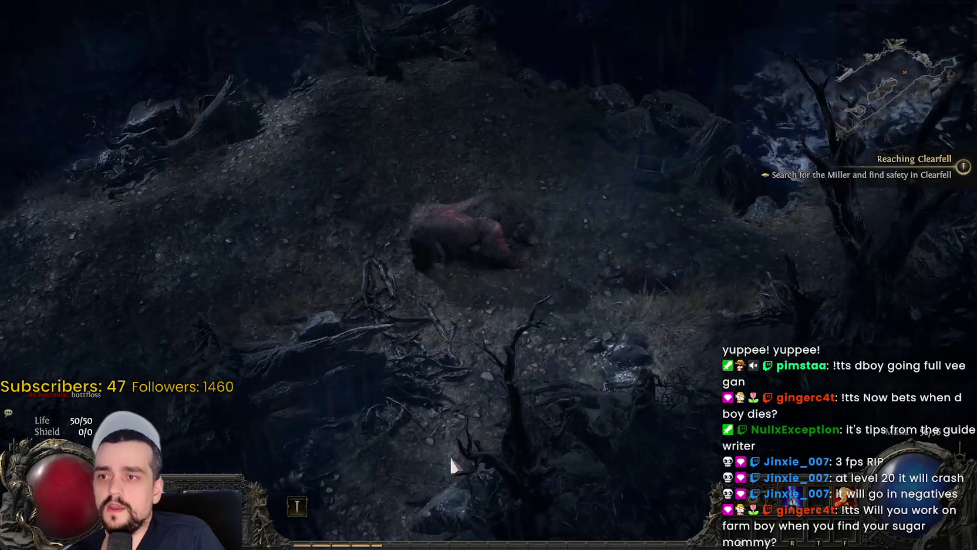
pyautogui.click(760, 109)
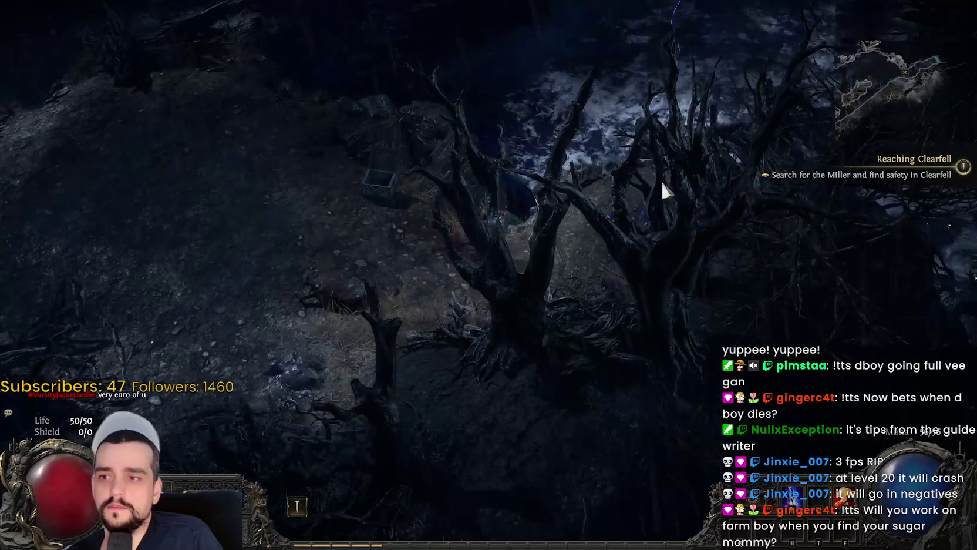
pyautogui.click(663, 184)
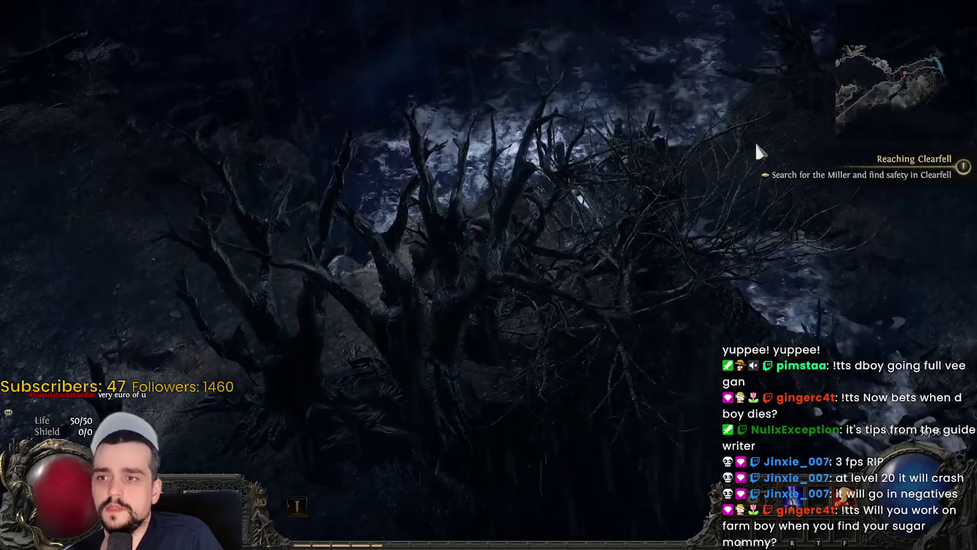
pyautogui.click(731, 144)
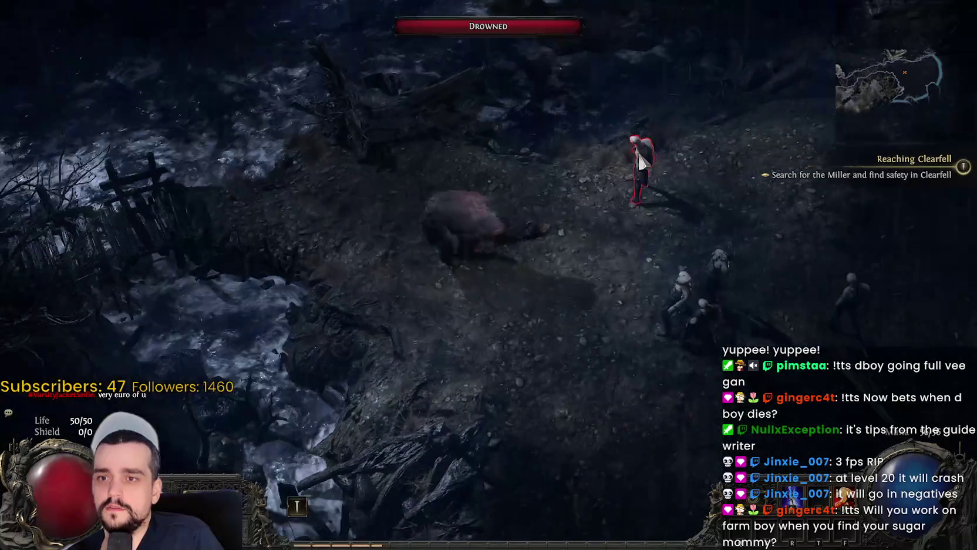
pyautogui.click(649, 166)
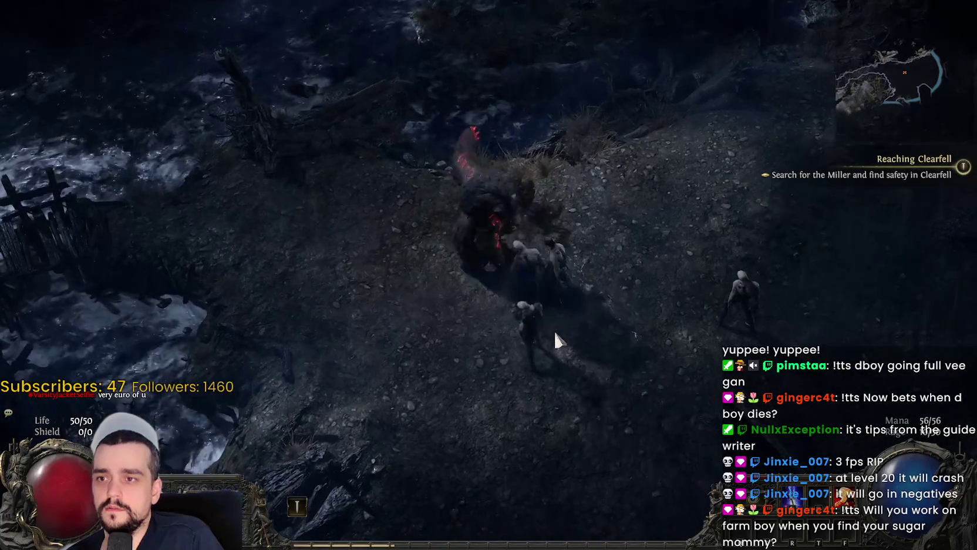
pyautogui.click(555, 333)
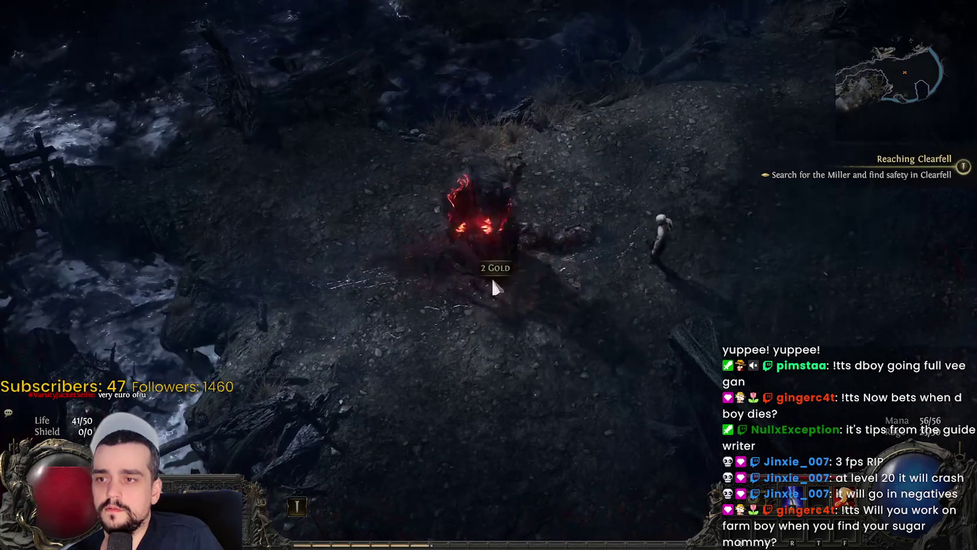
pyautogui.click(621, 245)
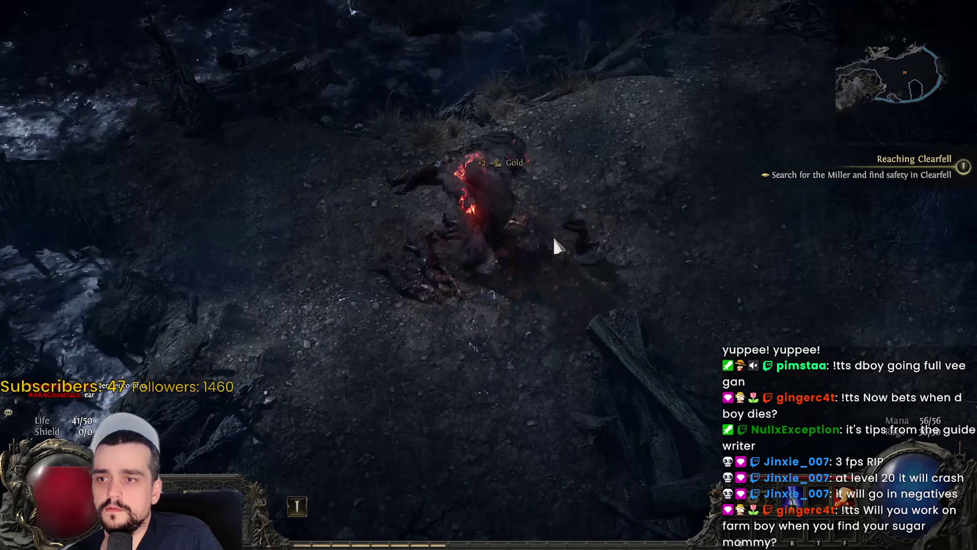
# Step: Cross the clearing, kill an approaching Drowned and explore northward
pyautogui.click(667, 262)
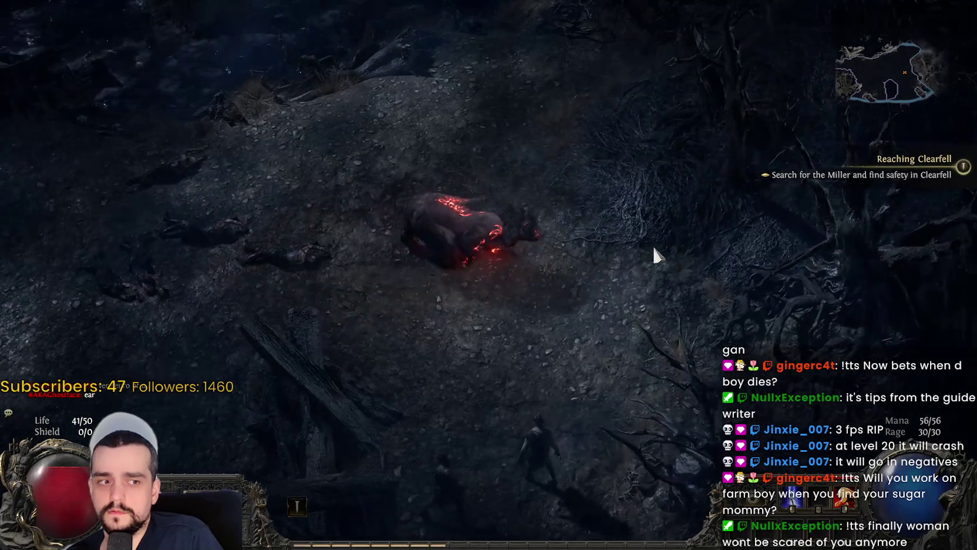
pyautogui.click(654, 248)
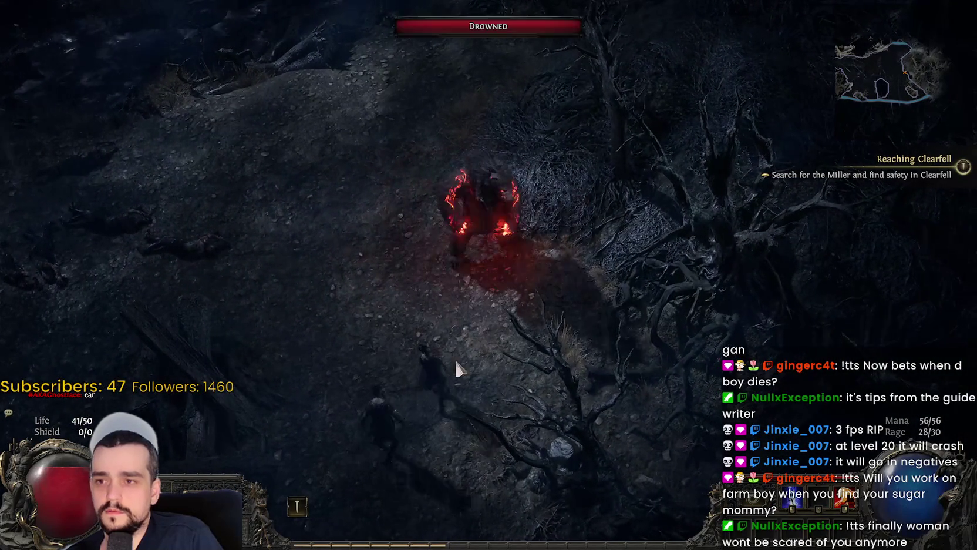
pyautogui.click(402, 364)
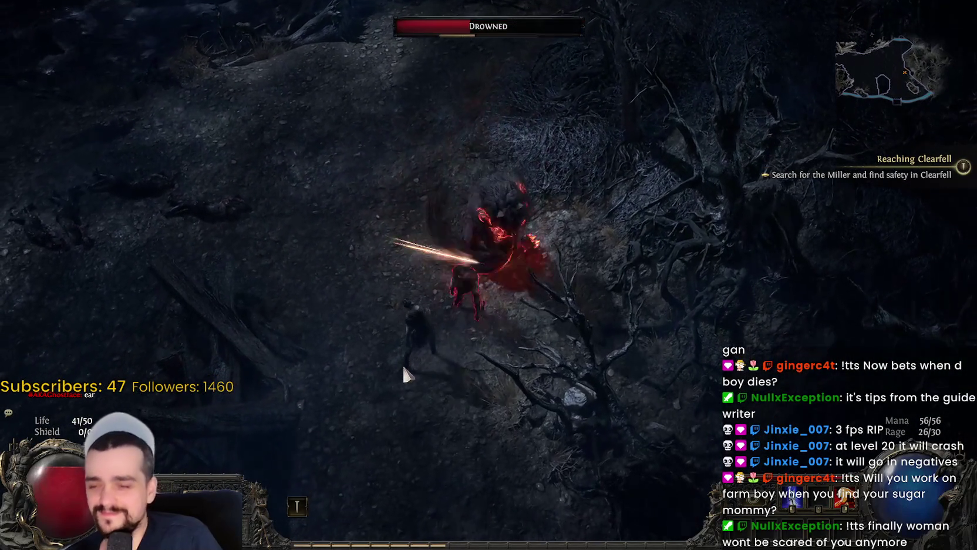
pyautogui.click(406, 319)
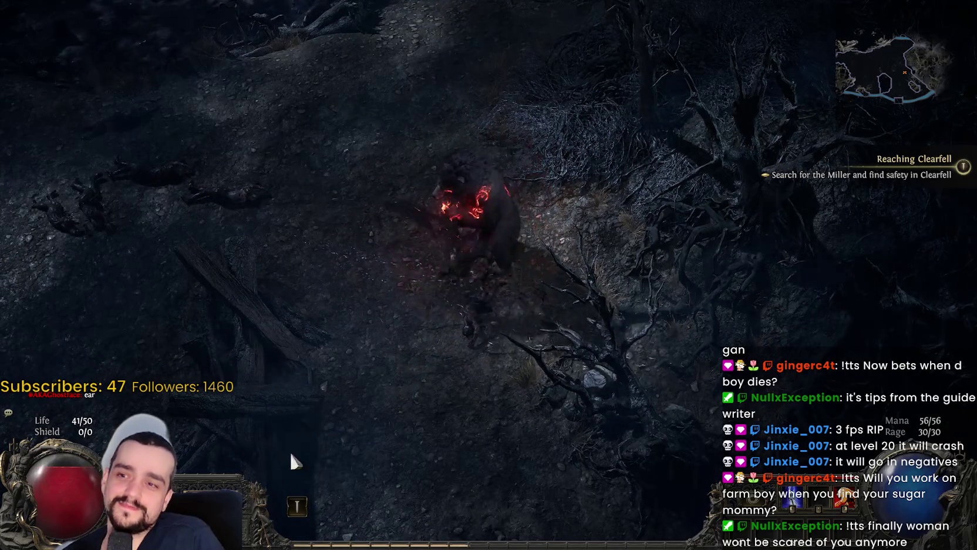
pyautogui.click(320, 438)
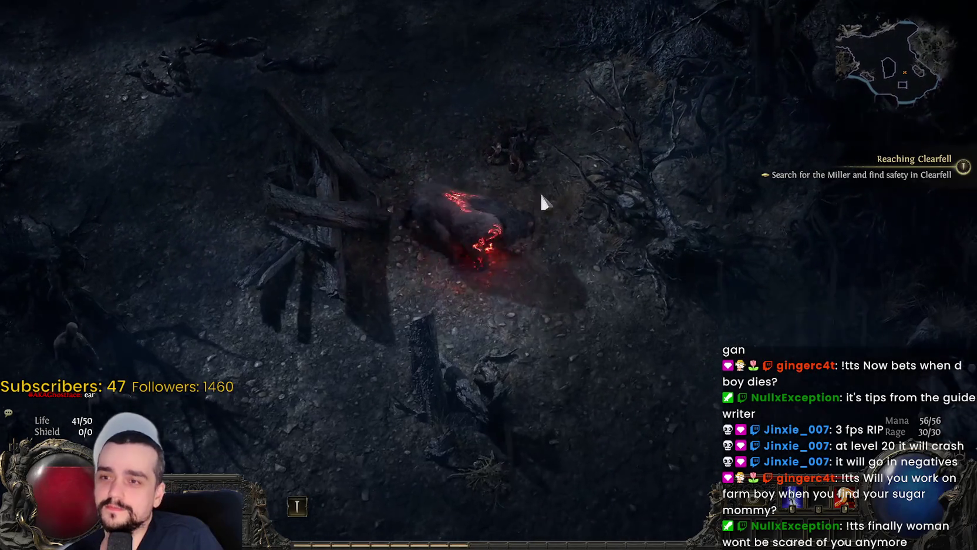
pyautogui.click(452, 77)
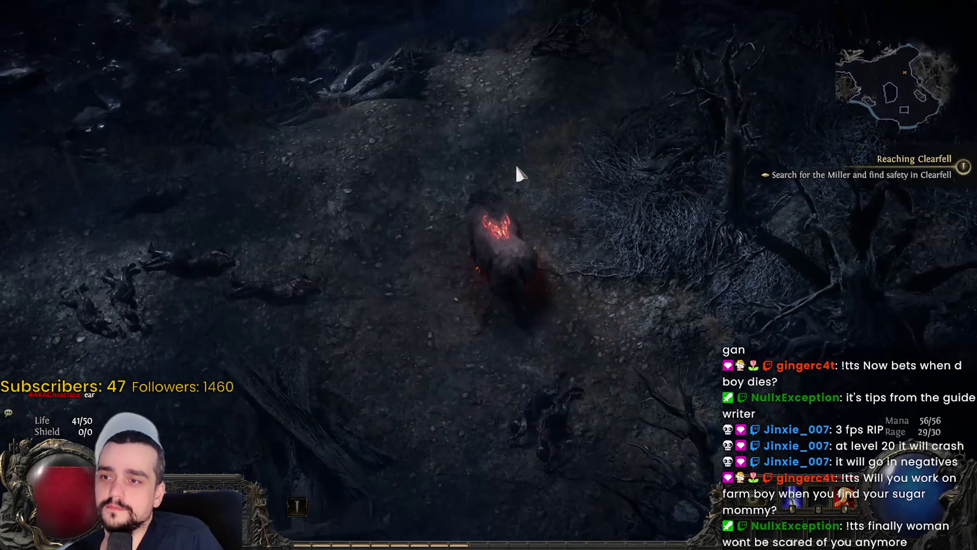
pyautogui.click(523, 175)
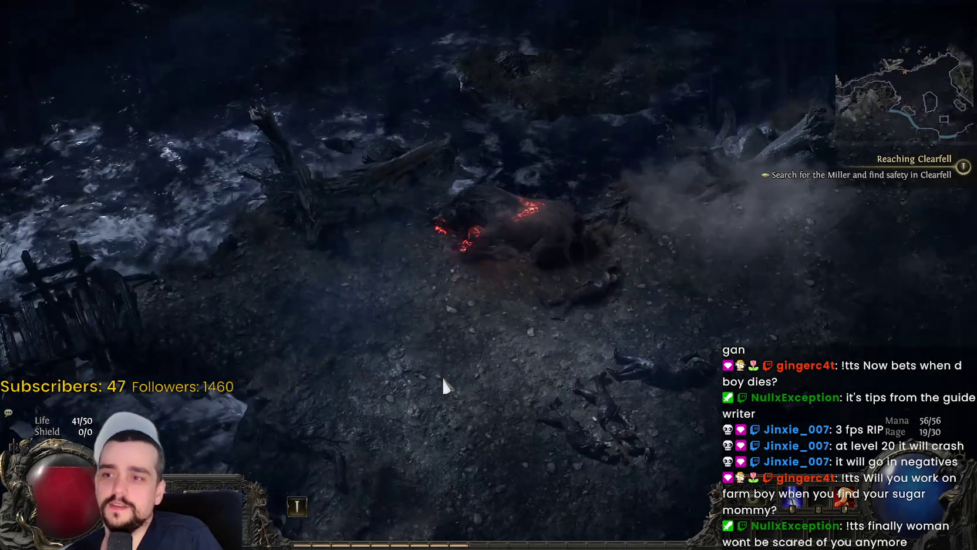
# Step: Head down-left past the boar corpse, kill another Drowned, then pause the game
pyautogui.click(461, 390)
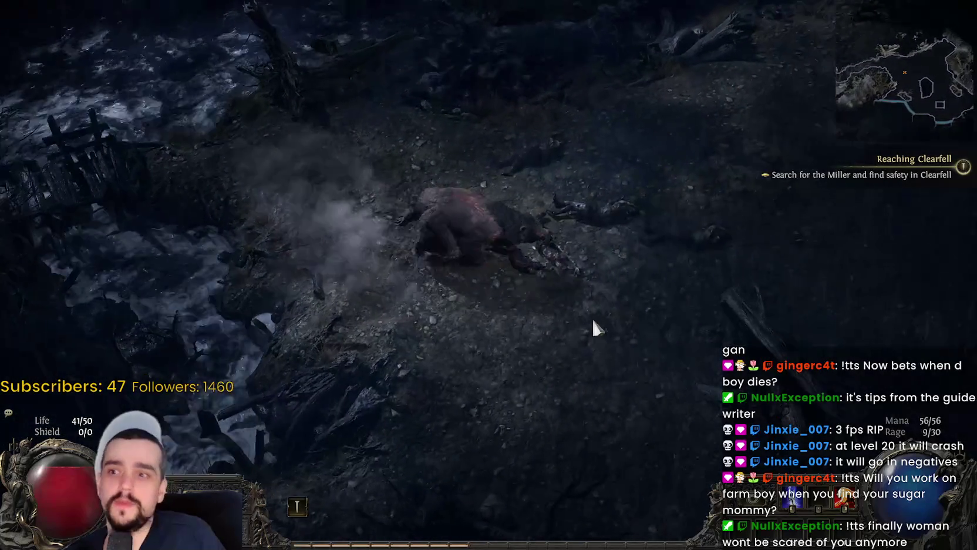
pyautogui.click(298, 370)
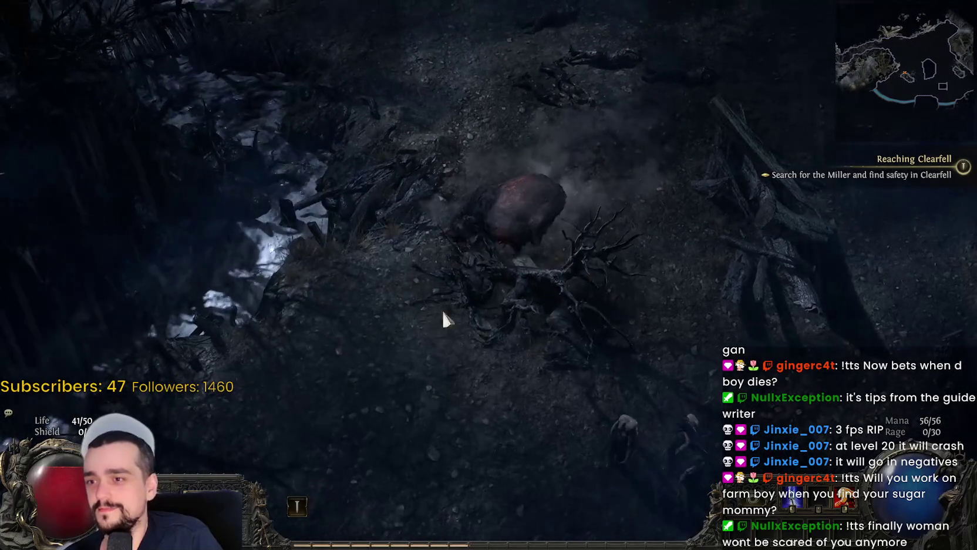
pyautogui.click(626, 480)
pyautogui.click(438, 443)
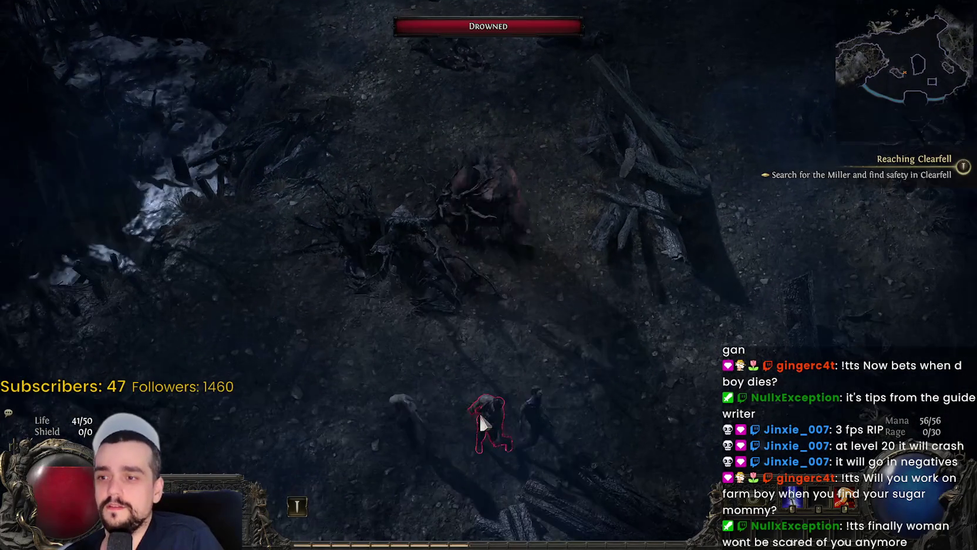
pyautogui.click(479, 413)
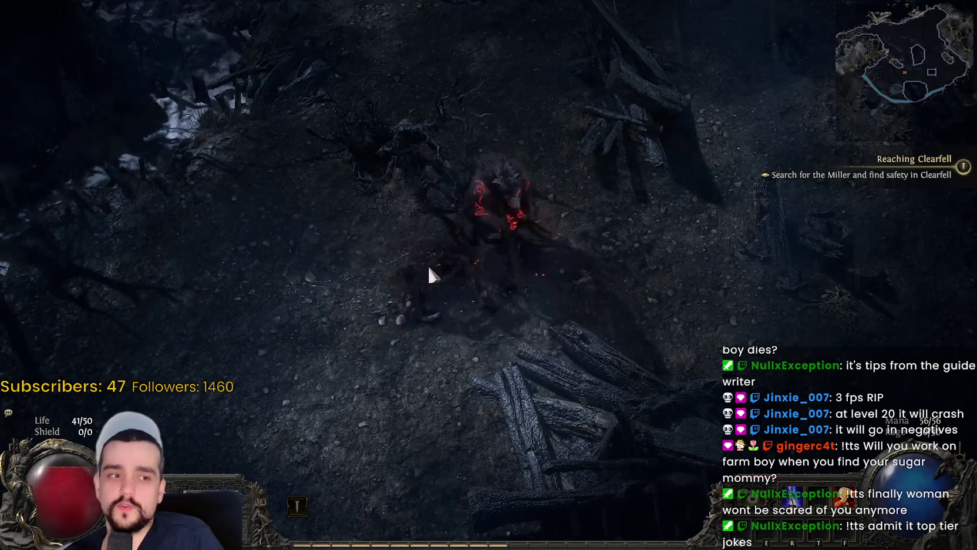
pyautogui.click(583, 240)
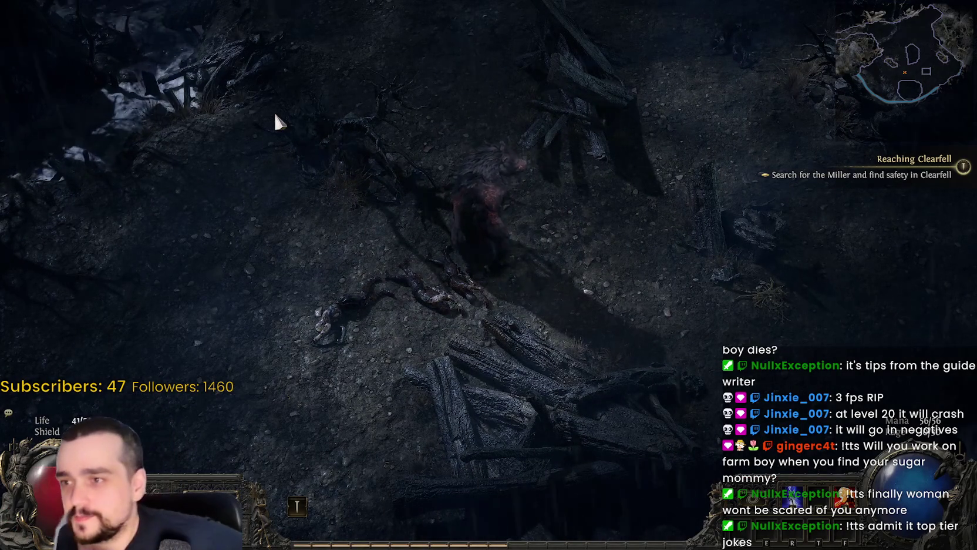
pyautogui.press('Escape')
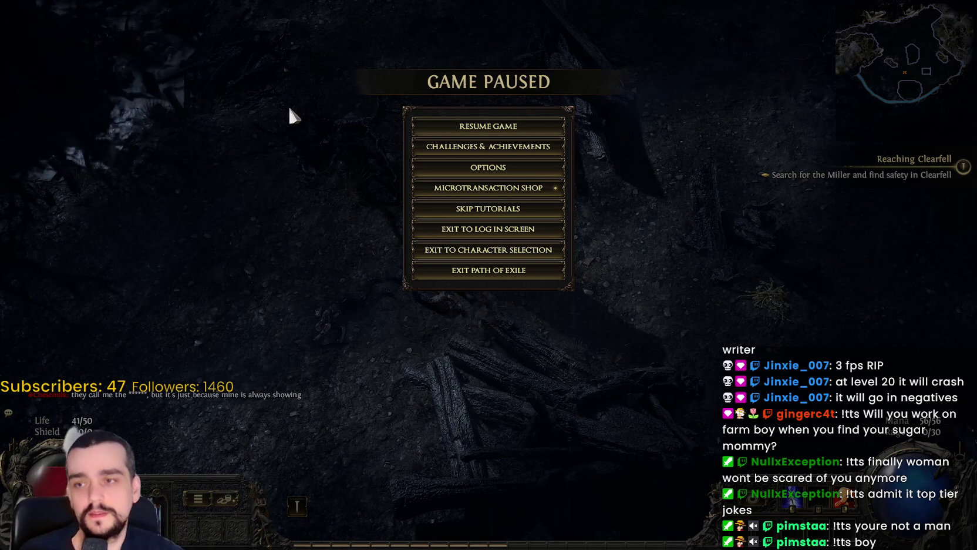
# Step: Resume the game, walk with WASD to the Large Chest and open it
pyautogui.click(477, 119)
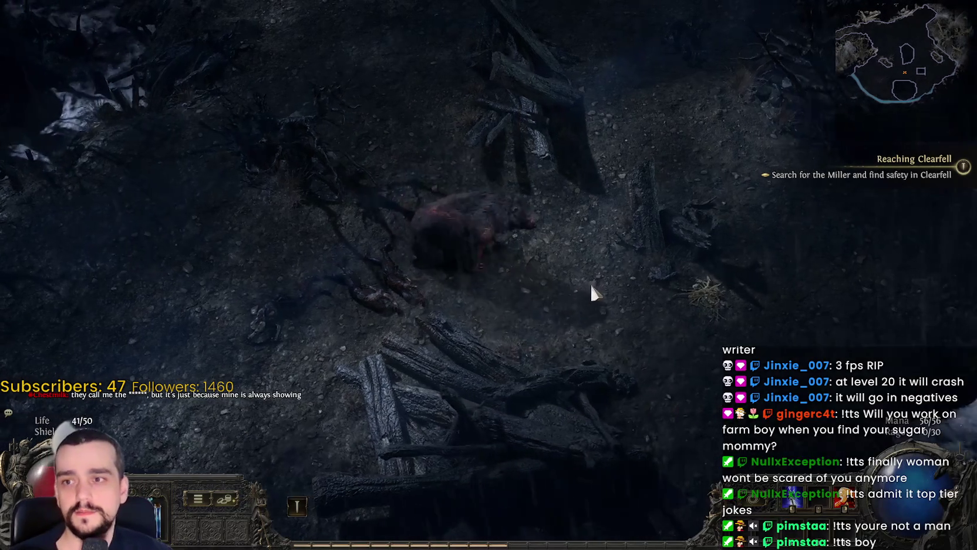
pyautogui.press('d')
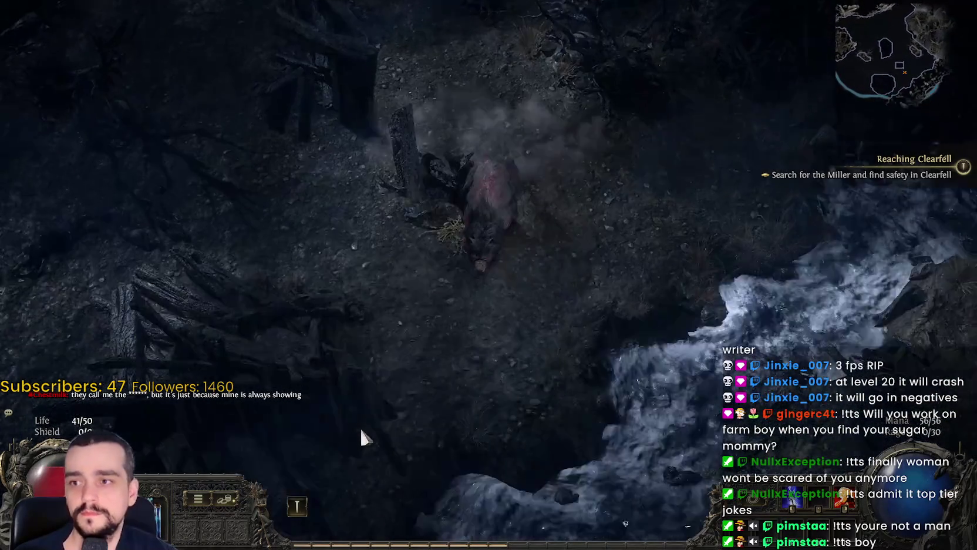
pyautogui.press('a')
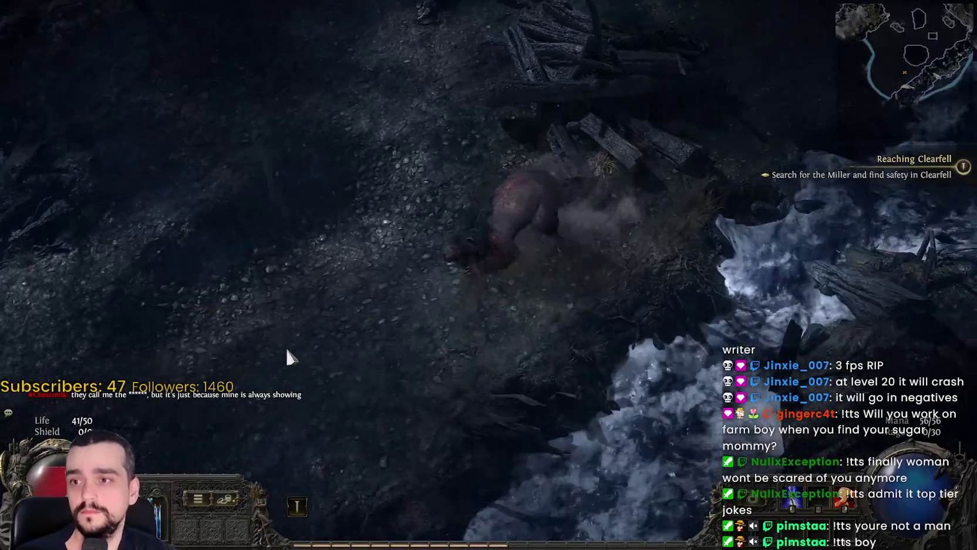
pyautogui.press('w')
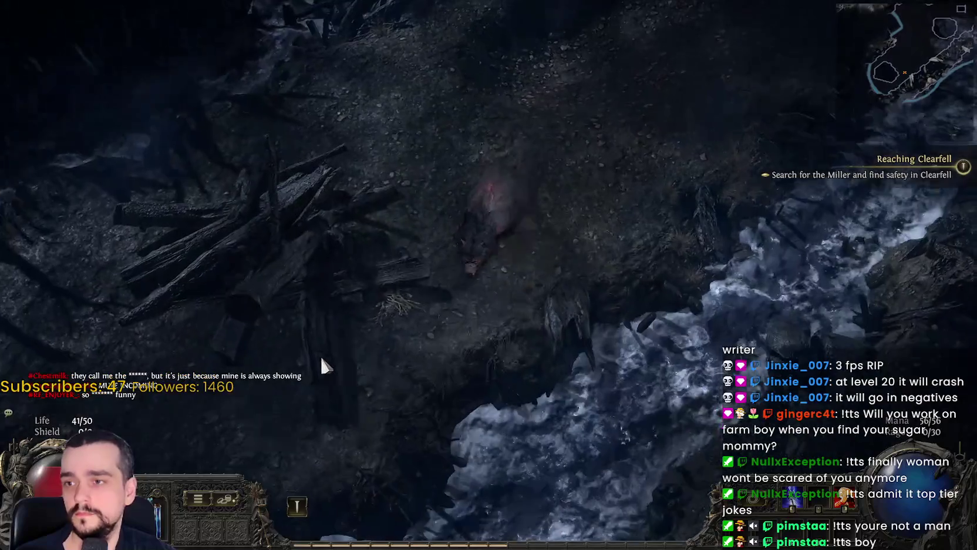
pyautogui.press('s')
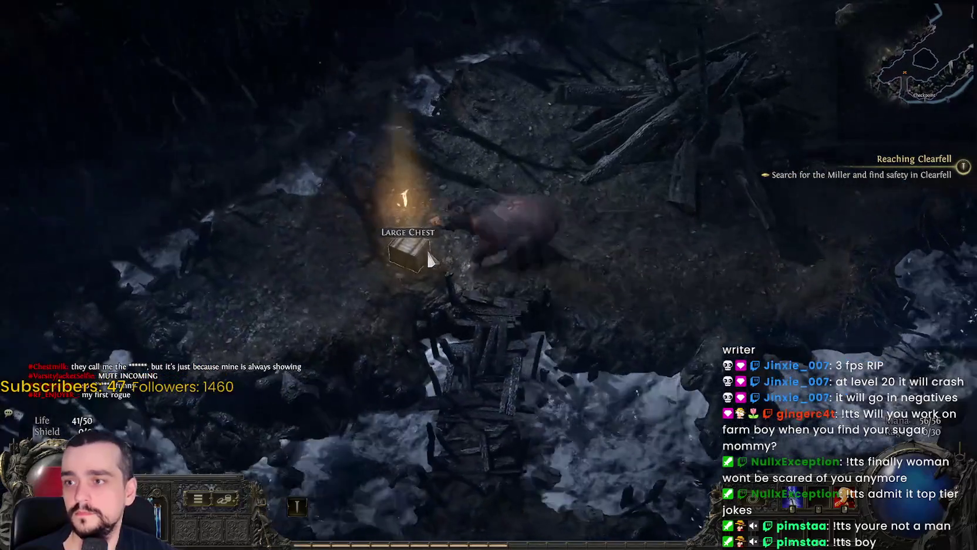
pyautogui.click(430, 259)
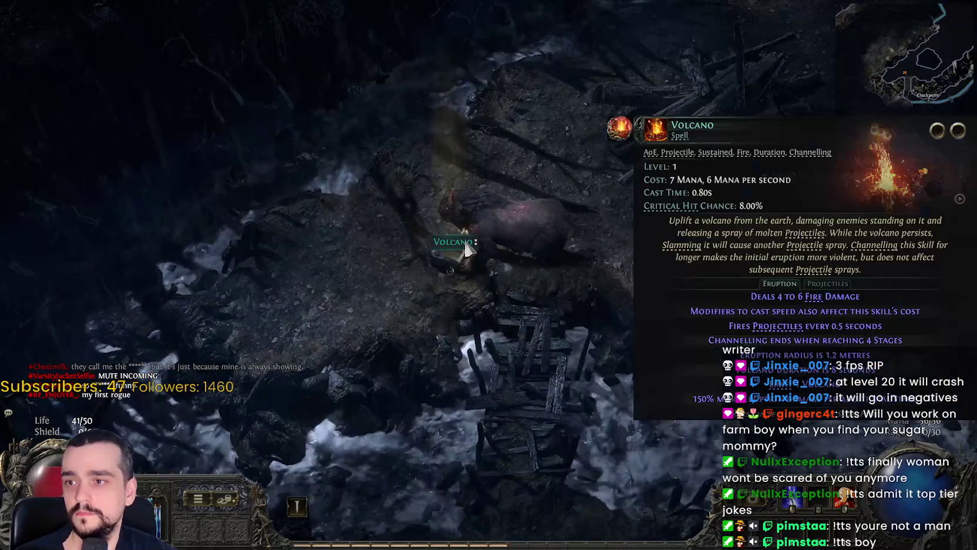
# Step: Pick up the Volcano gem and socket it into an empty skill slot
pyautogui.click(450, 240)
pyautogui.press('i')
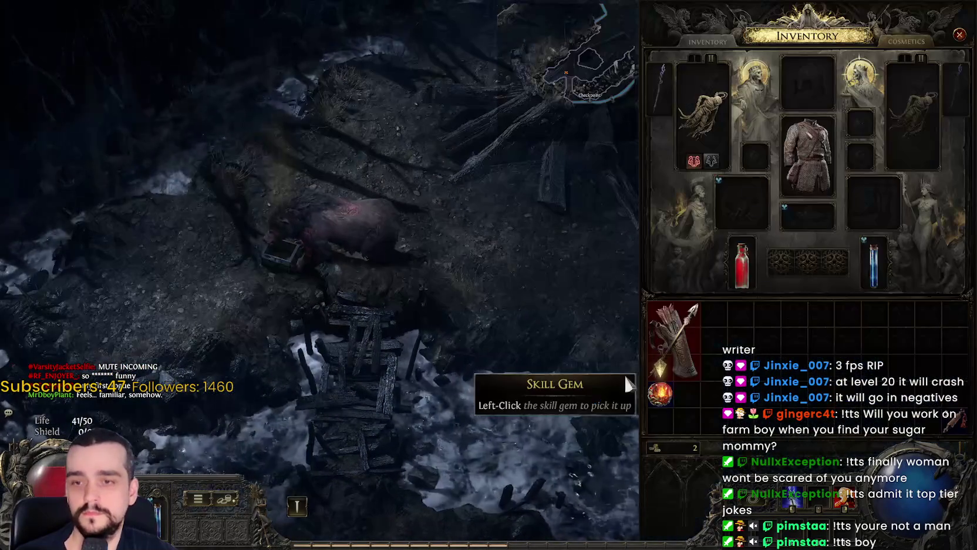
pyautogui.press('g')
pyautogui.click(675, 405)
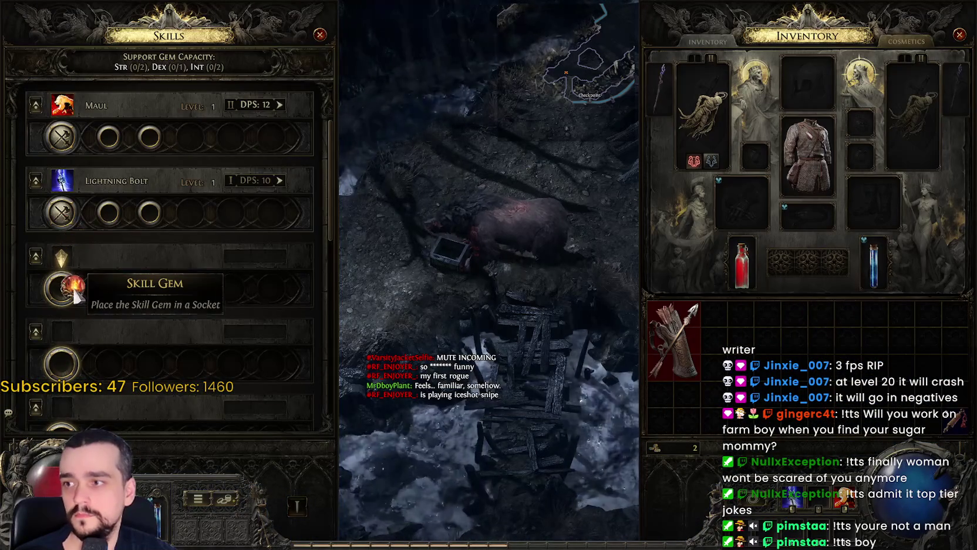
pyautogui.click(149, 253)
pyautogui.click(148, 251)
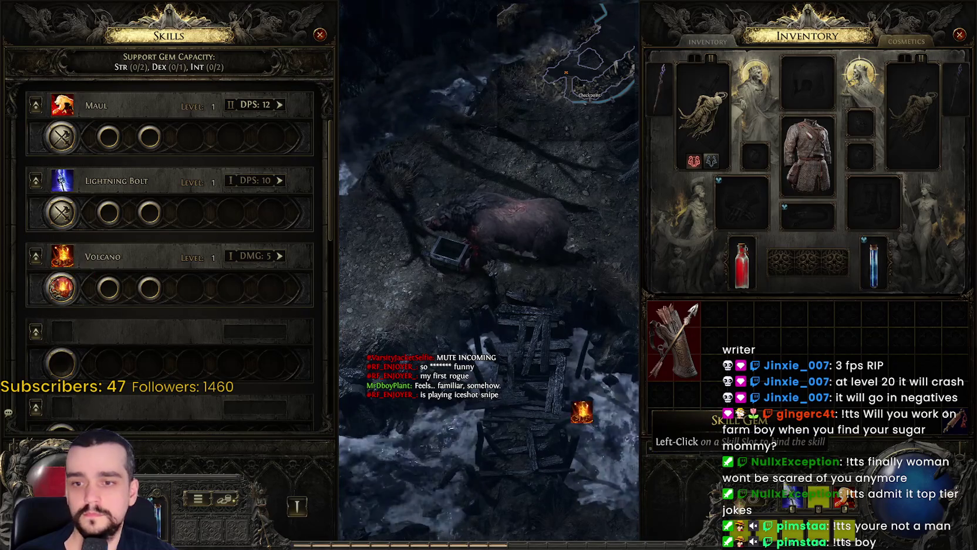
pyautogui.press('Escape')
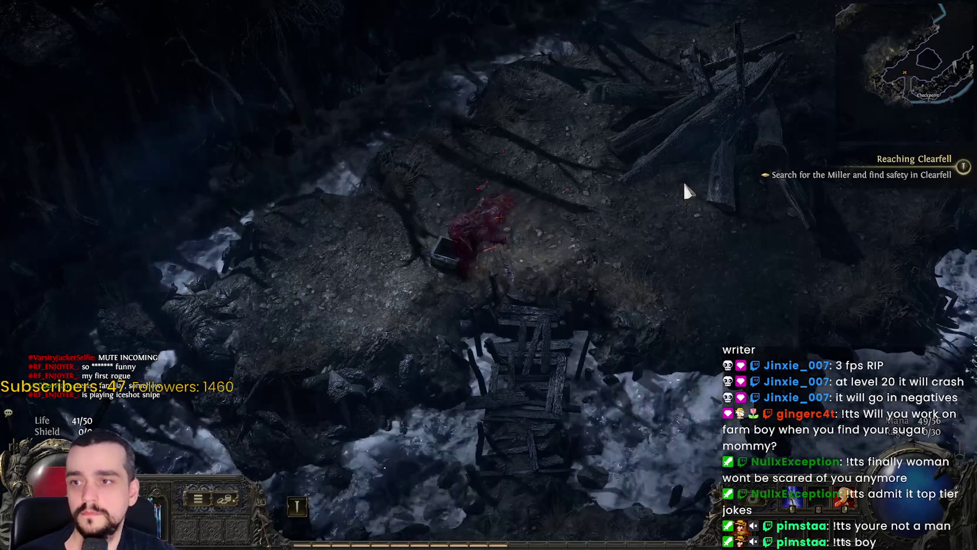
# Step: Cast Volcano, then cross the bridge to the checkpoint and fight through the Drowned
pyautogui.press('q')
pyautogui.press('q')
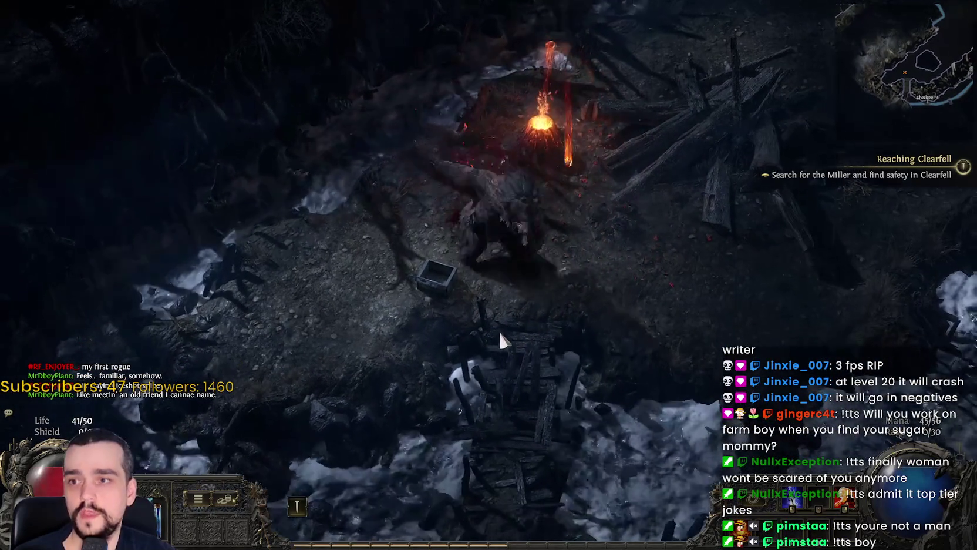
pyautogui.press('Tab')
pyautogui.press('Tab')
pyautogui.moveTo(536, 402)
pyautogui.mouseDown()
pyautogui.moveTo(524, 377)
pyautogui.moveTo(538, 385)
pyautogui.moveTo(690, 315)
pyautogui.moveTo(788, 227)
pyautogui.moveTo(597, 180)
pyautogui.moveTo(742, 244)
pyautogui.moveTo(718, 310)
pyautogui.moveTo(674, 256)
pyautogui.moveTo(651, 302)
pyautogui.moveTo(569, 340)
pyautogui.moveTo(360, 388)
pyautogui.moveTo(279, 323)
pyautogui.moveTo(294, 262)
pyautogui.moveTo(711, 424)
pyautogui.moveTo(767, 308)
pyautogui.mouseUp()
pyautogui.moveTo(749, 272)
pyautogui.mouseDown()
pyautogui.moveTo(752, 251)
pyautogui.moveTo(582, 441)
pyautogui.moveTo(663, 399)
pyautogui.moveTo(739, 333)
pyautogui.moveTo(615, 308)
pyautogui.mouseUp()
pyautogui.moveTo(626, 170)
pyautogui.mouseDown()
pyautogui.moveTo(591, 98)
pyautogui.moveTo(507, 225)
pyautogui.moveTo(516, 338)
pyautogui.moveTo(519, 309)
pyautogui.moveTo(640, 232)
pyautogui.moveTo(681, 192)
pyautogui.moveTo(703, 131)
pyautogui.moveTo(712, 149)
pyautogui.moveTo(742, 151)
pyautogui.moveTo(506, 65)
pyautogui.moveTo(498, 71)
pyautogui.moveTo(419, 375)
pyautogui.moveTo(388, 266)
pyautogui.moveTo(397, 277)
pyautogui.moveTo(500, 293)
pyautogui.moveTo(290, 120)
pyautogui.moveTo(272, 245)
pyautogui.moveTo(322, 170)
pyautogui.moveTo(447, 200)
pyautogui.moveTo(447, 190)
pyautogui.moveTo(768, 411)
pyautogui.moveTo(709, 410)
pyautogui.moveTo(529, 284)
pyautogui.moveTo(637, 401)
pyautogui.moveTo(633, 375)
pyautogui.moveTo(557, 356)
pyautogui.moveTo(530, 314)
pyautogui.moveTo(496, 301)
pyautogui.moveTo(731, 224)
pyautogui.moveTo(627, 82)
pyautogui.moveTo(669, 120)
pyautogui.moveTo(667, 192)
pyautogui.mouseUp()
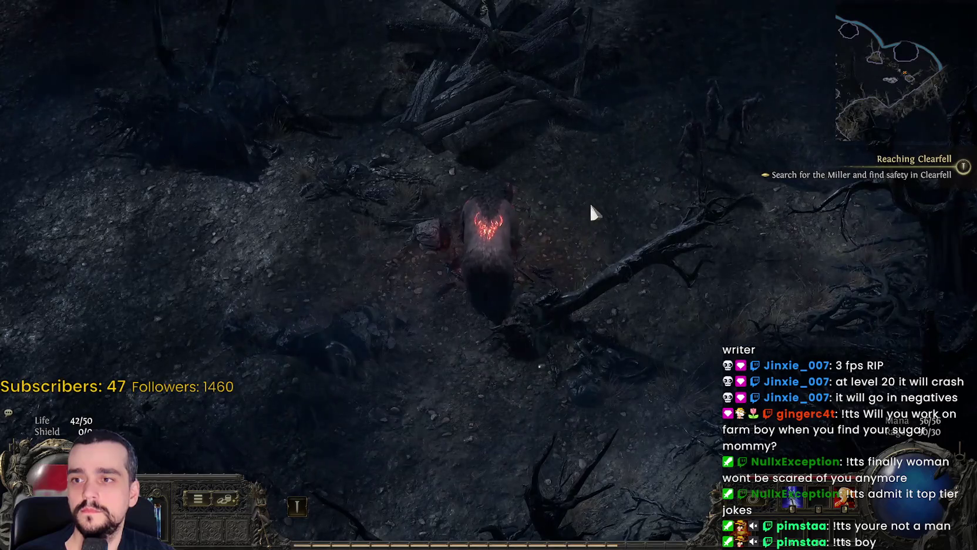
pyautogui.moveTo(592, 212)
pyautogui.mouseDown()
pyautogui.moveTo(596, 198)
pyautogui.moveTo(557, 251)
pyautogui.moveTo(438, 269)
pyautogui.moveTo(427, 256)
pyautogui.moveTo(524, 262)
pyautogui.moveTo(481, 105)
pyautogui.moveTo(410, 47)
pyautogui.moveTo(214, 124)
pyautogui.moveTo(211, 133)
pyautogui.moveTo(539, 151)
pyautogui.moveTo(573, 186)
pyautogui.moveTo(531, 189)
pyautogui.moveTo(279, 346)
pyautogui.moveTo(427, 294)
pyautogui.moveTo(432, 226)
pyautogui.moveTo(460, 212)
pyautogui.moveTo(297, 61)
pyautogui.moveTo(517, 130)
pyautogui.moveTo(563, 164)
pyautogui.moveTo(401, 88)
pyautogui.moveTo(273, 194)
pyautogui.moveTo(346, 215)
pyautogui.moveTo(414, 212)
pyautogui.mouseUp()
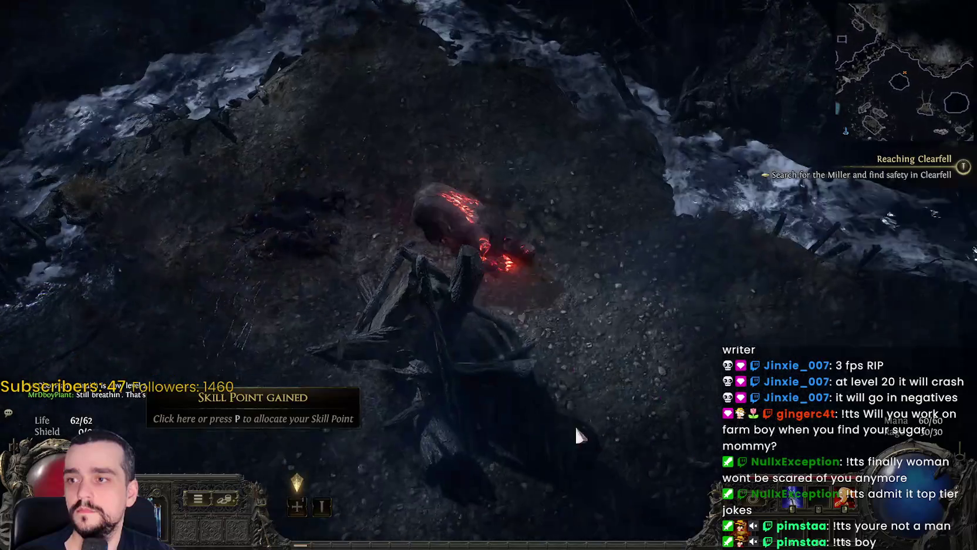
# Step: Allocate the new passive point to the Spell and Attack Damage node
pyautogui.press('p')
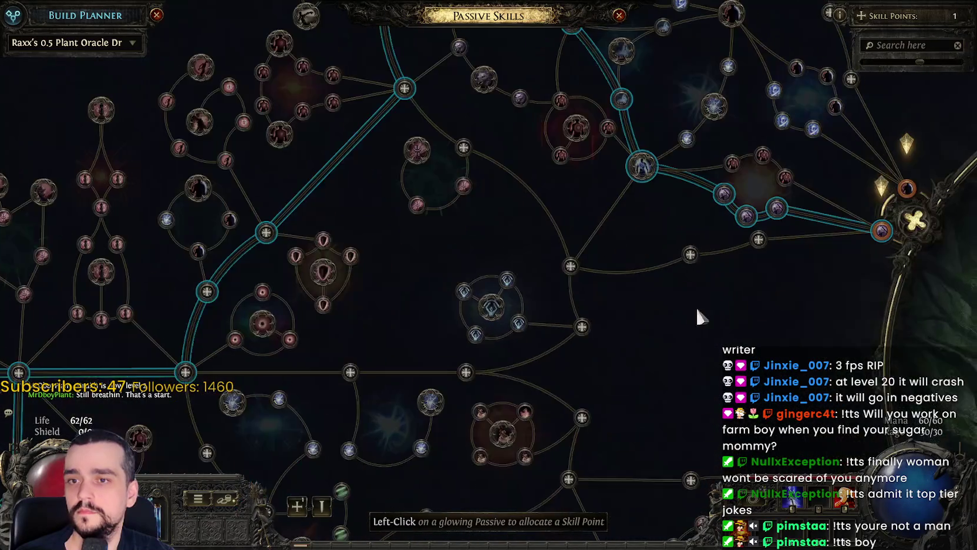
pyautogui.scroll(5, 646, 297)
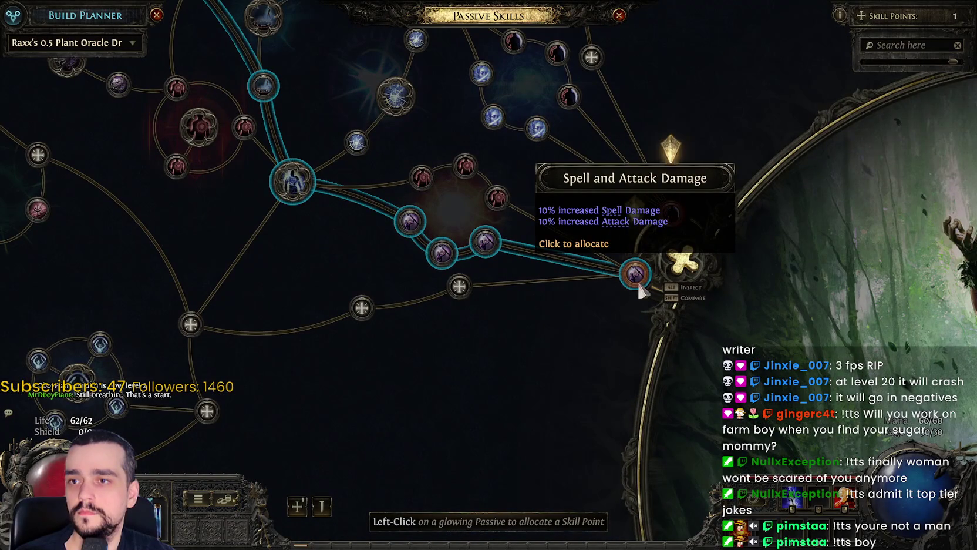
pyautogui.click(629, 281)
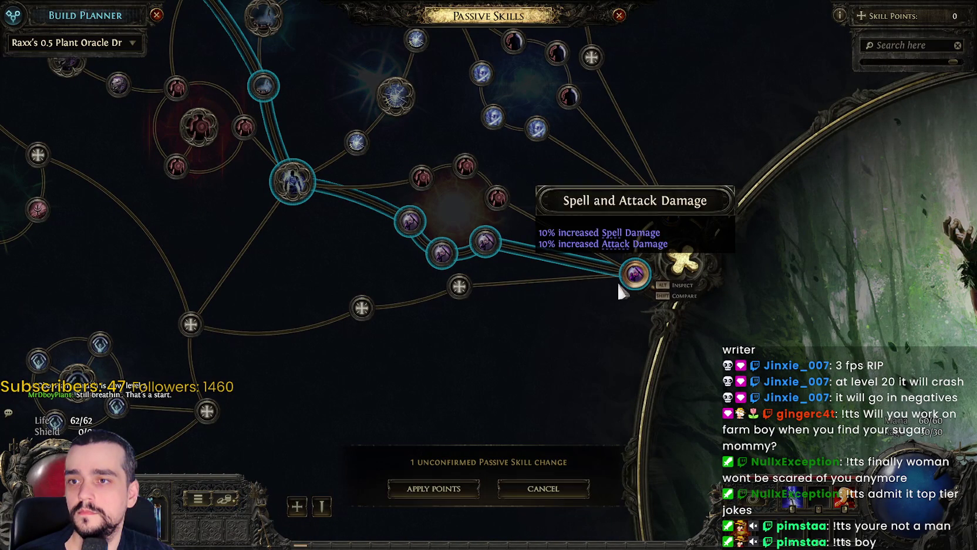
# Step: Return to play, approach the Bloated Miller and dodge its attack
pyautogui.press('p')
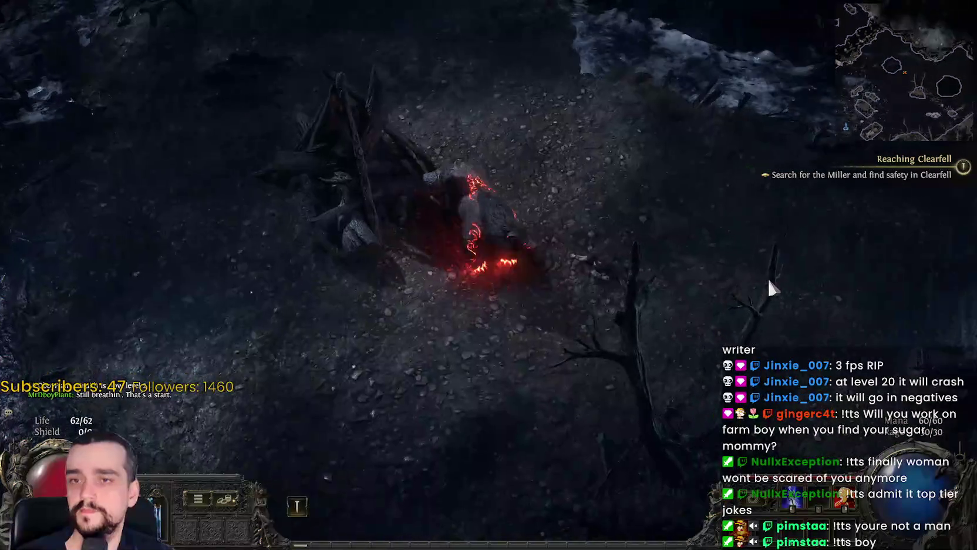
pyautogui.moveTo(711, 281)
pyautogui.mouseDown()
pyautogui.moveTo(670, 360)
pyautogui.moveTo(635, 366)
pyautogui.moveTo(684, 215)
pyautogui.moveTo(678, 174)
pyautogui.moveTo(688, 185)
pyautogui.moveTo(675, 187)
pyautogui.moveTo(563, 123)
pyautogui.moveTo(403, 123)
pyautogui.moveTo(291, 218)
pyautogui.moveTo(304, 131)
pyautogui.moveTo(312, 120)
pyautogui.moveTo(548, 114)
pyautogui.moveTo(567, 131)
pyautogui.moveTo(585, 266)
pyautogui.moveTo(549, 240)
pyautogui.moveTo(545, 262)
pyautogui.mouseUp()
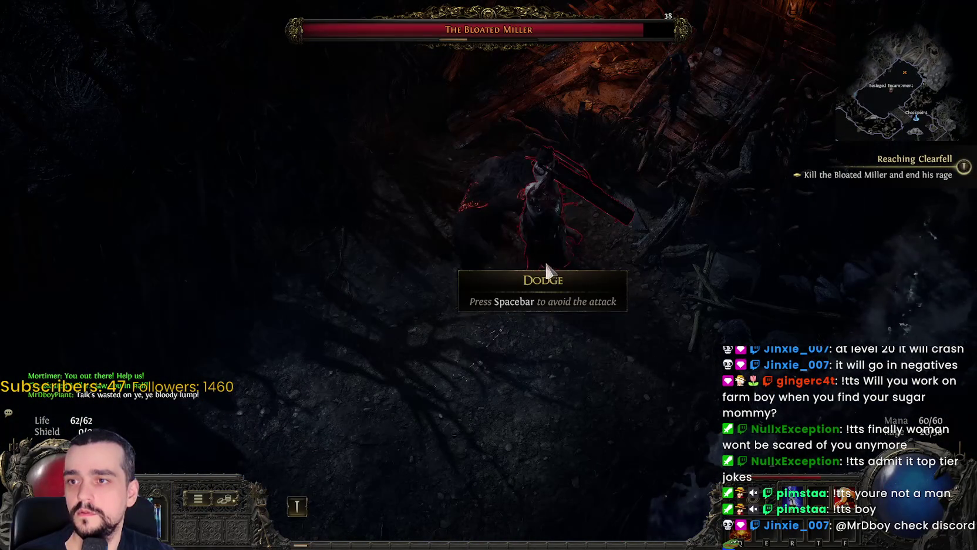
pyautogui.press('space')
pyautogui.moveTo(480, 402)
pyautogui.mouseDown()
pyautogui.moveTo(585, 124)
pyautogui.moveTo(543, 146)
pyautogui.moveTo(434, 138)
pyautogui.moveTo(530, 138)
pyautogui.moveTo(633, 312)
pyautogui.moveTo(582, 376)
pyautogui.moveTo(596, 375)
pyautogui.moveTo(572, 339)
pyautogui.moveTo(530, 308)
pyautogui.moveTo(525, 284)
pyautogui.moveTo(477, 329)
pyautogui.moveTo(575, 175)
pyautogui.moveTo(573, 216)
pyautogui.moveTo(507, 137)
pyautogui.moveTo(617, 279)
pyautogui.moveTo(561, 363)
pyautogui.moveTo(489, 294)
pyautogui.moveTo(515, 327)
pyautogui.moveTo(497, 279)
pyautogui.moveTo(642, 281)
pyautogui.moveTo(513, 296)
pyautogui.moveTo(463, 246)
pyautogui.moveTo(431, 145)
pyautogui.moveTo(420, 170)
pyautogui.moveTo(437, 217)
pyautogui.moveTo(485, 169)
pyautogui.mouseUp()
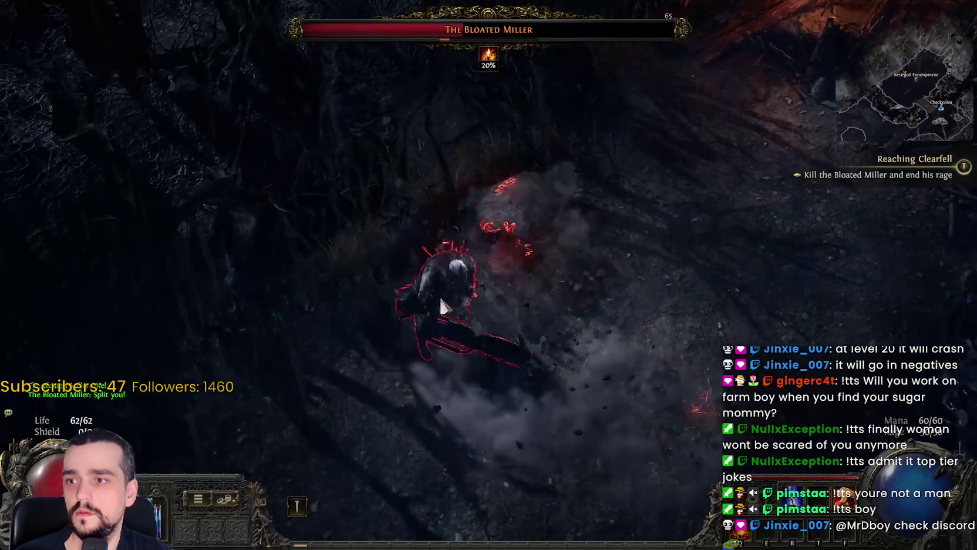
# Step: Keep burning and attacking the Bloated Miller until it dies
pyautogui.click(498, 259)
pyautogui.click(532, 201)
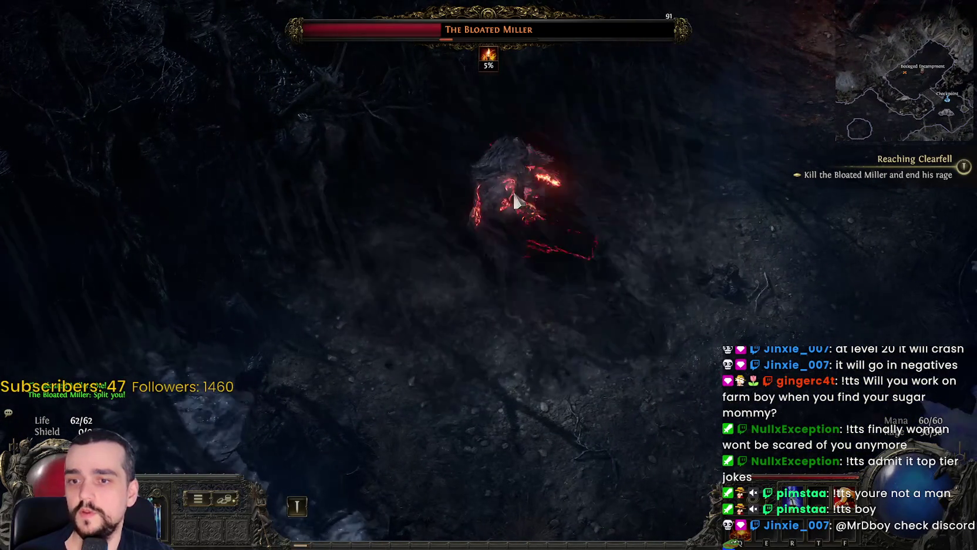
pyautogui.click(512, 222)
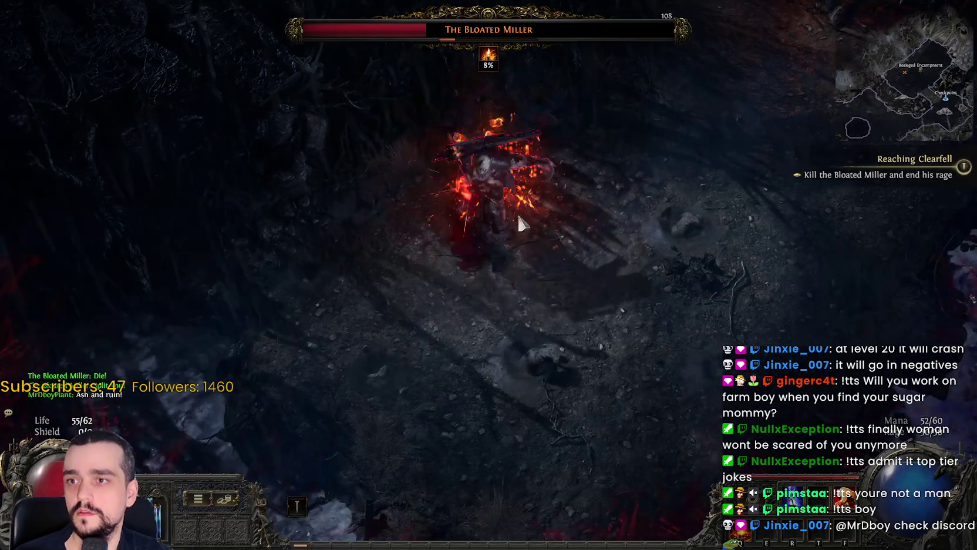
pyautogui.click(467, 275)
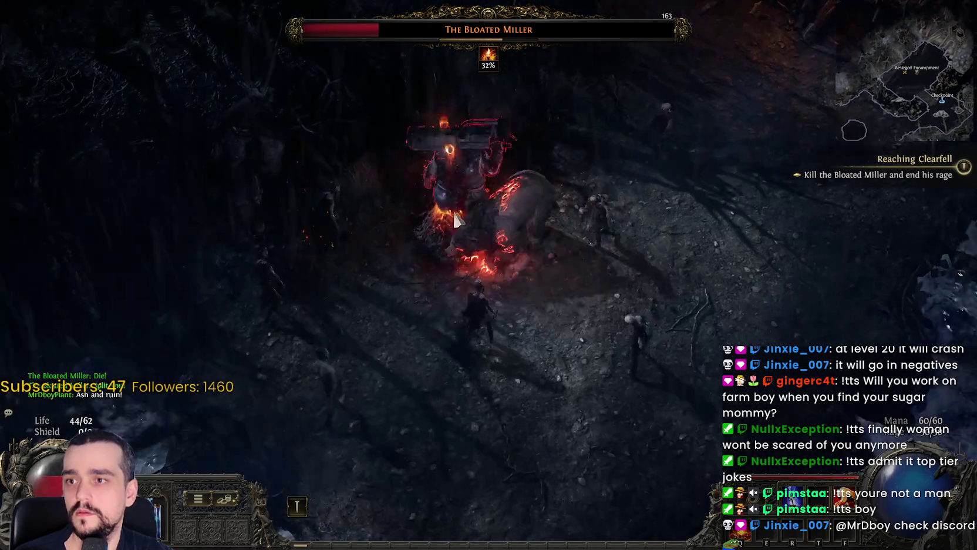
pyautogui.click(522, 198)
pyautogui.click(527, 208)
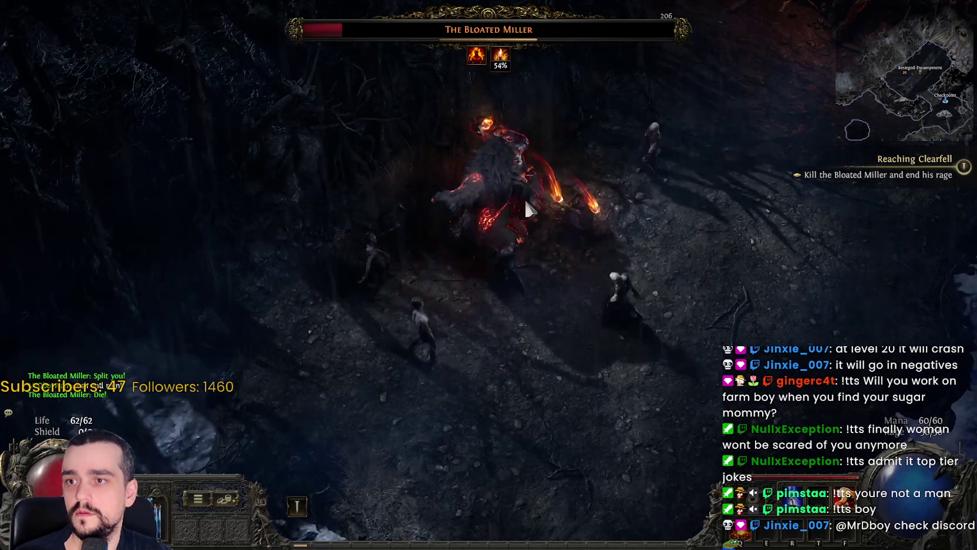
pyautogui.click(519, 174)
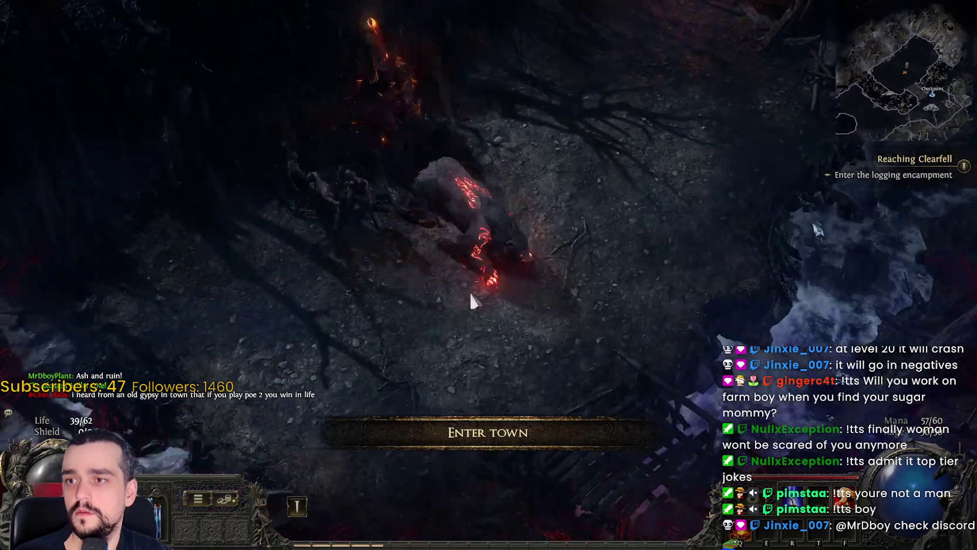
# Step: Kill the last Drowned, loot the Scroll of Wisdom, 9 gold, Voltaic Staff and Superior Shabby Hood, then pause
pyautogui.click(408, 205)
pyautogui.click(408, 206)
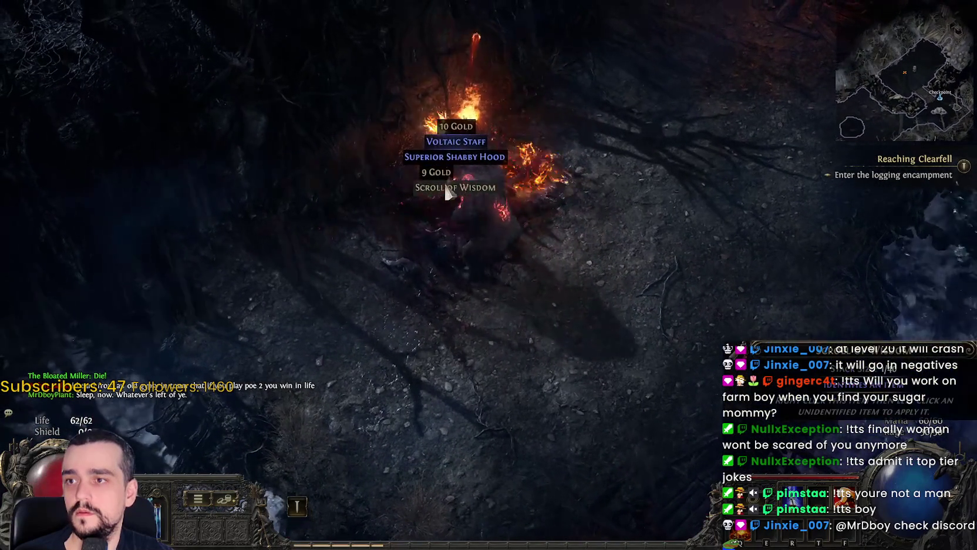
pyautogui.click(448, 175)
pyautogui.click(429, 160)
pyautogui.click(464, 137)
pyautogui.click(465, 120)
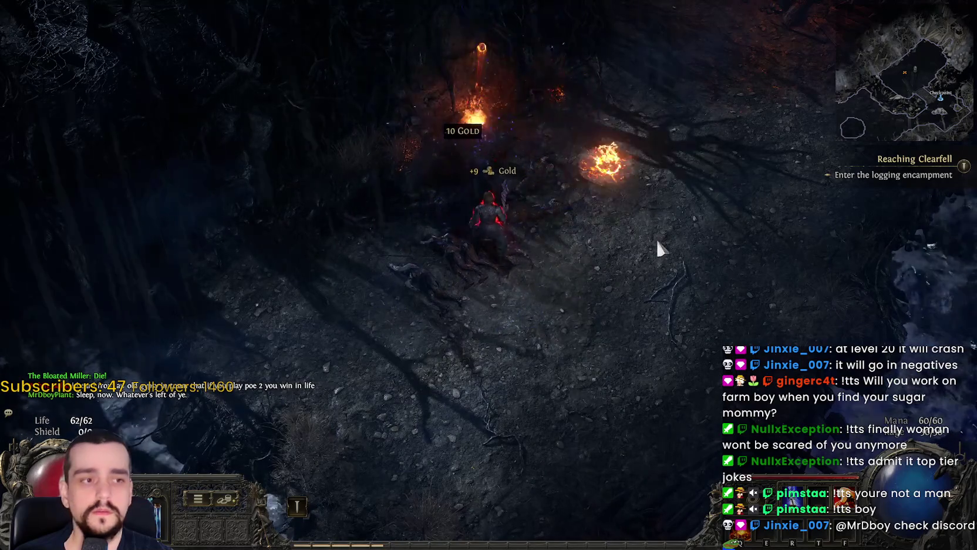
pyautogui.click(668, 174)
pyautogui.press('Escape')
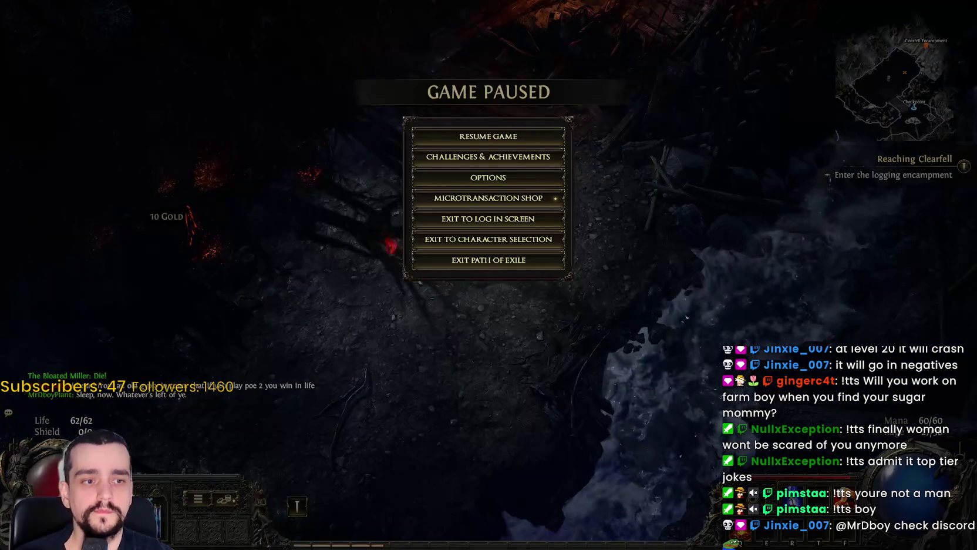